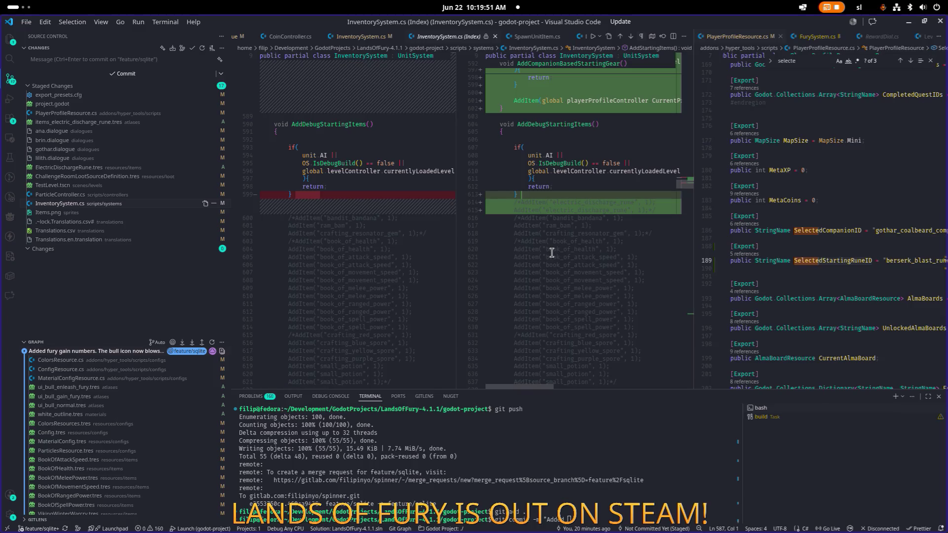
# - Erase the half-typed git commit command in the terminal and switch to Godot Engine
pyautogui.click(664, 519)
pyautogui.press('BackSpace')
pyautogui.press('BackSpace')
pyautogui.press('BackSpace')
pyautogui.hotkey('alt', 'Tab')
pyautogui.hotkey('alt', 'Tab')
pyautogui.hotkey('alt', 'shift', 'Tab')
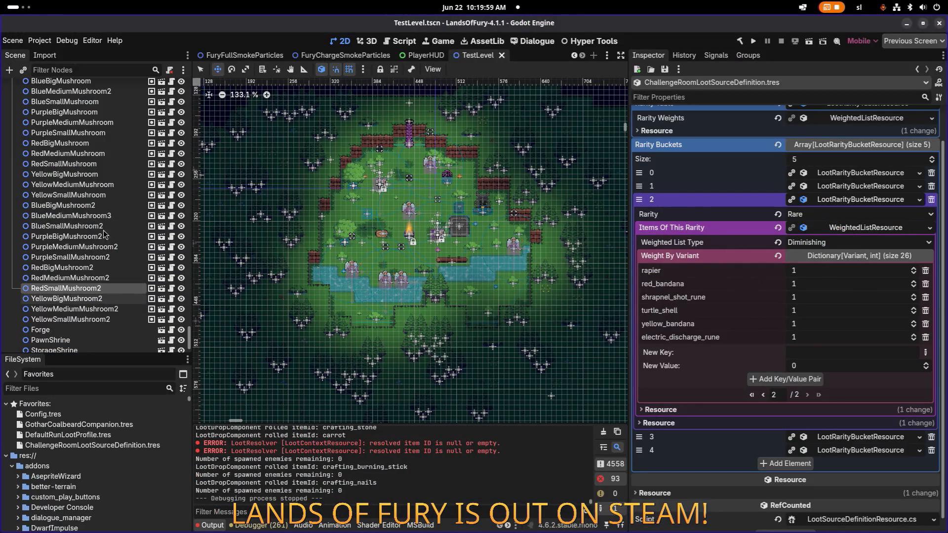
# - Set the Spawn node's Max Active Entities to 0 and save the scene
pyautogui.click(98, 68)
pyautogui.write('spawn')
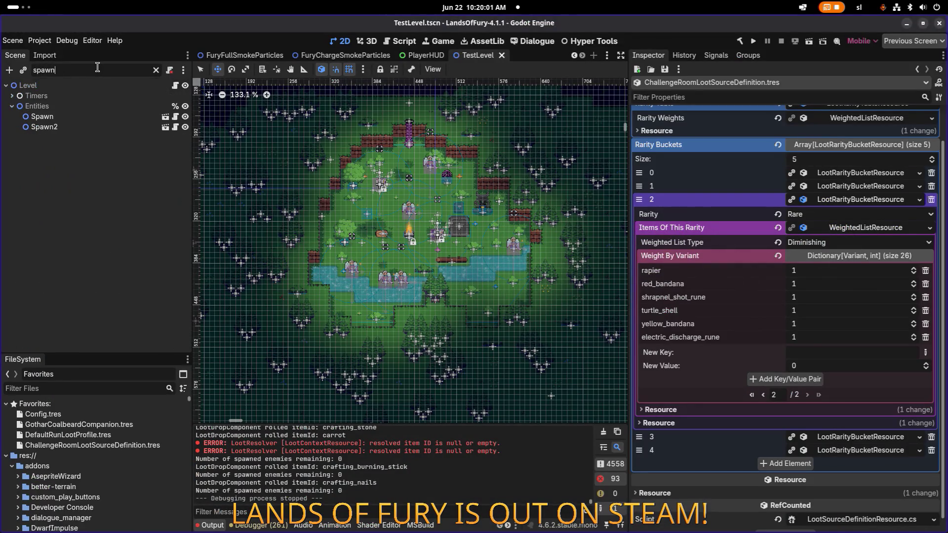
pyautogui.click(41, 116)
pyautogui.scroll(-2, 839, 267)
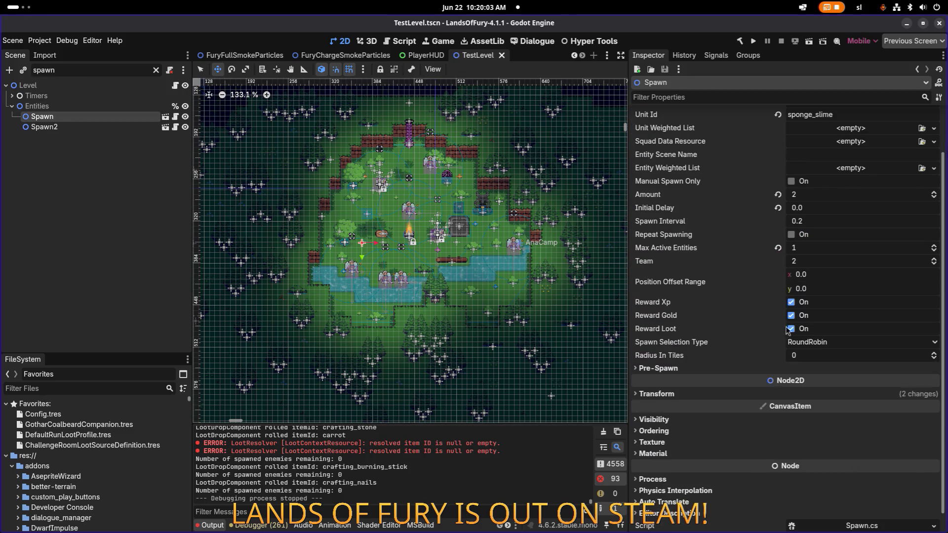
pyautogui.click(846, 253)
pyautogui.write('0')
pyautogui.hotkey('ctrl', 's')
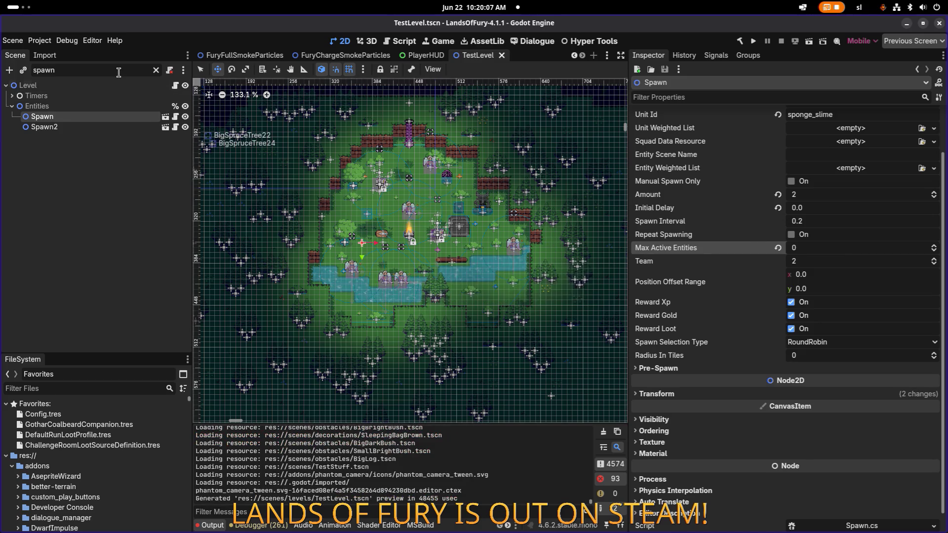
# - Move the Forge node down-left to (-428, 329), save, and return to Visual Studio Code
pyautogui.hotkey('ctrl', 'a')
pyautogui.write('froge')
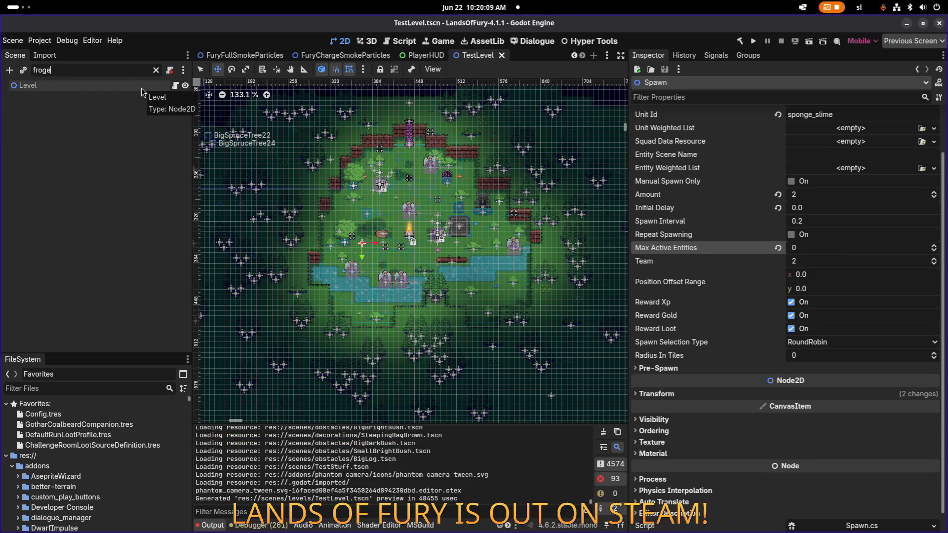
pyautogui.press('BackSpace')
pyautogui.press('BackSpace')
pyautogui.press('BackSpace')
pyautogui.write('orge')
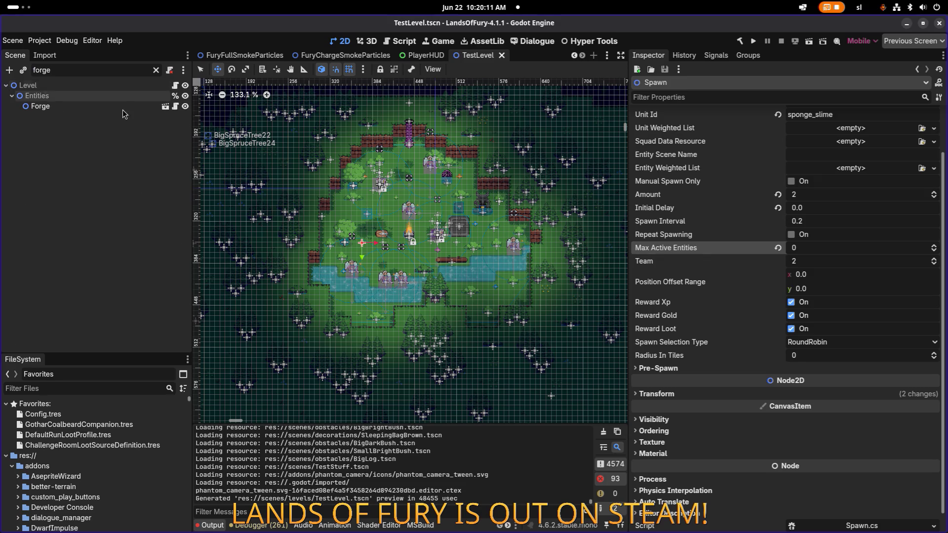
pyautogui.click(232, 140)
pyautogui.doubleClick(40, 106)
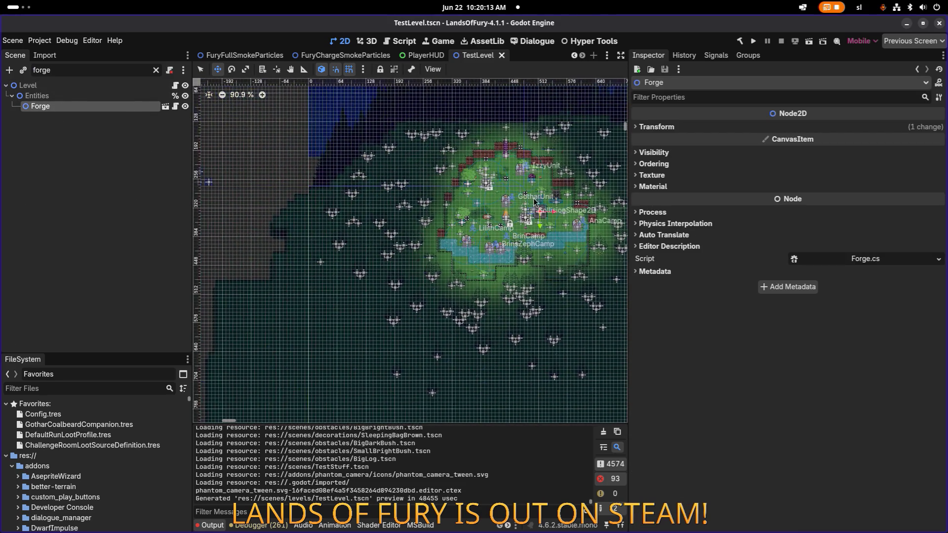
pyautogui.moveTo(540, 213)
pyautogui.mouseDown()
pyautogui.moveTo(212, 143)
pyautogui.moveTo(346, 158)
pyautogui.moveTo(375, 251)
pyautogui.moveTo(364, 267)
pyautogui.mouseUp()
pyautogui.hotkey('ctrl', 's')
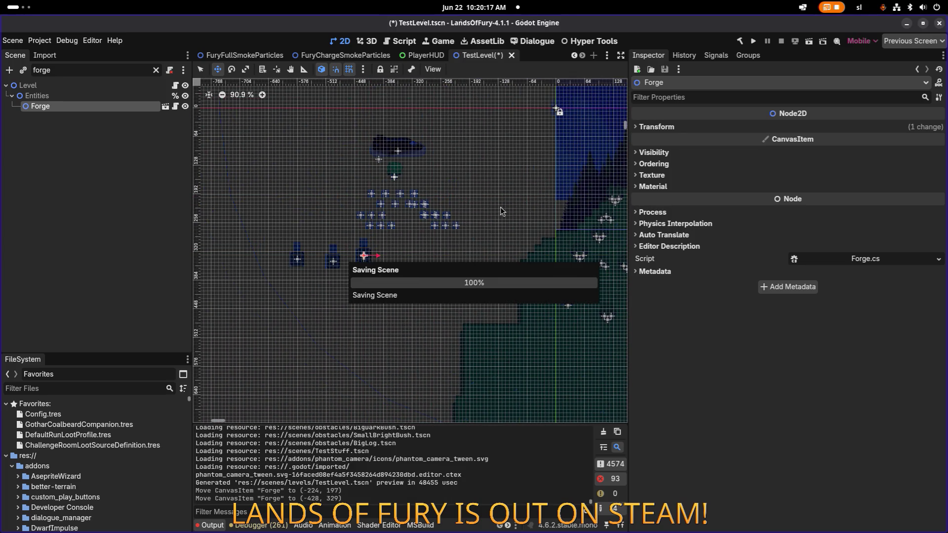
pyautogui.scroll(2, 433, 230)
pyautogui.scroll(-6, 433, 230)
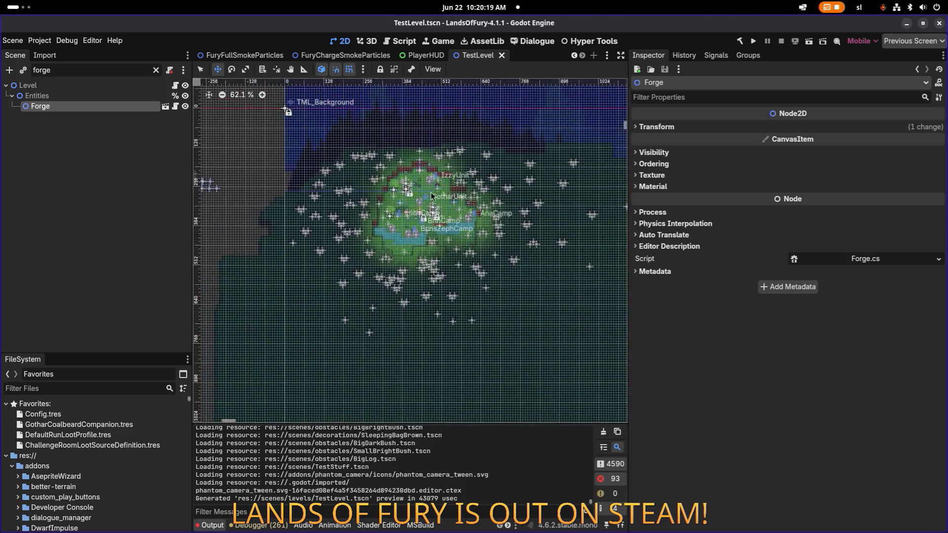
pyautogui.hotkey('alt', 'Tab')
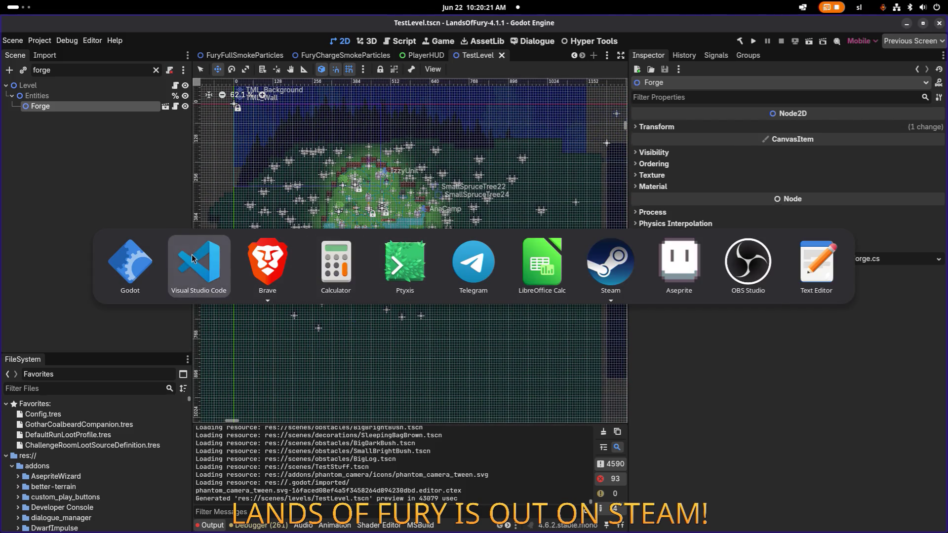
pyautogui.press('Return')
# - Begin a git commit message explaining that each companion now grants a starting rune
pyautogui.write('git commit -m "A')
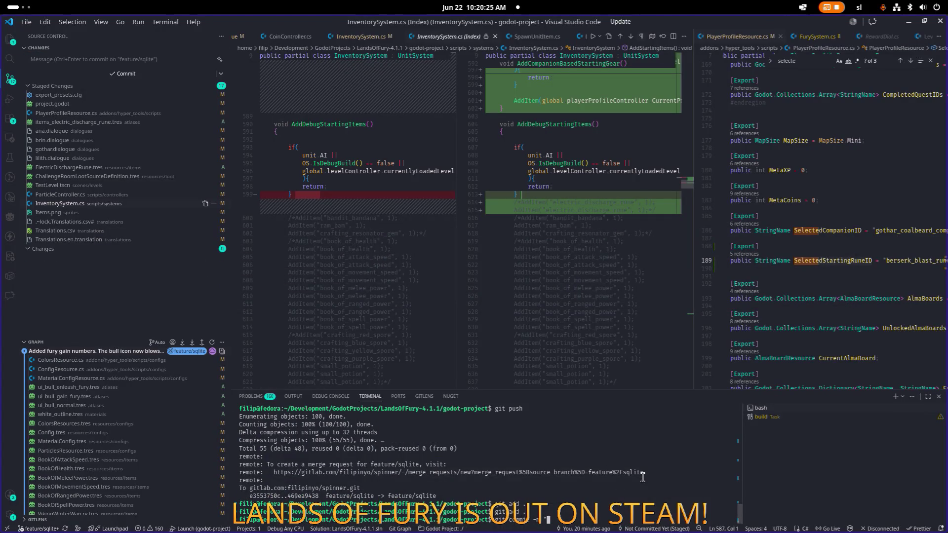
pyautogui.write('ach compa')
pyautogui.write('n')
pyautogui.write(' can not gain')
pyautogui.write(' you a sta')
pyautogui.write(' rune - ')
pyautogui.write('so vo')
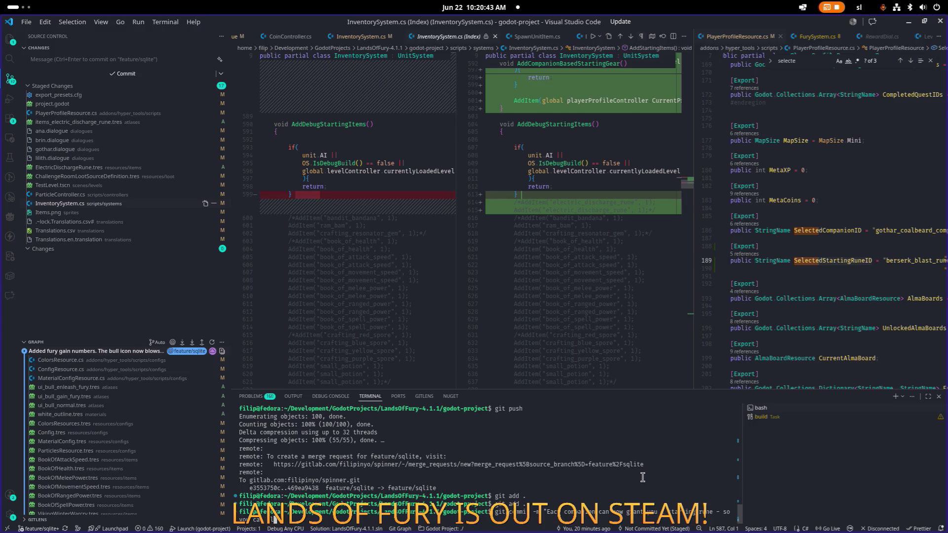
pyautogui.press('BackSpace')
pyautogui.write('select got')
pyautogui.press('BackSpace')
pyautogui.press('BackSpace')
pyautogui.press('BackSpace')
pyautogui.press('BackSpace')
pyautogui.press('BackSpace')
pyautogui.press('BackSpace')
pyautogui.write('Got ')
pyautogui.write(' been se')
pyautogui.write('.')
pyautogui.write(' lilith')
pyautogui.write(', heal')
pyautogui.write('th')
pyautogui.write('blas')
pyautogui.write(', ')
pyautogui.write('un')
pyautogui.write('in')
pyautogui.write('Brin')
# - Add Ama's spore shot rune and describe the new electric discharge rune's projectiles to the message
pyautogui.hotkey('ctrl', 'Left')
pyautogui.hotkey('ctrl', 'Left')
pyautogui.hotkey('ctrl', 'Left')
pyautogui.press('Right')
pyautogui.write('run')
pyautogui.hotkey('ctrl', 'Right')
pyautogui.hotkey('ctrl', 'Right')
pyautogui.hotkey('ctrl', 'Right')
pyautogui.hotkey('ctrl', 'Right')
pyautogui.hotkey('ctrl', 'Right')
pyautogui.write('electri')
pyautogui.write('c discharge rune, ')
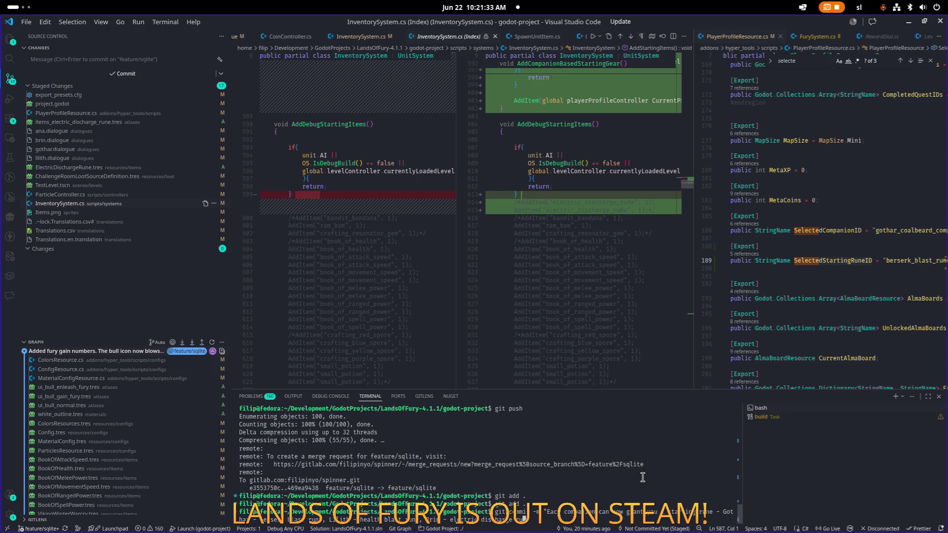
pyautogui.write('Ama - s')
pyautogui.write('pore shot rune.')
pyautogui.write(' A')
pyautogui.write('dded new rune e')
pyautogui.write('lectric')
pyautogui.write(' discha')
pyautogui.press('BackSpace')
pyautogui.write('har')
pyautogui.write('ge - s')
pyautogui.write('o')
pyautogui.press('BackSpace')
pyautogui.press('BackSpace')
pyautogui.press('BackSpace')
pyautogui.write('rune - shortcut')
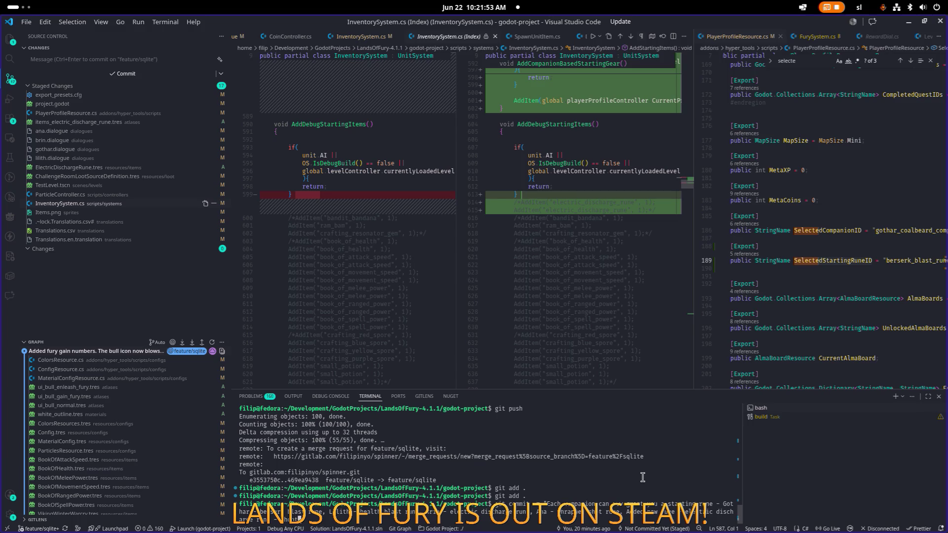
pyautogui.write(' ele')
pyautogui.write('tric projectiles')
pyautogui.write(' h')
pyautogui.write('hat hit enem')
pyautogui.write('ies for a')
pyautogui.write(' short tim')
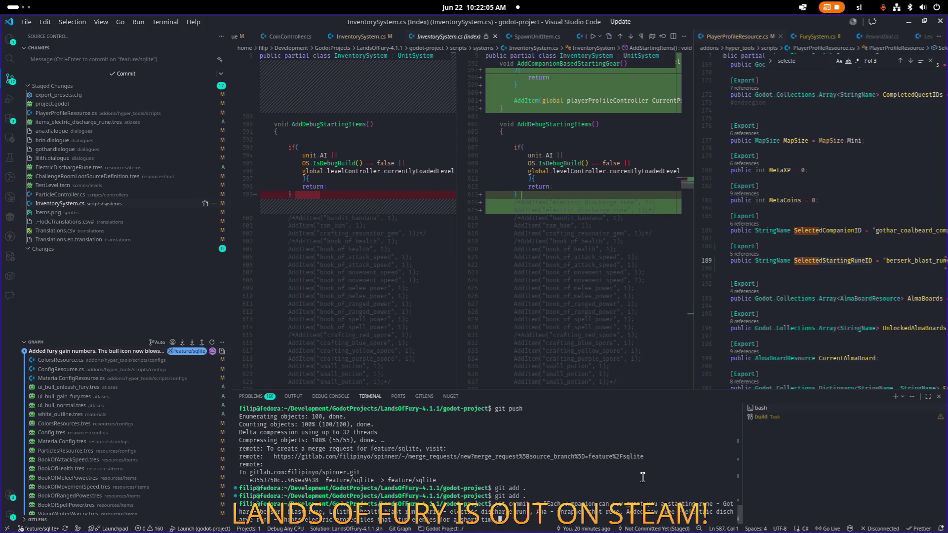
pyautogui.write('e')
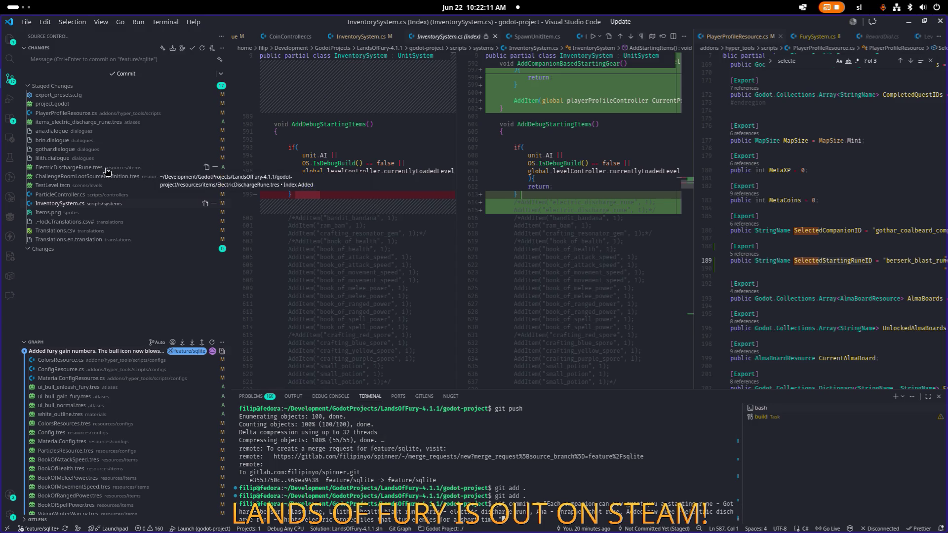
# - Review the ElectricDischargeRune.tres and PlayerProfileResource.cs diffs while adding text about choosing a companion and starting rune
pyautogui.click(151, 167)
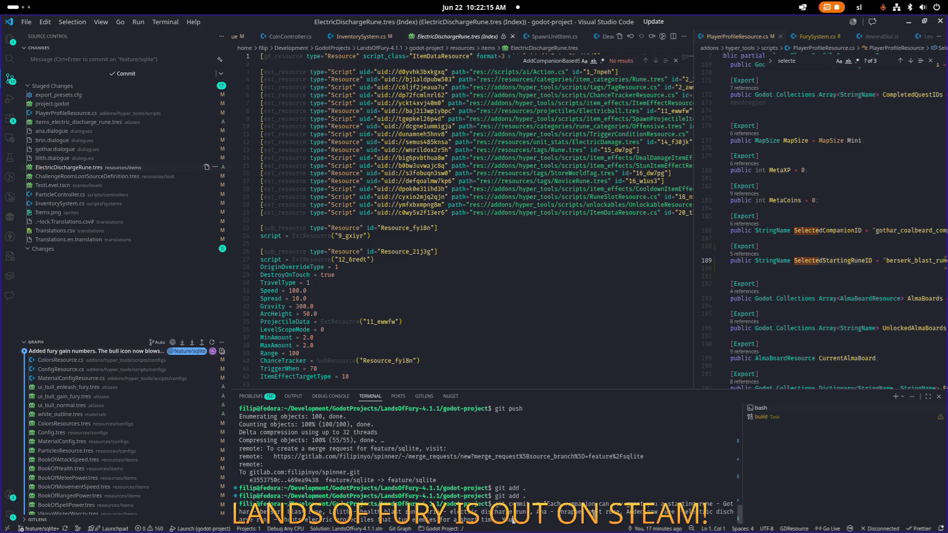
pyautogui.write('layer can mo')
pyautogui.write('w sele')
pyautogui.write(' th')
pyautogui.write(' companion tha')
pyautogui.write('ll f')
pyautogui.write('s')
pyautogui.write(' and a starti')
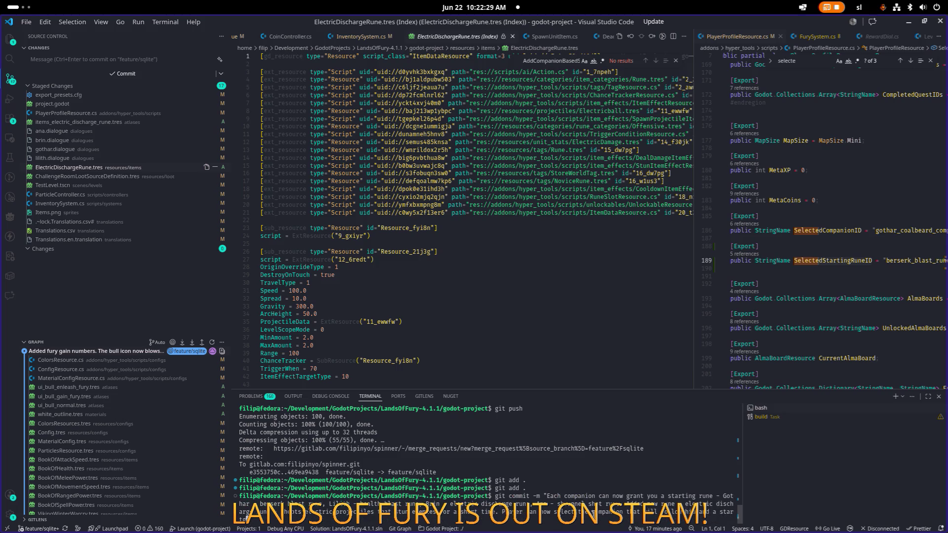
pyautogui.write('ing run')
pyautogui.write('this op')
pyautogui.write('en sh')
pyautogui.press('BackSpace')
pyautogui.write('possibili')
pyautogui.write('ties that you for ex')
pyautogui.write('ample select')
pyautogui.write(' shrapnel ghost')
pyautogui.press('BackSpace')
pyautogui.press('BackSpace')
pyautogui.press('BackSpace')
pyautogui.write('rune from an')
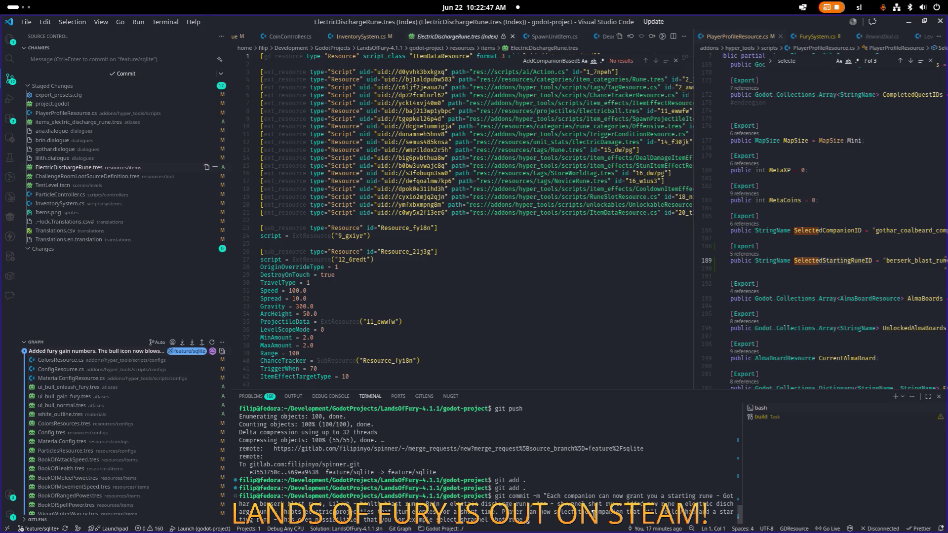
pyautogui.press('BackSpace')
pyautogui.press('BackSpace')
pyautogui.write('A')
pyautogui.press('BackSpace')
pyautogui.press('BackSpace')
pyautogui.press('BackSpace')
pyautogui.write('venture with')
pyautogui.write(' other e')
pyautogui.click(113, 113)
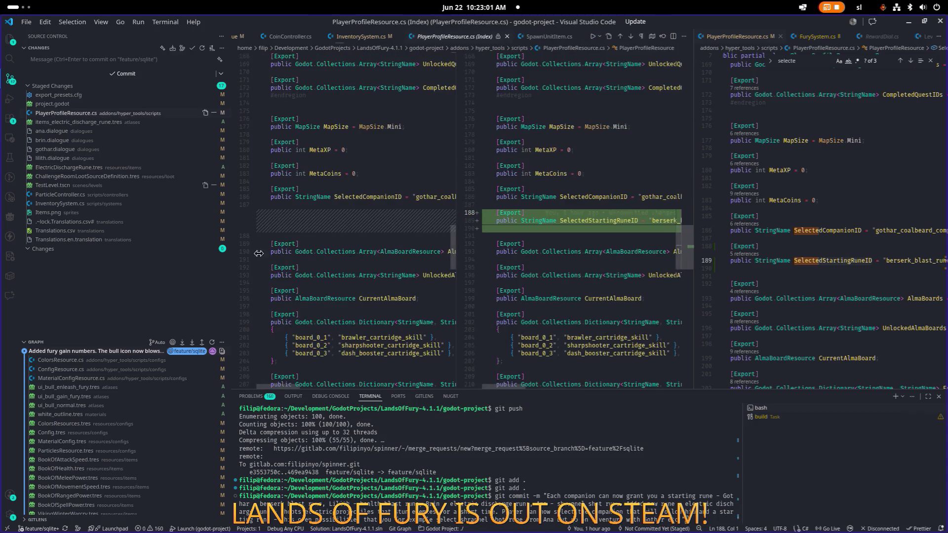
# - Run the commit and push it to the remote feature/sqlite branch with git push
pyautogui.press('Return')
pyautogui.write('git pushd')
pyautogui.press('Return')
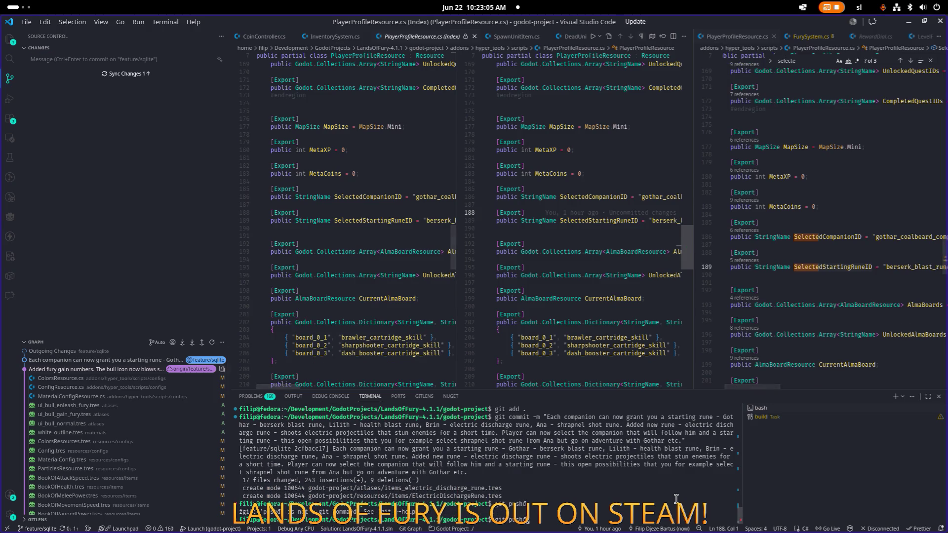
pyautogui.write('git push')
pyautogui.press('Return')
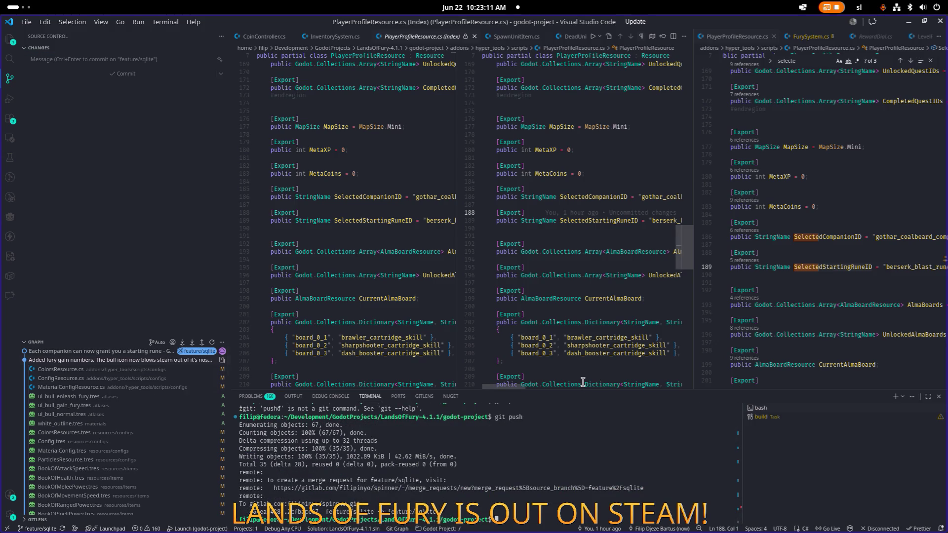
pyautogui.hotkey('alt', 'Tab')
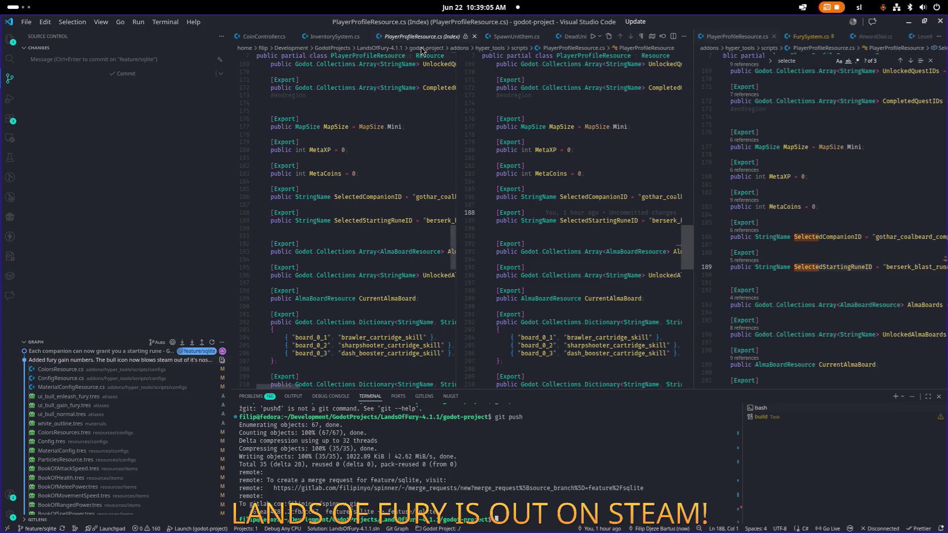
# - Close the PlayerProfileResource.cs (Index) tab, widen the code pane, and minimize the editor to reveal Godot
pyautogui.middleClick(437, 40)
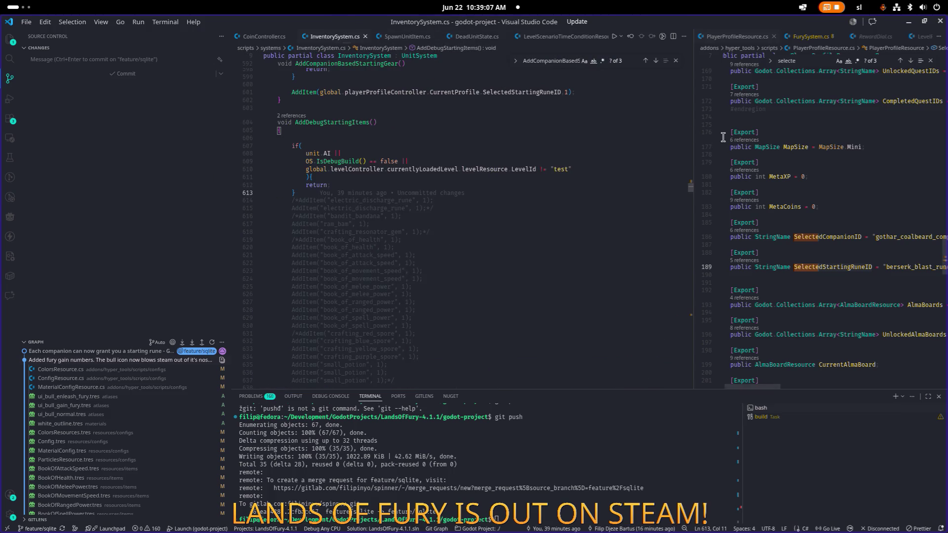
pyautogui.moveTo(692, 146); pyautogui.dragTo(589, 145)
pyautogui.click(617, 148)
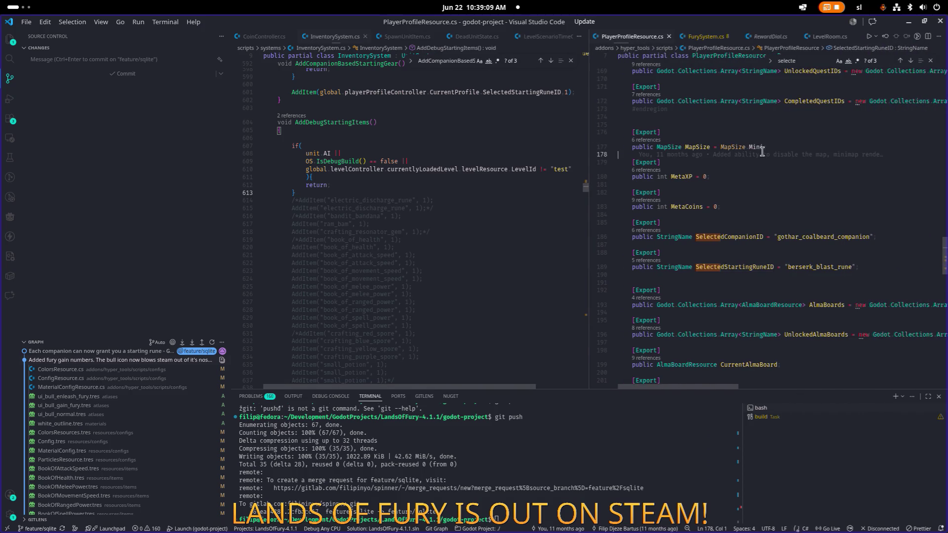
pyautogui.click(907, 24)
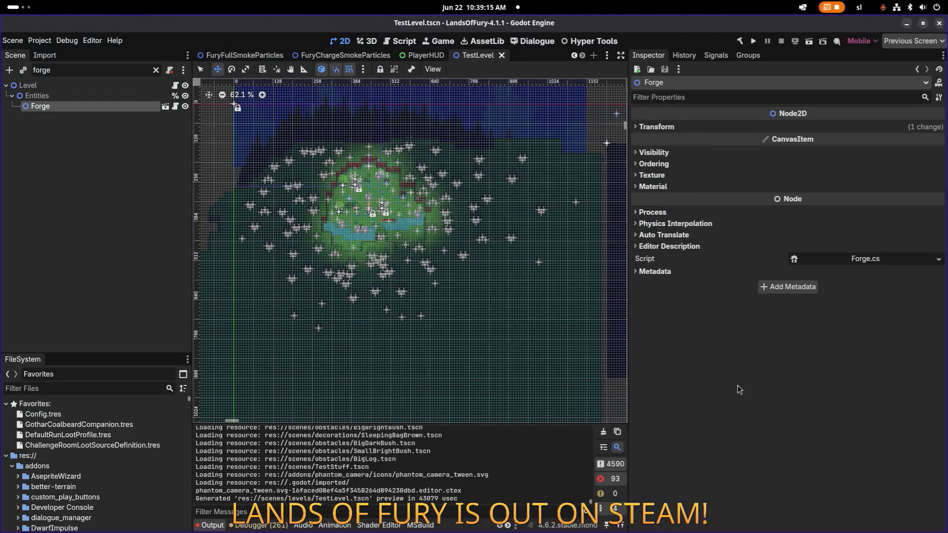
# - Switch to Aseprite and pan the Interactables.png sheet to its upper-left area
pyautogui.hotkey('alt', 'Tab')
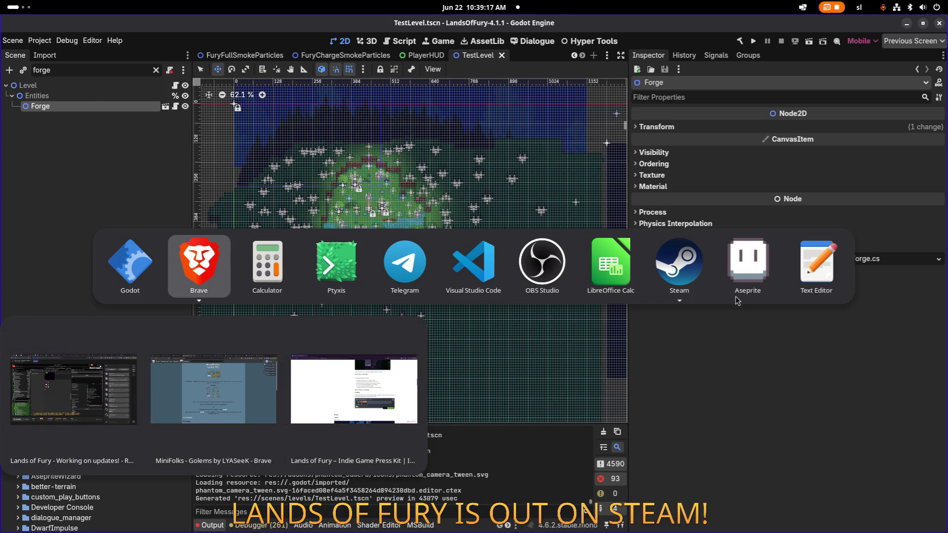
pyautogui.click(746, 264)
pyautogui.moveTo(617, 202)
pyautogui.mouseDown()
pyautogui.moveTo(440, 256)
pyautogui.moveTo(420, 292)
pyautogui.mouseUp()
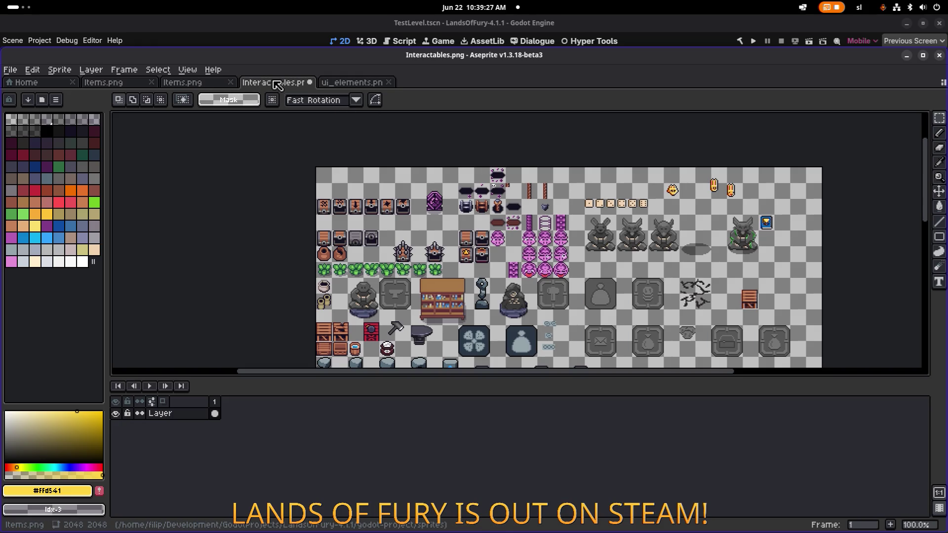
# - Close Interactables.png, answer its save prompt, and view Items.png at 200% on the top-left weapons
pyautogui.click(309, 82)
pyautogui.click(457, 321)
pyautogui.click(194, 84)
pyautogui.moveTo(215, 182); pyautogui.dragTo(414, 232)
pyautogui.scroll(3, 414, 232)
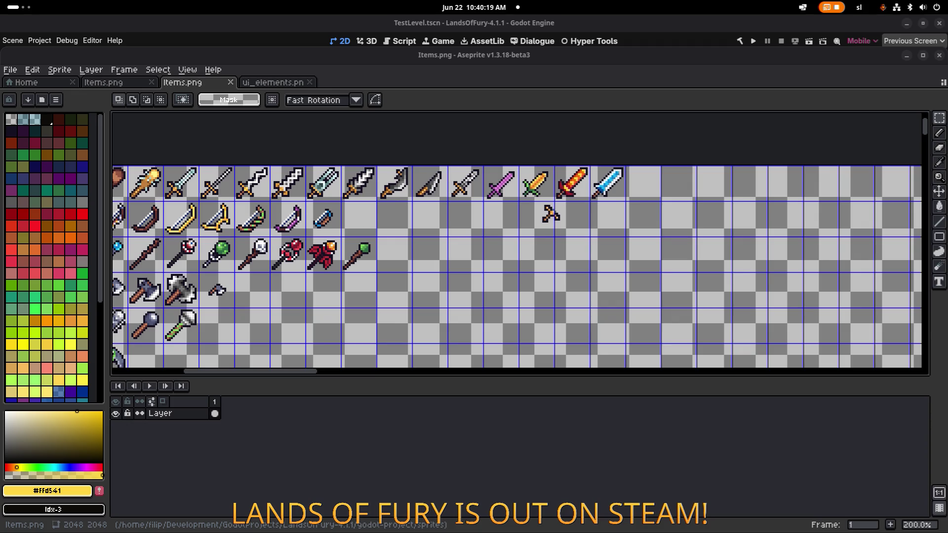
pyautogui.scroll(-2, 478, 226)
pyautogui.scroll(-3, 469, 222)
pyautogui.hscroll(5, 469, 222)
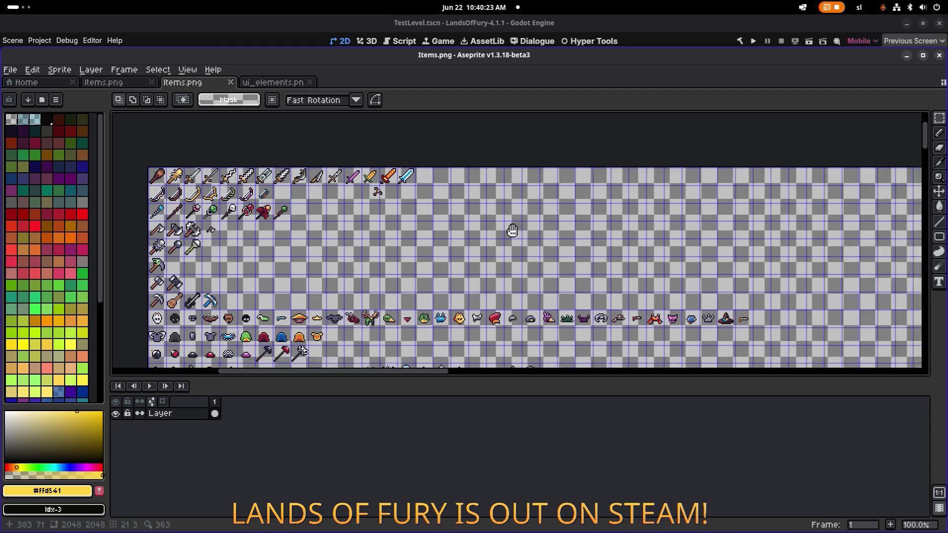
pyautogui.scroll(-1, 426, 234)
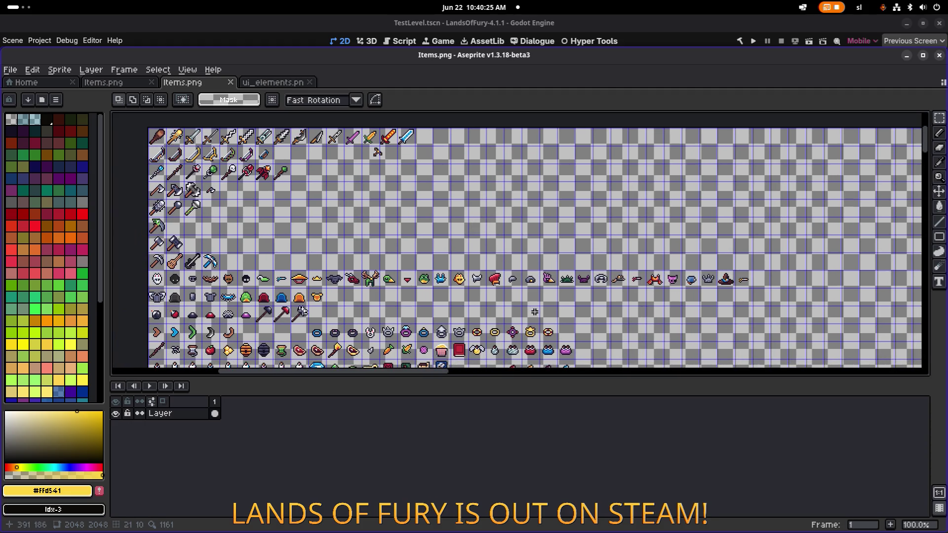
pyautogui.scroll(1, 429, 241)
pyautogui.scroll(-2, 430, 240)
pyautogui.hscroll(5, 493, 227)
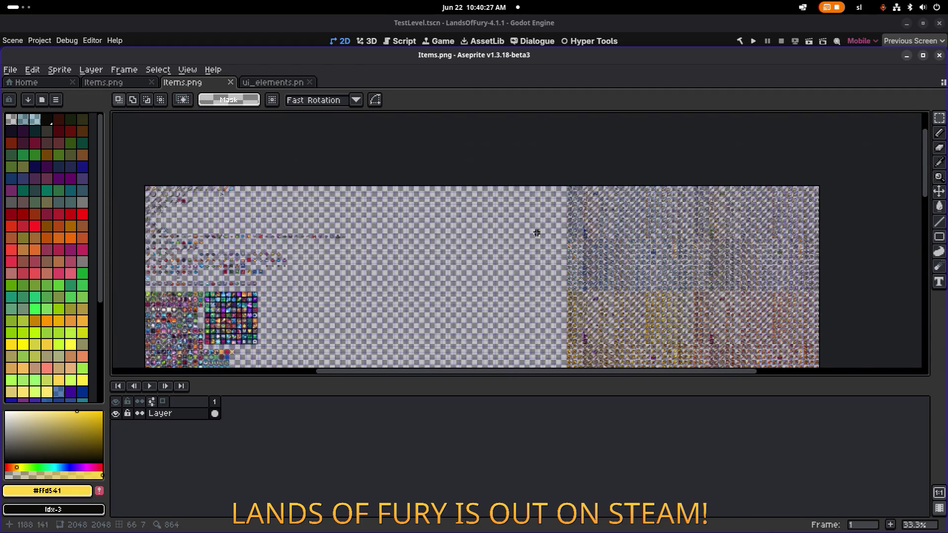
pyautogui.scroll(3, 584, 211)
pyautogui.scroll(-1, 584, 211)
pyautogui.scroll(-1, 528, 221)
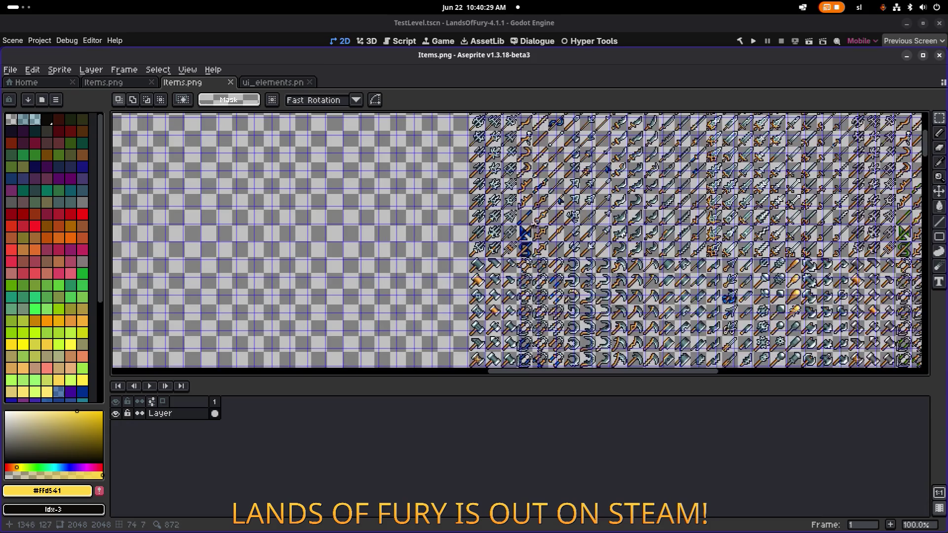
pyautogui.scroll(1, 491, 197)
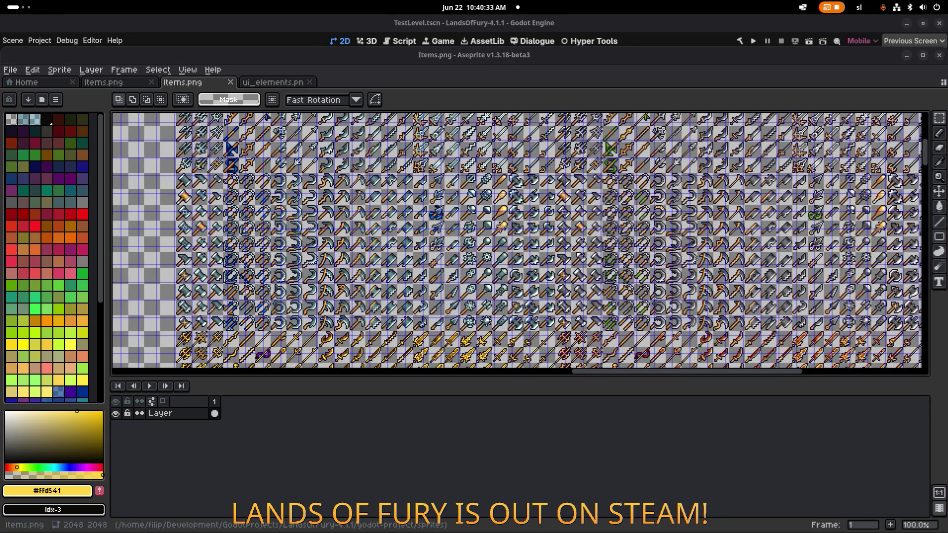
pyautogui.moveTo(612, 231); pyautogui.dragTo(367, 156)
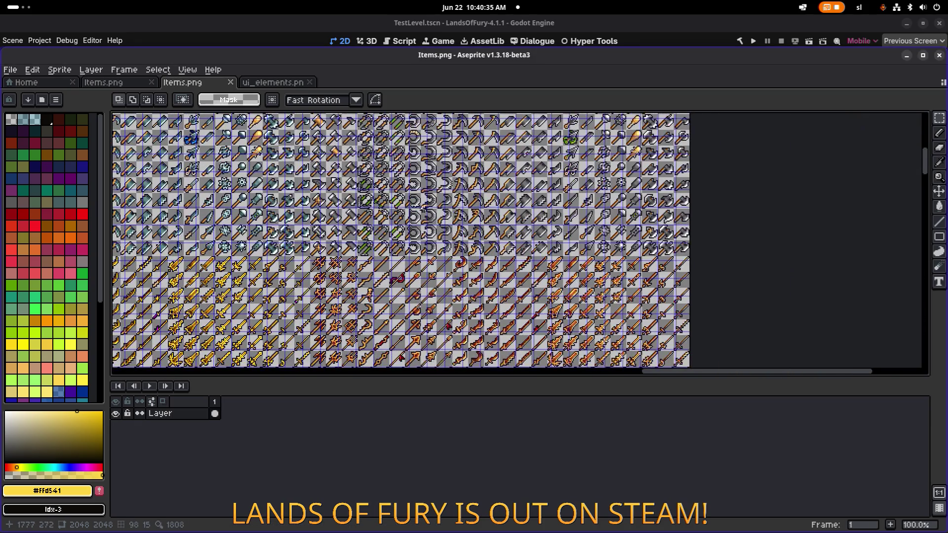
pyautogui.scroll(1, 495, 263)
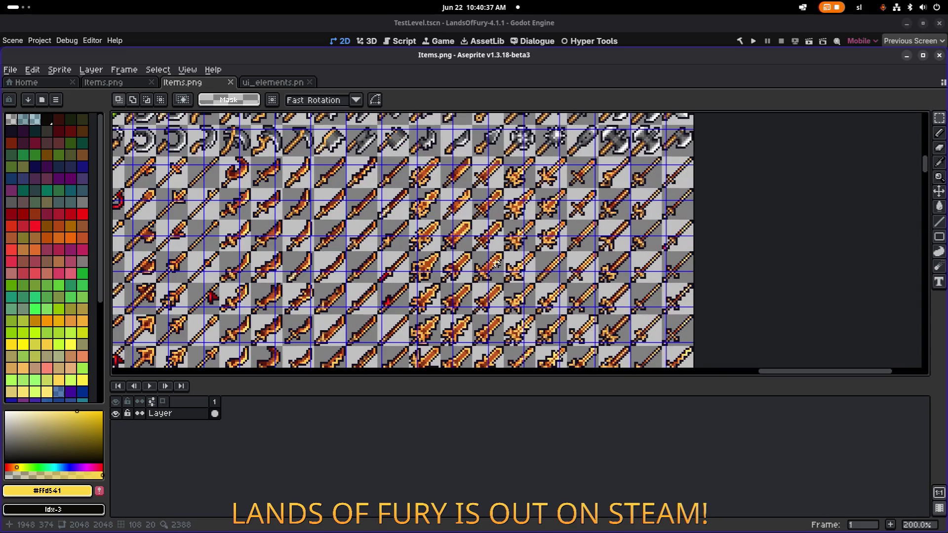
pyautogui.moveTo(351, 286); pyautogui.dragTo(453, 233)
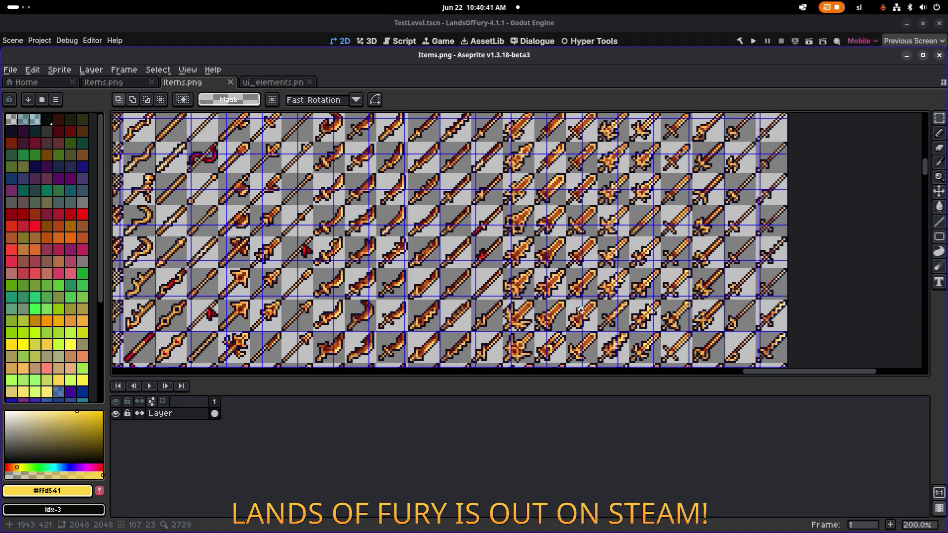
pyautogui.moveTo(562, 290); pyautogui.dragTo(518, 273)
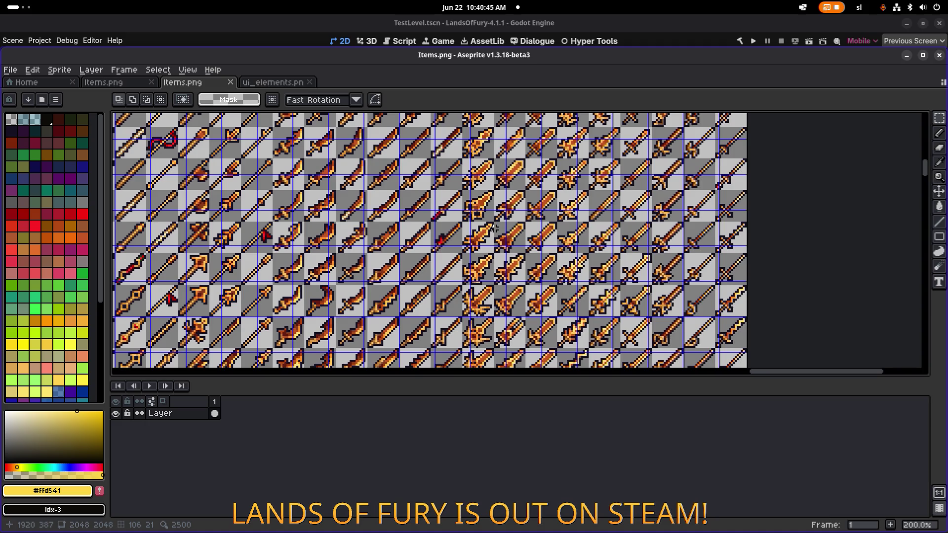
pyautogui.scroll(3, 473, 264)
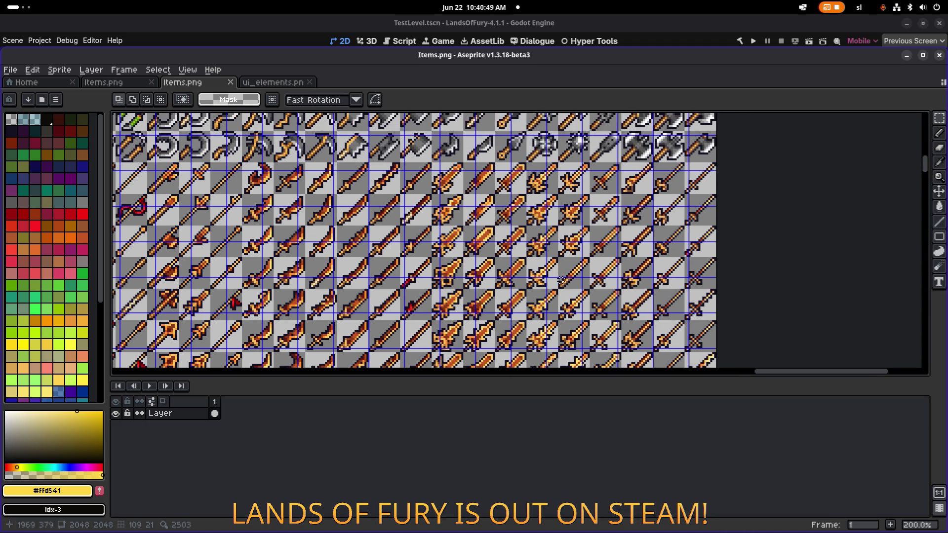
pyautogui.scroll(-5, 611, 313)
pyautogui.hscroll(5, 480, 184)
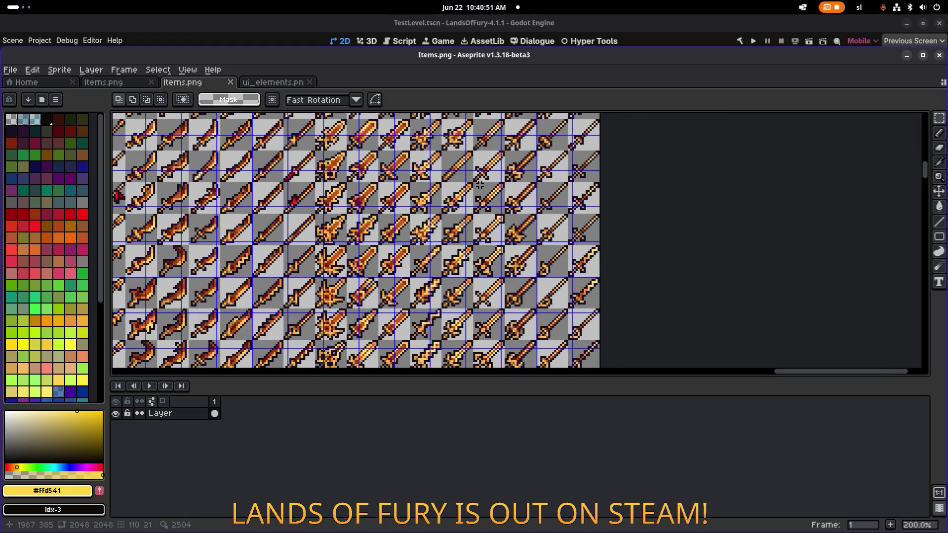
pyautogui.scroll(-2, 467, 198)
pyautogui.hscroll(-2, 466, 198)
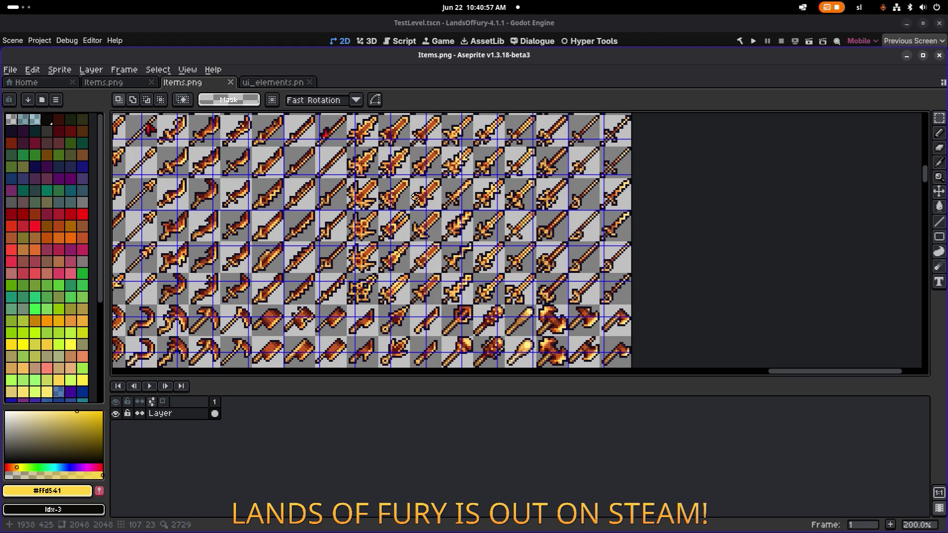
pyautogui.moveTo(418, 199)
pyautogui.mouseDown()
pyautogui.moveTo(500, 233)
pyautogui.moveTo(489, 296)
pyautogui.mouseUp()
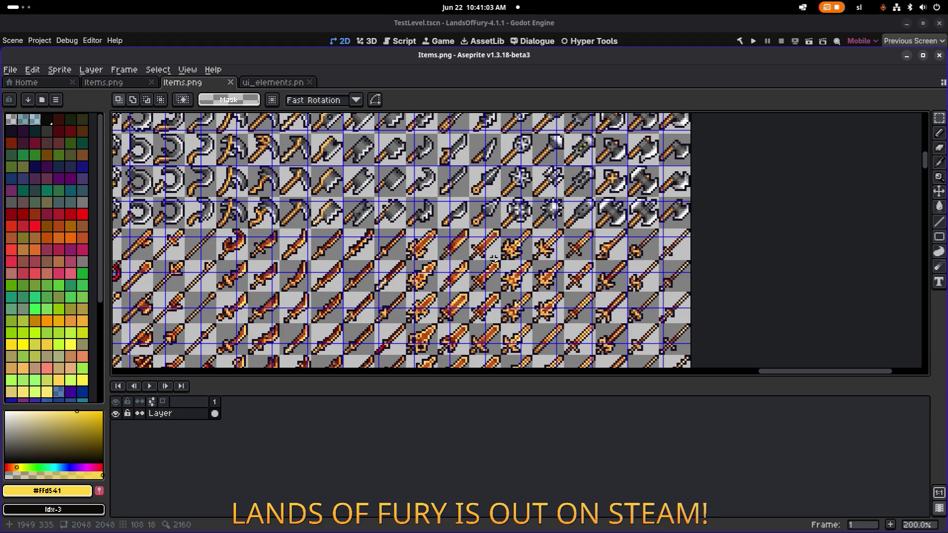
pyautogui.scroll(3, 543, 257)
pyautogui.scroll(-4, 601, 249)
pyautogui.scroll(1, 530, 212)
pyautogui.scroll(-1, 530, 213)
pyautogui.scroll(1, 458, 235)
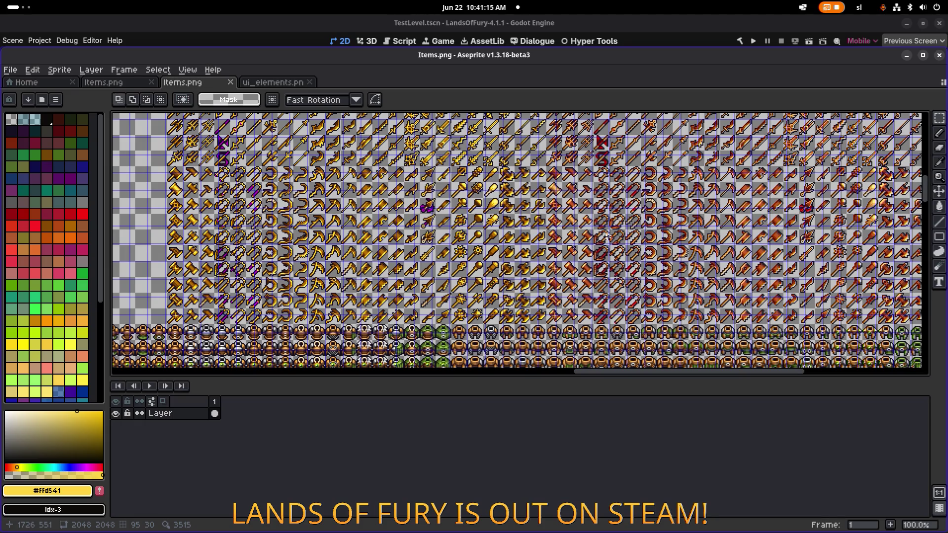
pyautogui.moveTo(679, 237)
pyautogui.mouseDown()
pyautogui.moveTo(409, 243)
pyautogui.moveTo(396, 267)
pyautogui.mouseUp()
pyautogui.scroll(5, 396, 266)
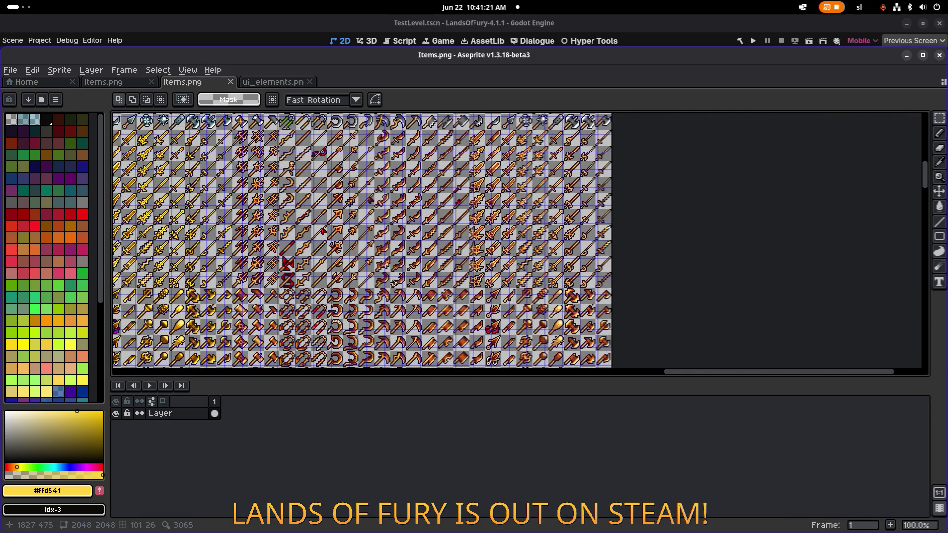
pyautogui.scroll(8, 318, 260)
pyautogui.hscroll(-7, 318, 261)
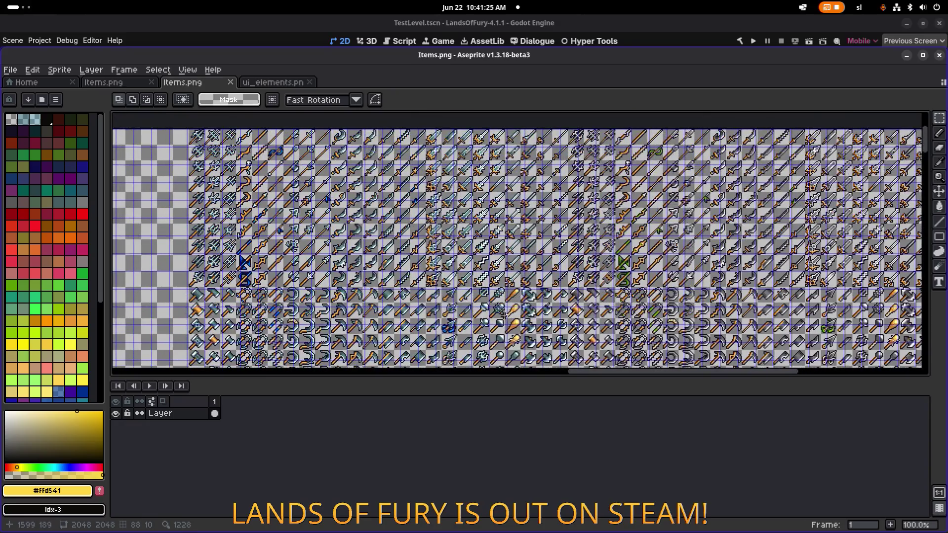
pyautogui.scroll(-8, 494, 296)
pyautogui.hscroll(15, 493, 296)
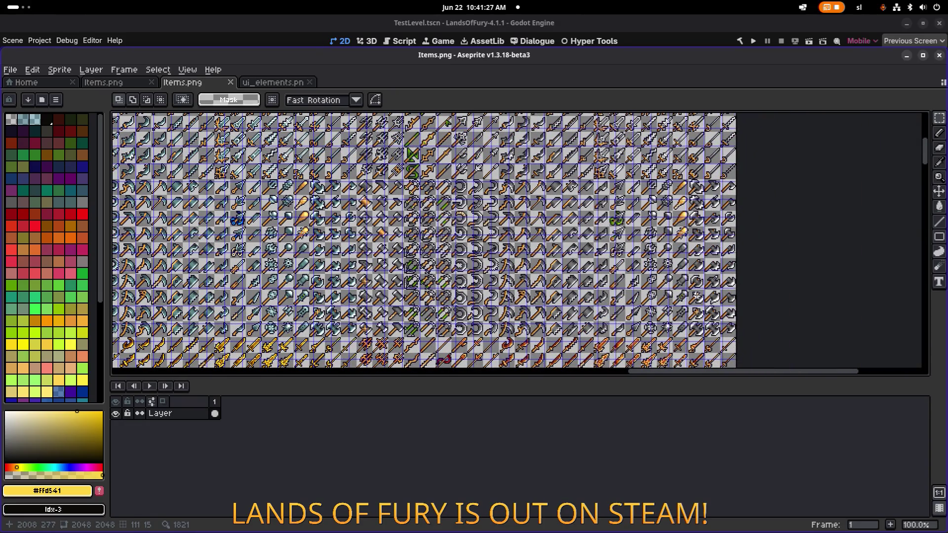
pyautogui.hscroll(5, 622, 233)
pyautogui.scroll(3, 592, 212)
pyautogui.scroll(2, 560, 190)
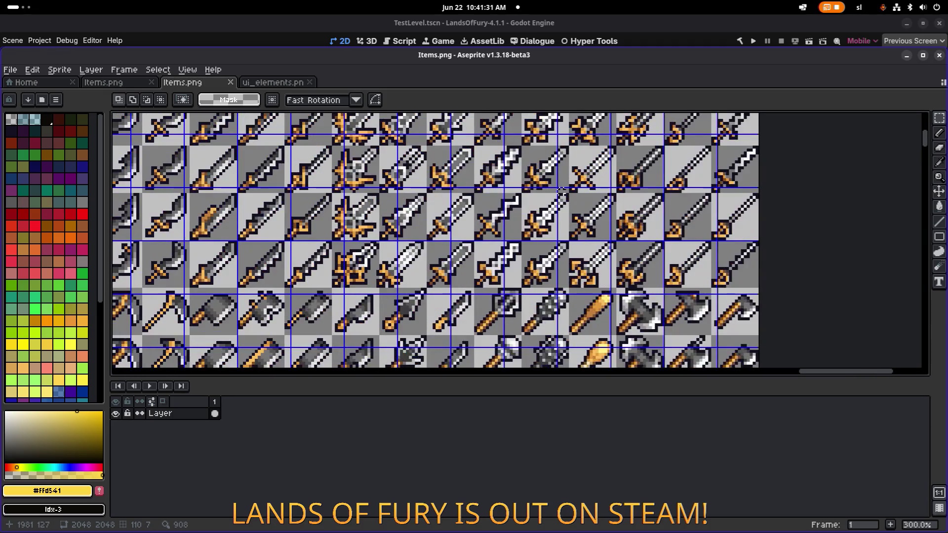
pyautogui.scroll(-1, 559, 190)
pyautogui.moveTo(424, 165); pyautogui.dragTo(488, 262)
pyautogui.moveTo(506, 206); pyautogui.dragTo(426, 256)
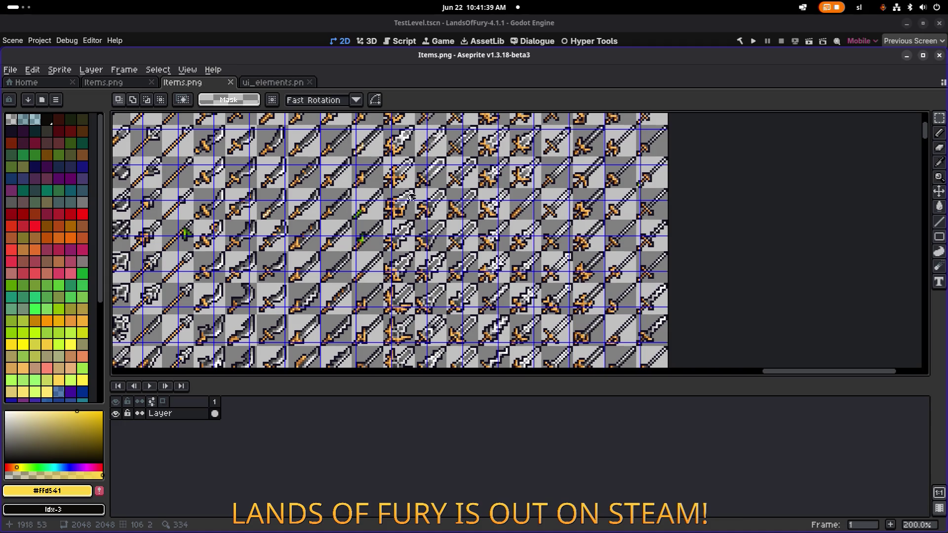
pyautogui.scroll(1, 380, 216)
pyautogui.scroll(-2, 380, 216)
pyautogui.scroll(1, 380, 245)
pyautogui.scroll(2, 330, 202)
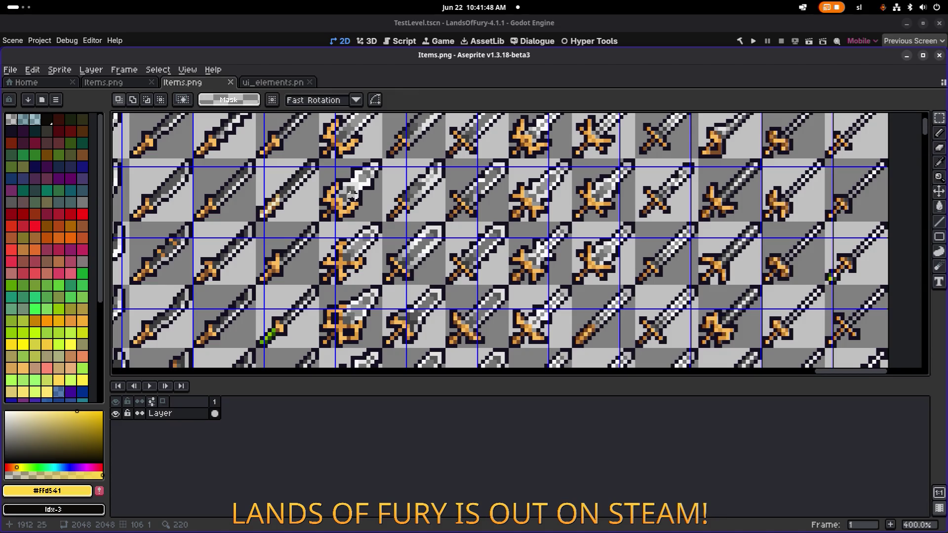
pyautogui.moveTo(354, 205); pyautogui.dragTo(368, 251)
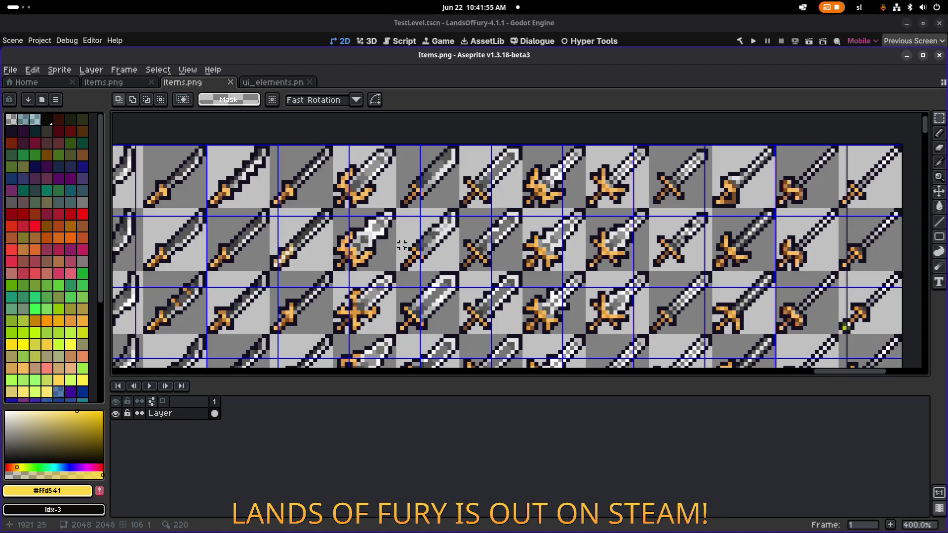
pyautogui.scroll(-2, 526, 236)
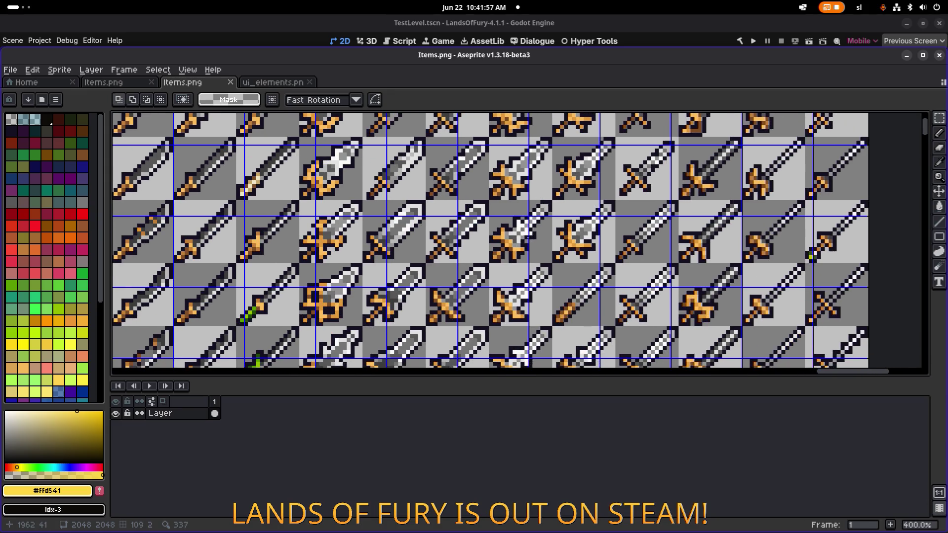
pyautogui.scroll(-4, 412, 280)
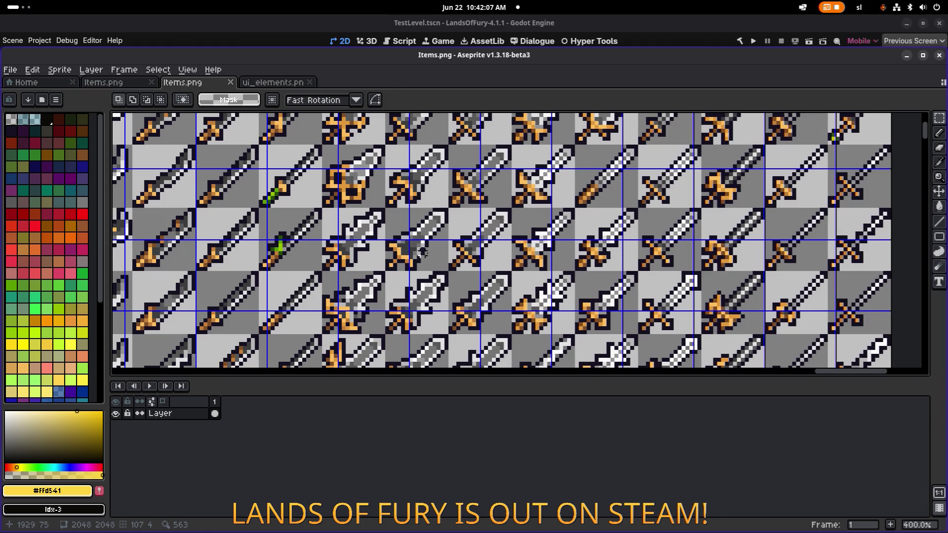
pyautogui.moveTo(557, 269); pyautogui.dragTo(478, 192)
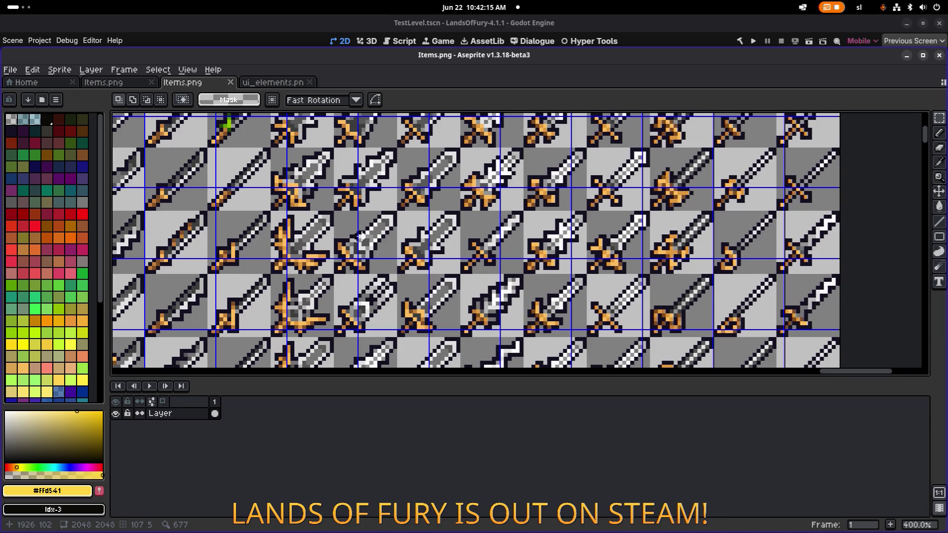
pyautogui.scroll(-3, 415, 160)
pyautogui.hscroll(-3, 415, 159)
pyautogui.hscroll(-1, 414, 160)
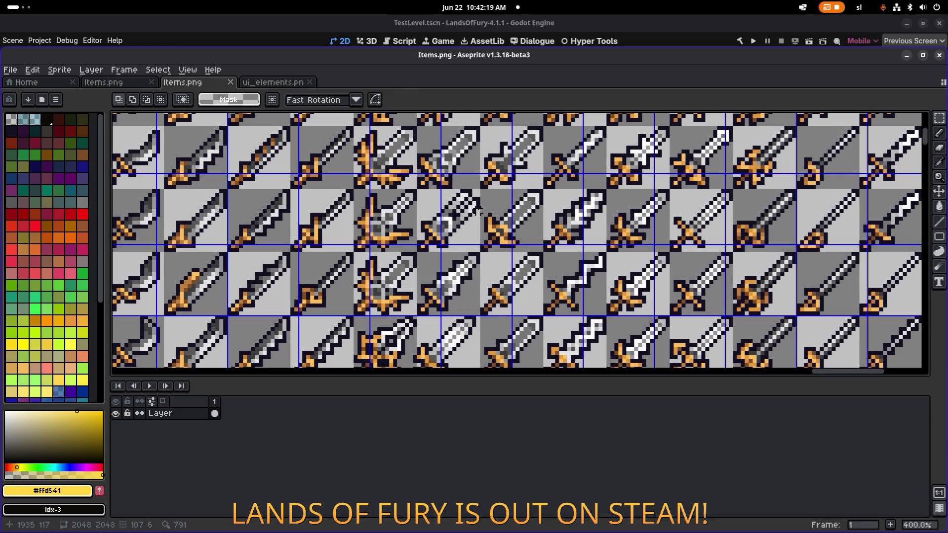
pyautogui.scroll(1, 477, 202)
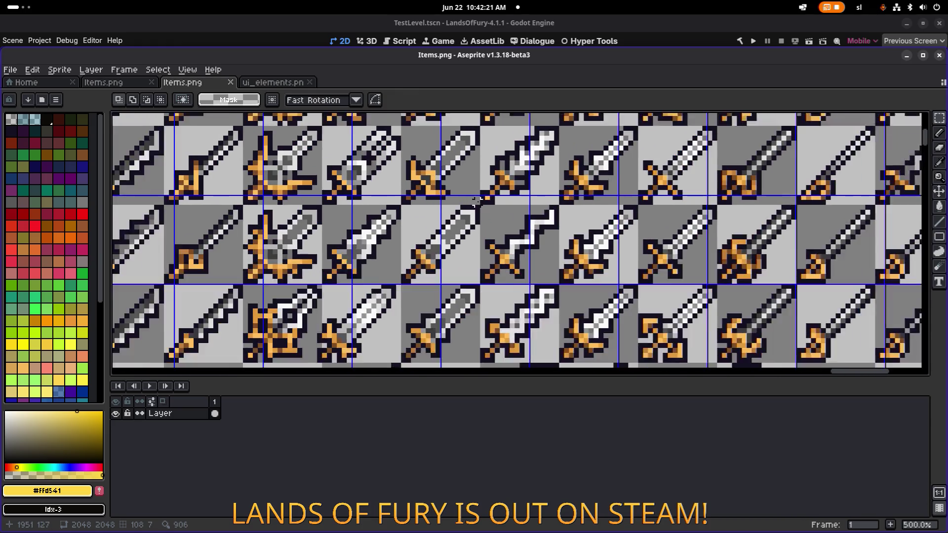
pyautogui.scroll(-3, 476, 202)
pyautogui.scroll(1, 482, 208)
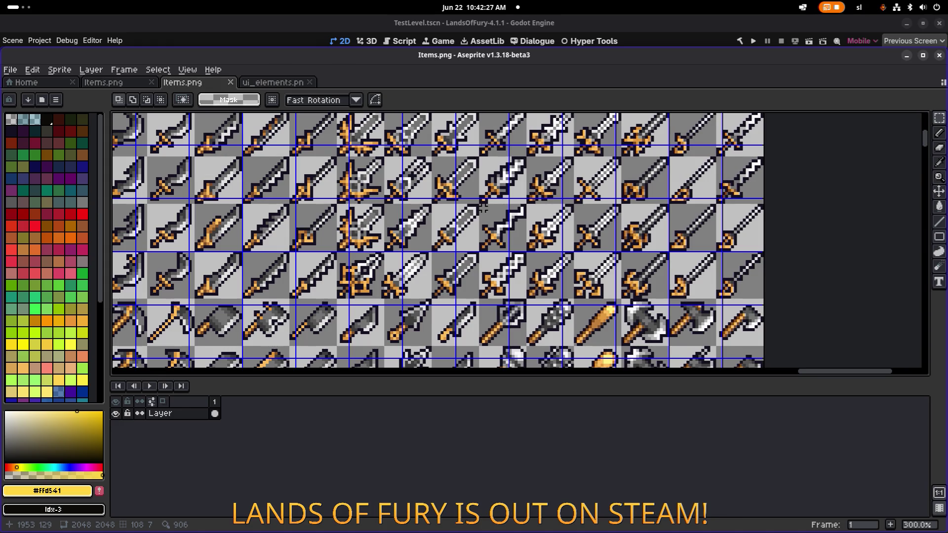
pyautogui.scroll(-1, 482, 208)
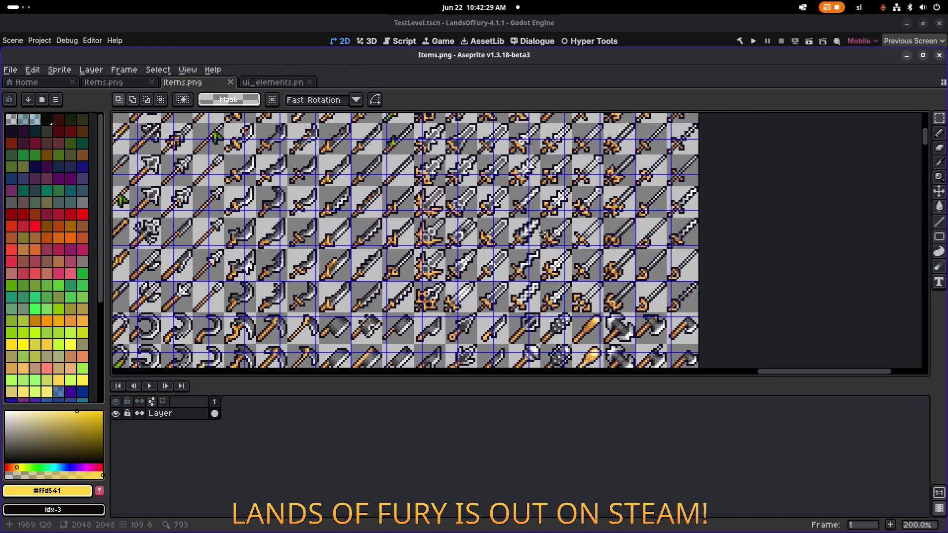
pyautogui.scroll(-1, 368, 240)
pyautogui.scroll(-5, 477, 206)
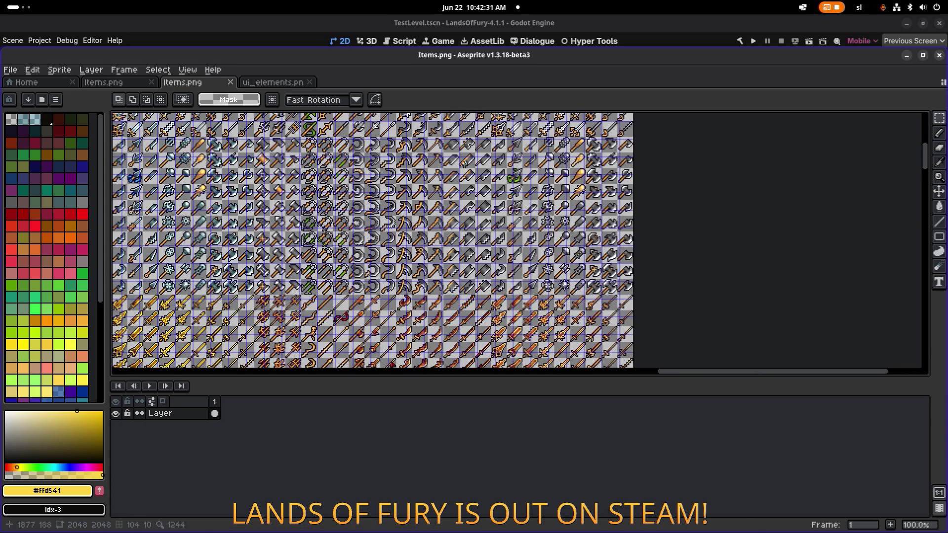
pyautogui.scroll(-3, 478, 208)
pyautogui.hscroll(2, 493, 188)
pyautogui.scroll(-4, 521, 242)
pyautogui.hscroll(2, 520, 242)
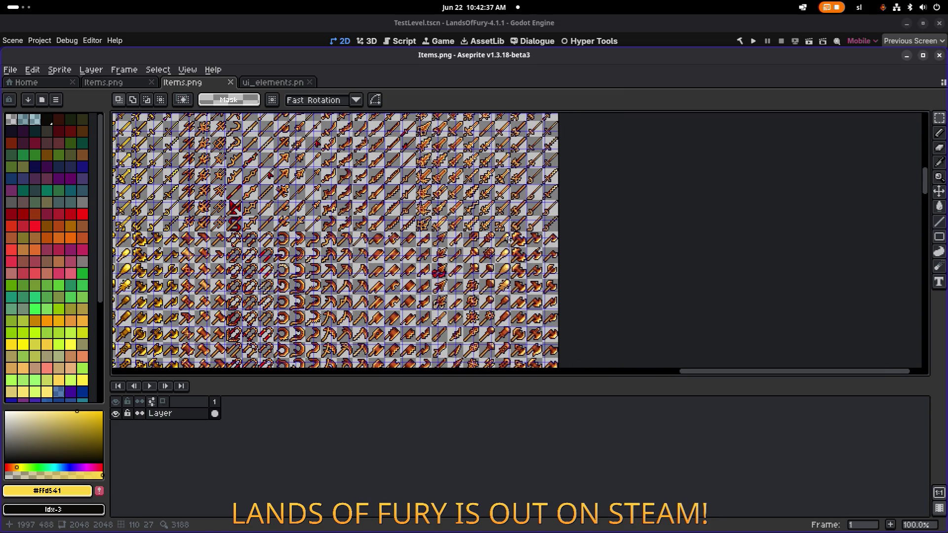
pyautogui.scroll(-2, 509, 238)
pyautogui.hscroll(2, 504, 237)
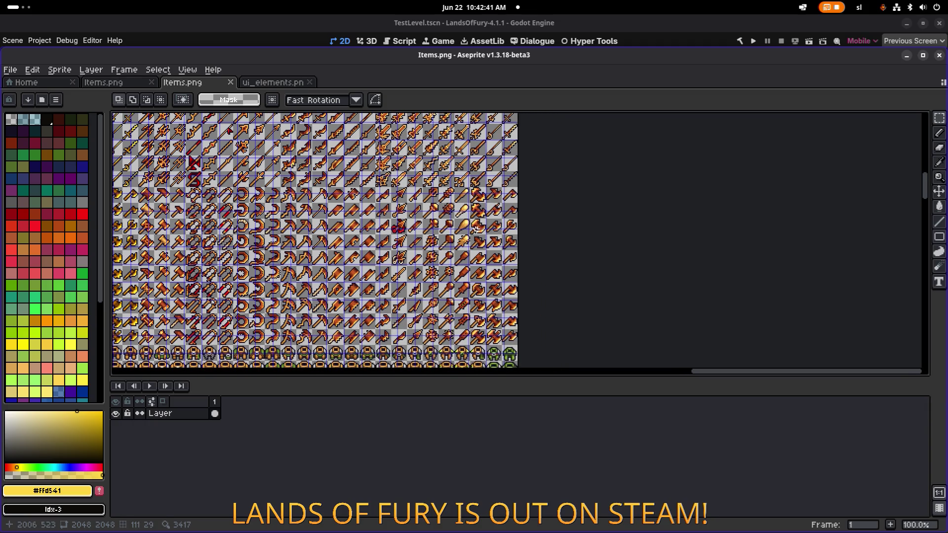
pyautogui.scroll(-8, 466, 239)
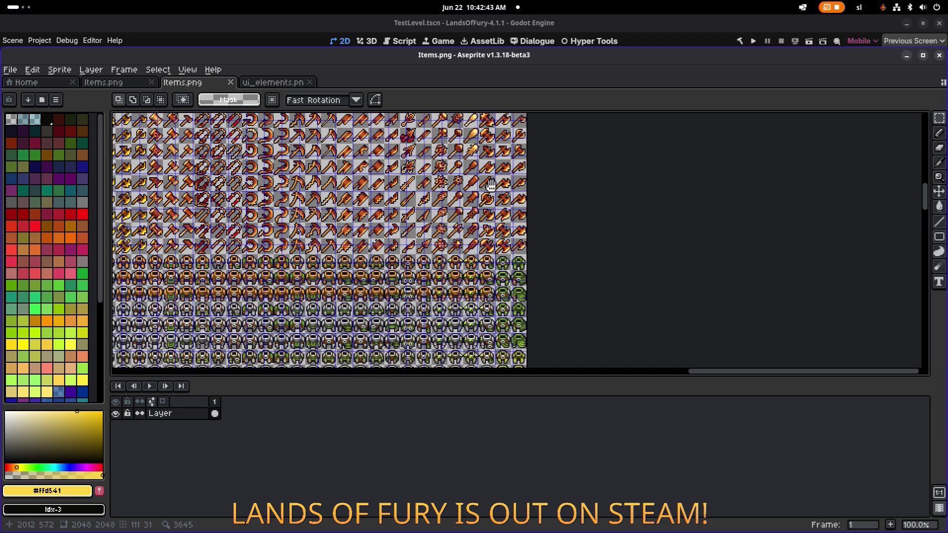
pyautogui.hscroll(-2, 493, 197)
pyautogui.scroll(-3, 501, 188)
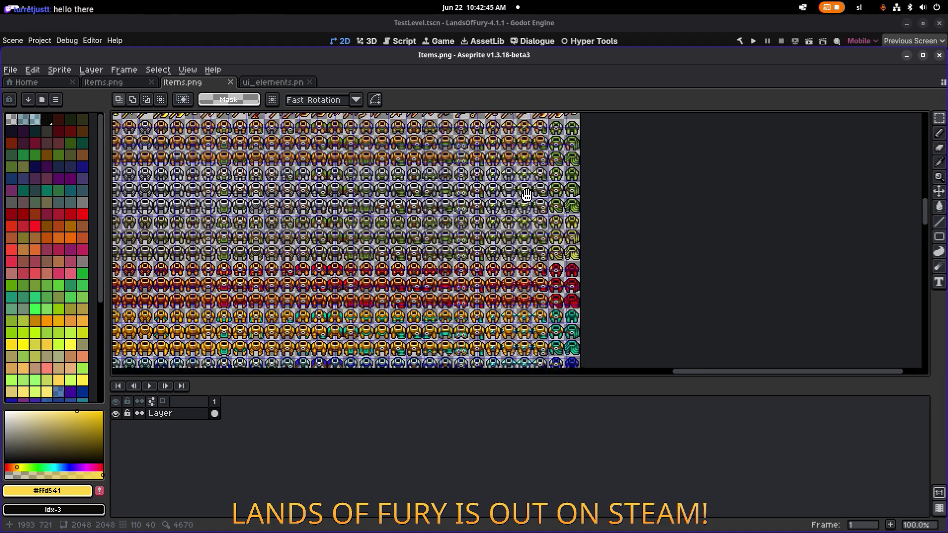
pyautogui.hscroll(-1, 501, 207)
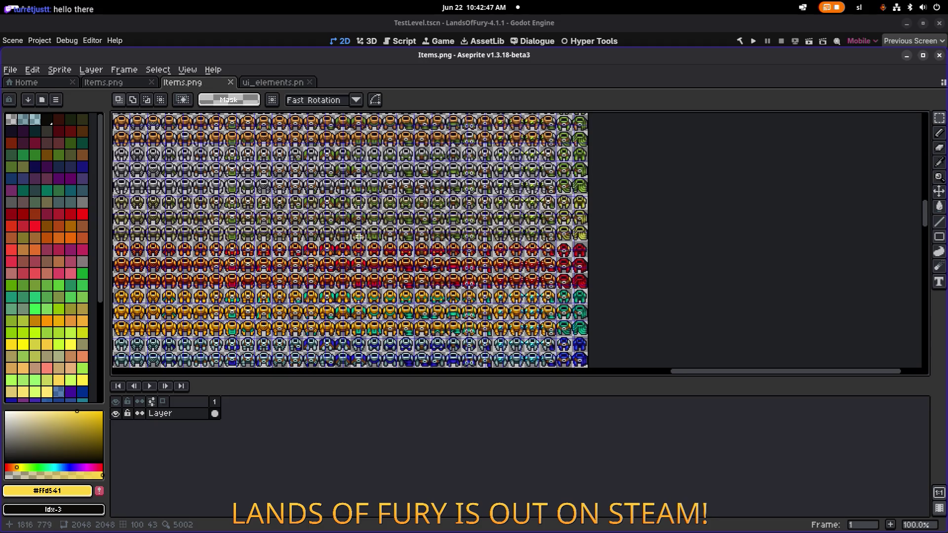
pyautogui.hscroll(3, 486, 265)
pyautogui.scroll(5, 363, 321)
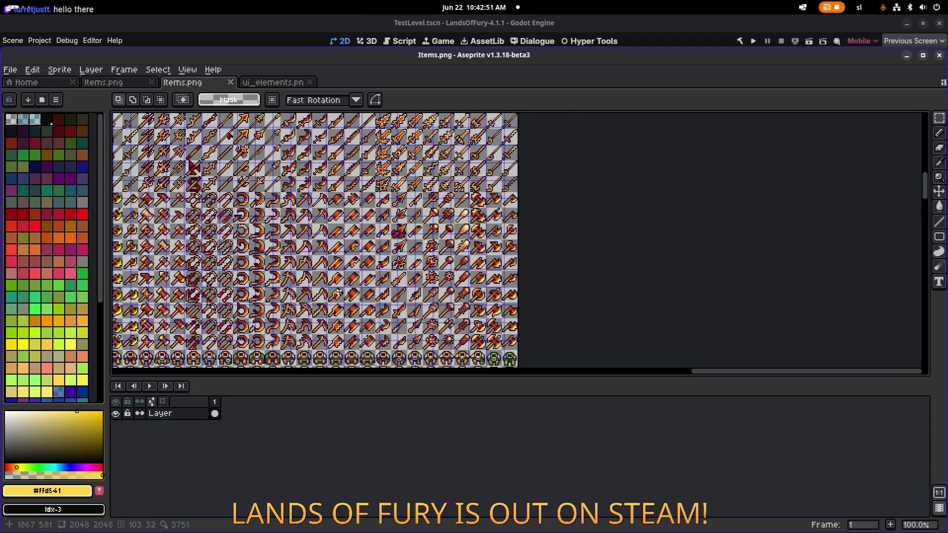
pyautogui.scroll(8, 403, 175)
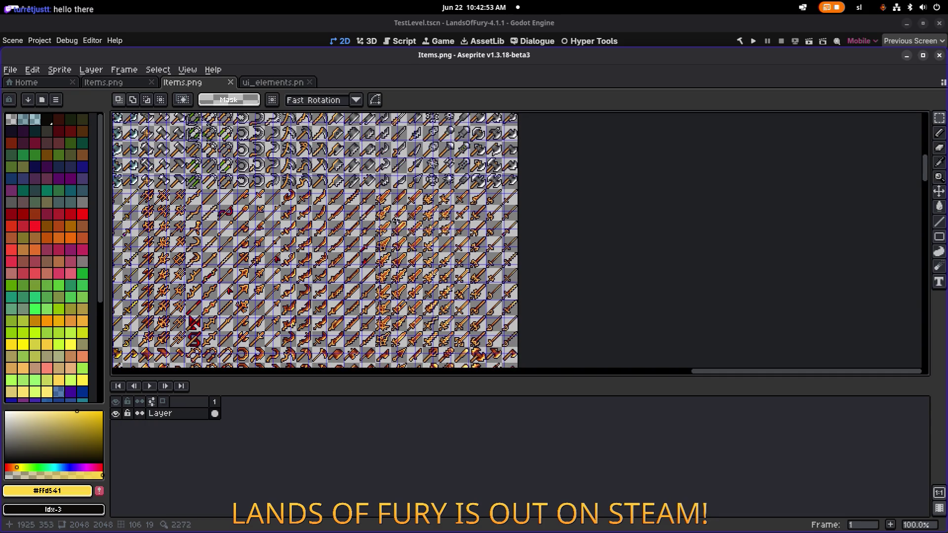
pyautogui.scroll(2, 412, 202)
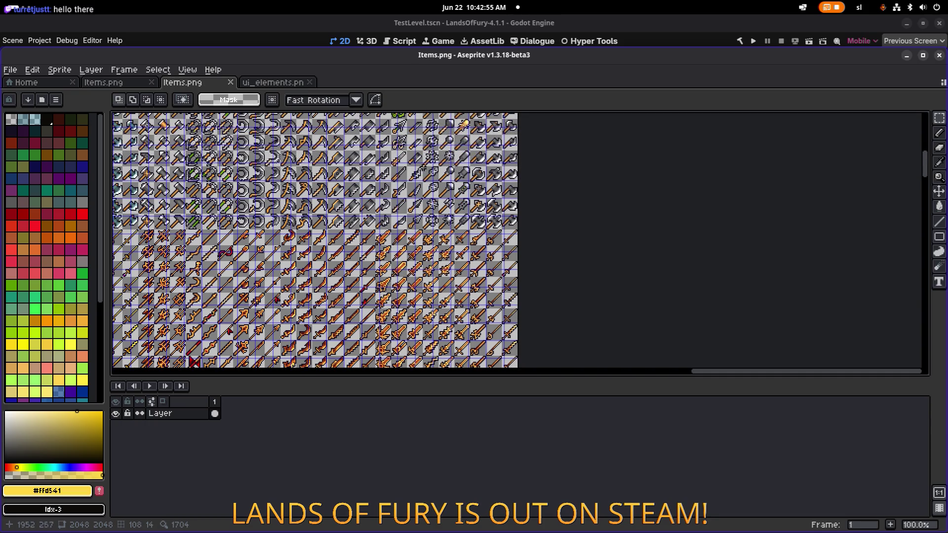
pyautogui.scroll(3, 408, 198)
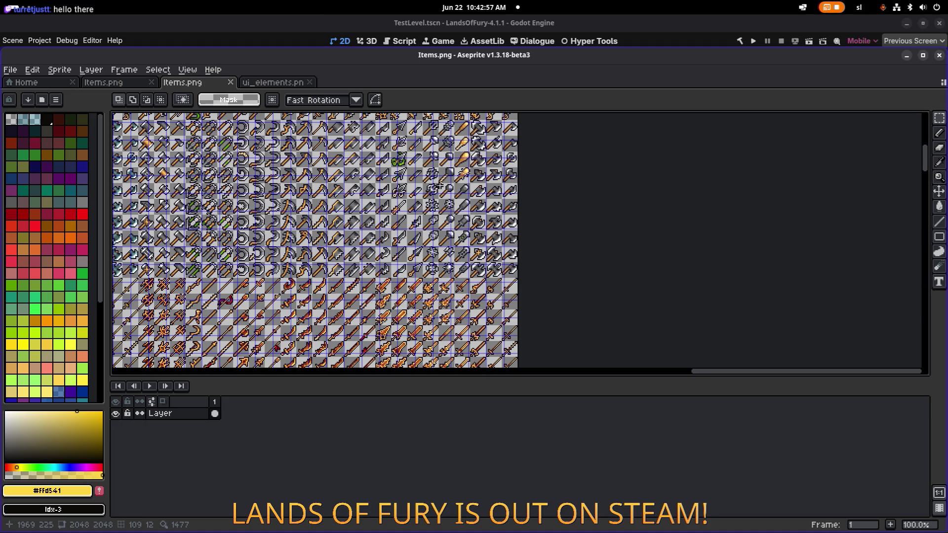
pyautogui.scroll(1, 514, 223)
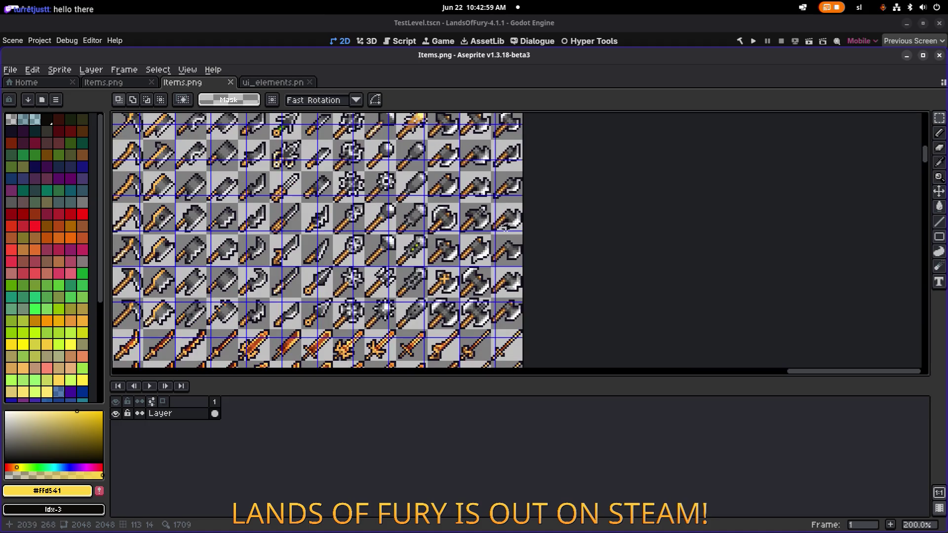
pyautogui.scroll(-2, 503, 227)
pyautogui.scroll(2, 493, 234)
pyautogui.scroll(2, 482, 243)
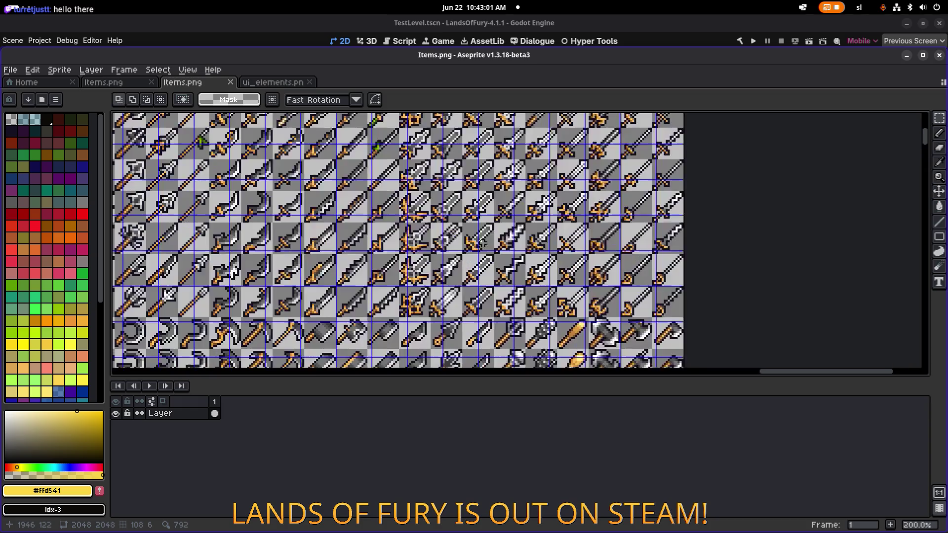
pyautogui.hscroll(4, 580, 236)
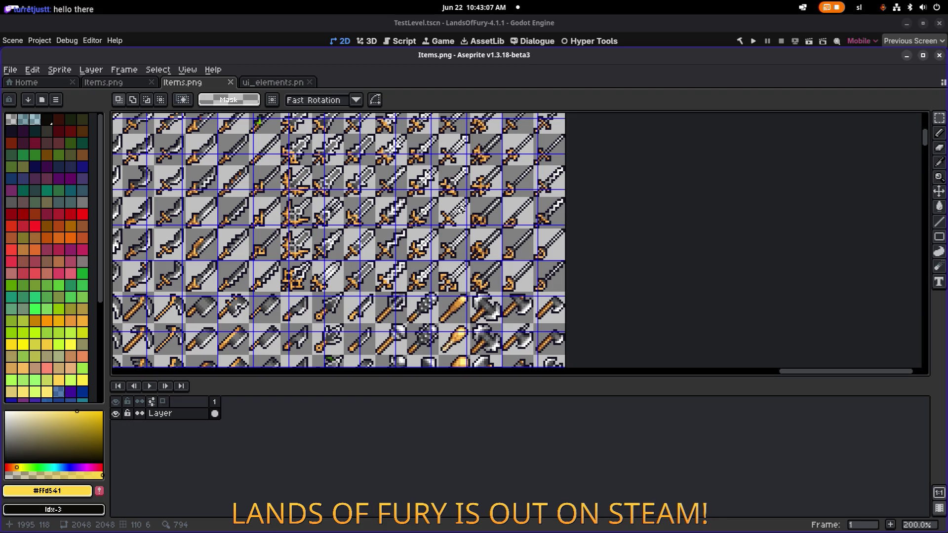
pyautogui.scroll(-1, 458, 208)
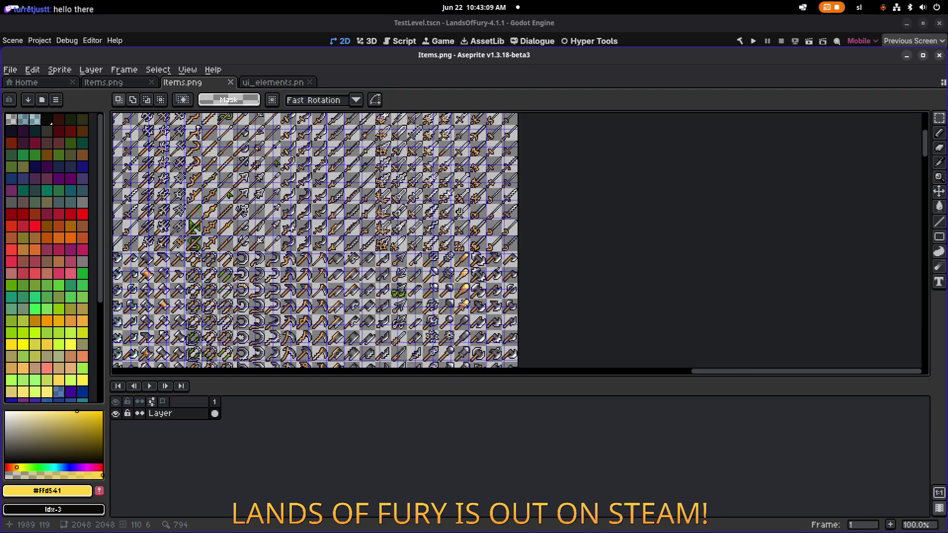
pyautogui.scroll(1, 459, 217)
pyautogui.scroll(-1, 456, 220)
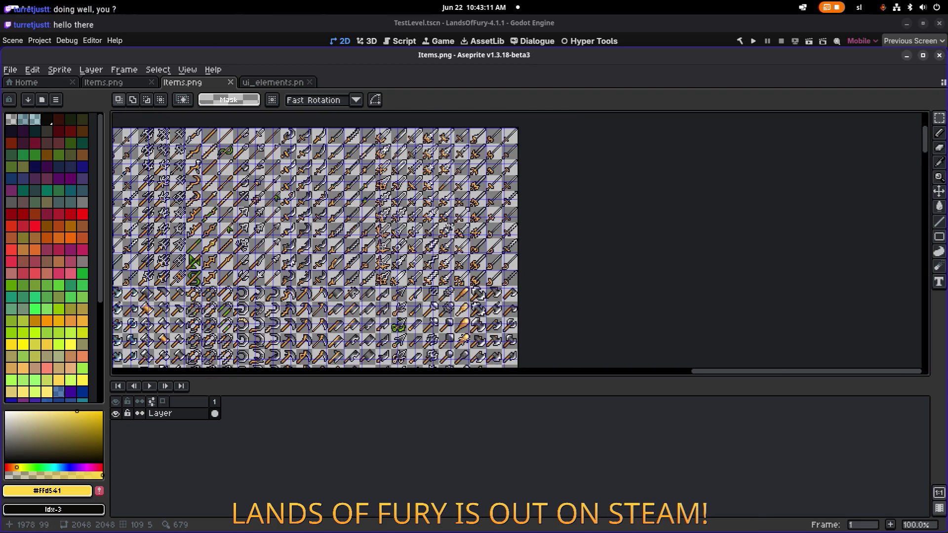
pyautogui.scroll(1, 430, 212)
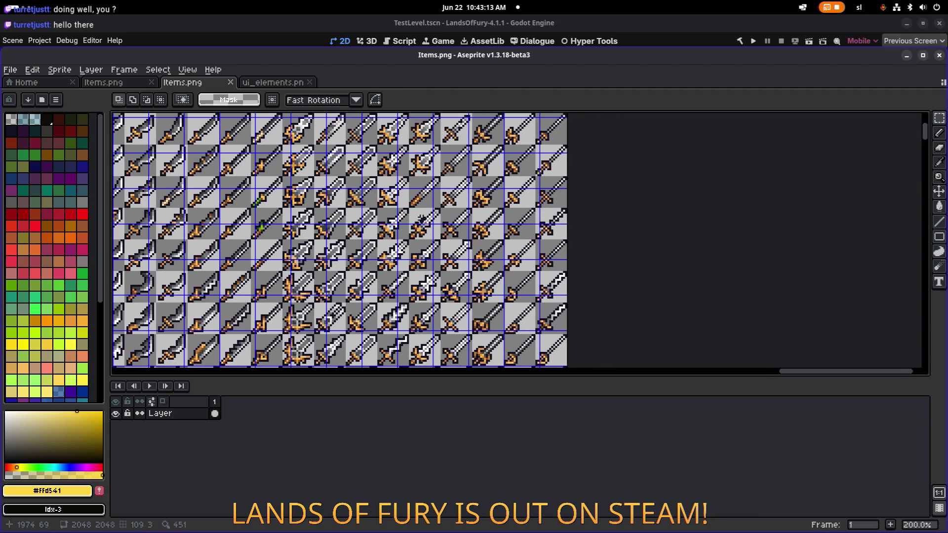
pyautogui.moveTo(420, 198); pyautogui.dragTo(315, 200)
pyautogui.scroll(-1, 315, 200)
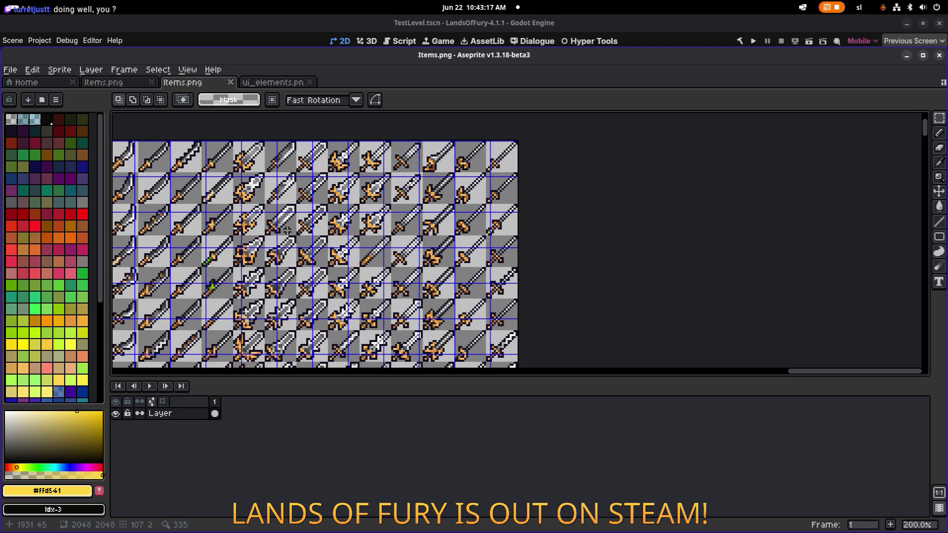
pyautogui.scroll(-2, 269, 225)
pyautogui.scroll(6, 331, 207)
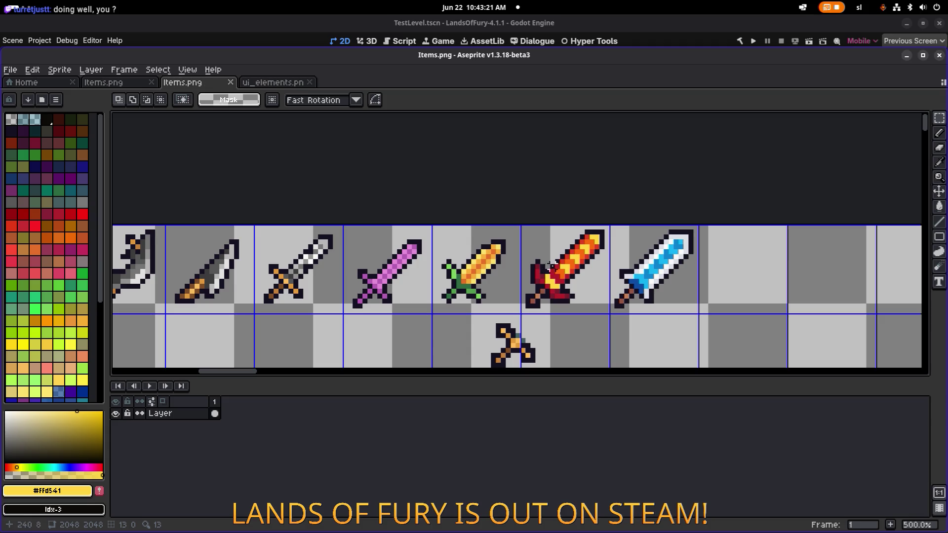
# - Select one 16×16 teal sword tile with the Rectangular Marquee and lift a copy of it
pyautogui.scroll(-1, 566, 261)
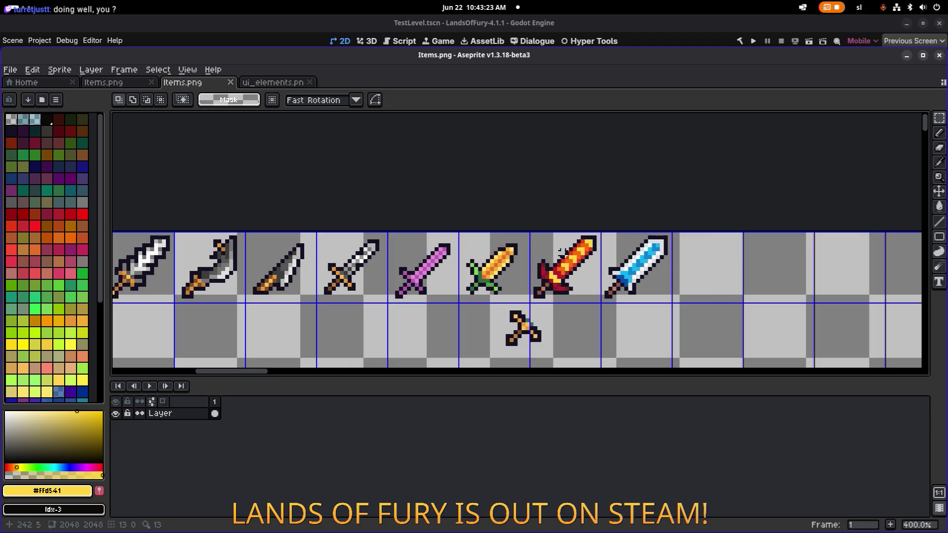
pyautogui.scroll(-4, 626, 285)
pyautogui.scroll(2, 656, 259)
pyautogui.moveTo(743, 236)
pyautogui.mouseDown()
pyautogui.moveTo(385, 177)
pyautogui.moveTo(351, 198)
pyautogui.moveTo(614, 209)
pyautogui.moveTo(492, 228)
pyautogui.mouseUp()
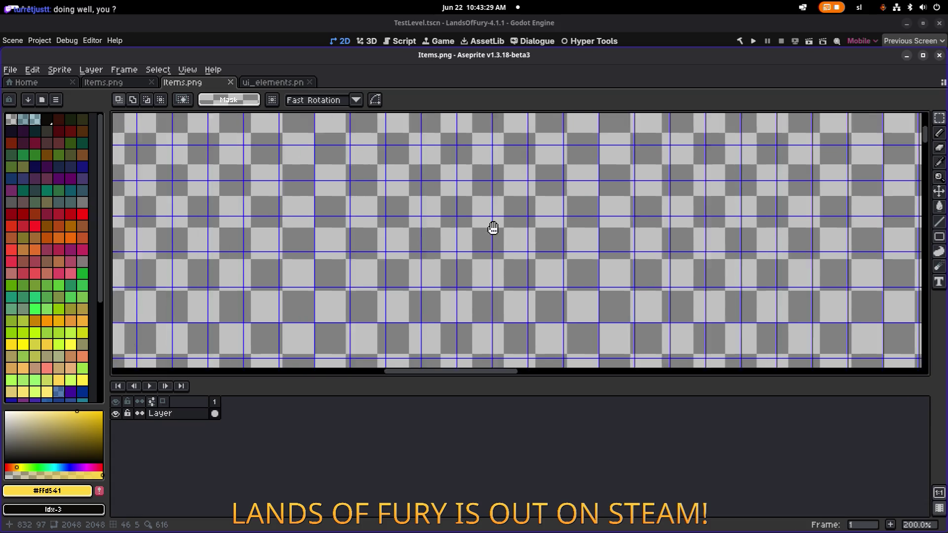
pyautogui.scroll(-3, 492, 228)
pyautogui.scroll(3, 623, 230)
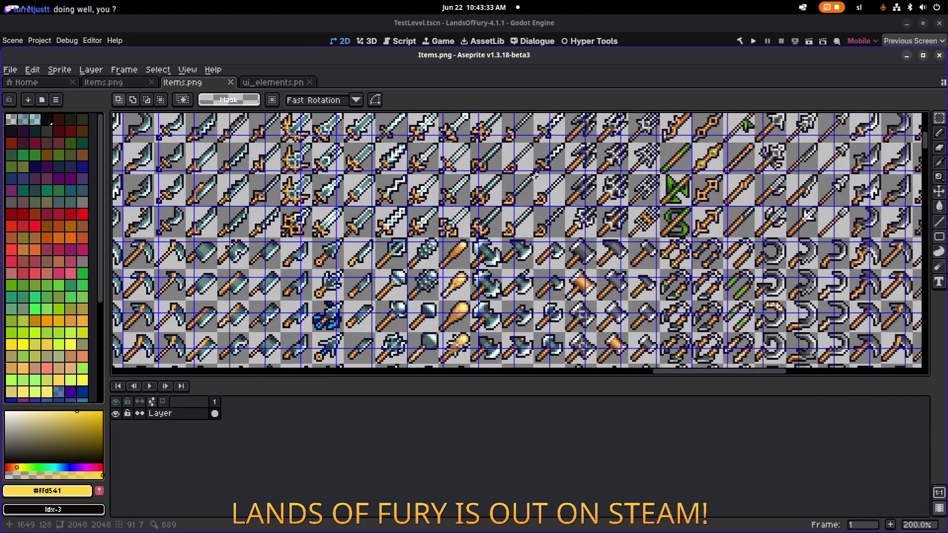
pyautogui.scroll(2, 342, 190)
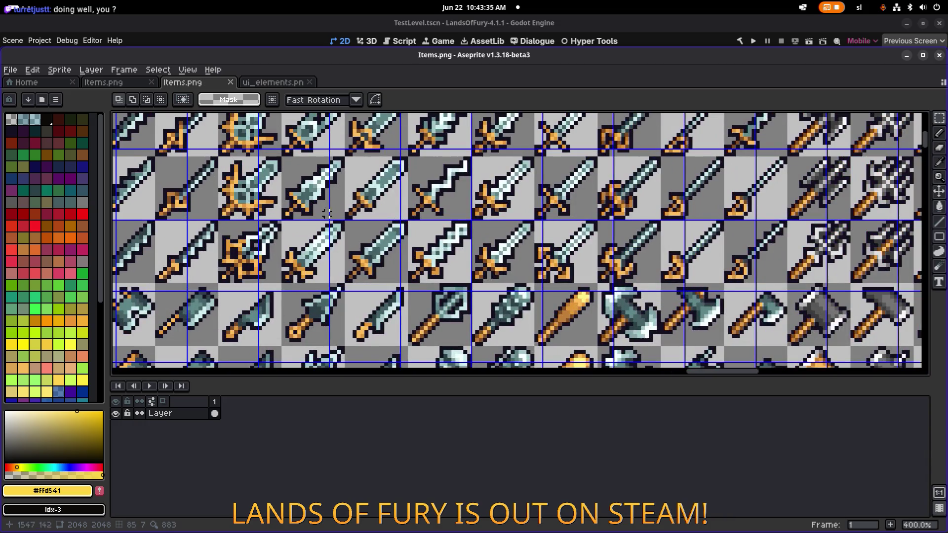
pyautogui.moveTo(361, 199); pyautogui.dragTo(428, 194)
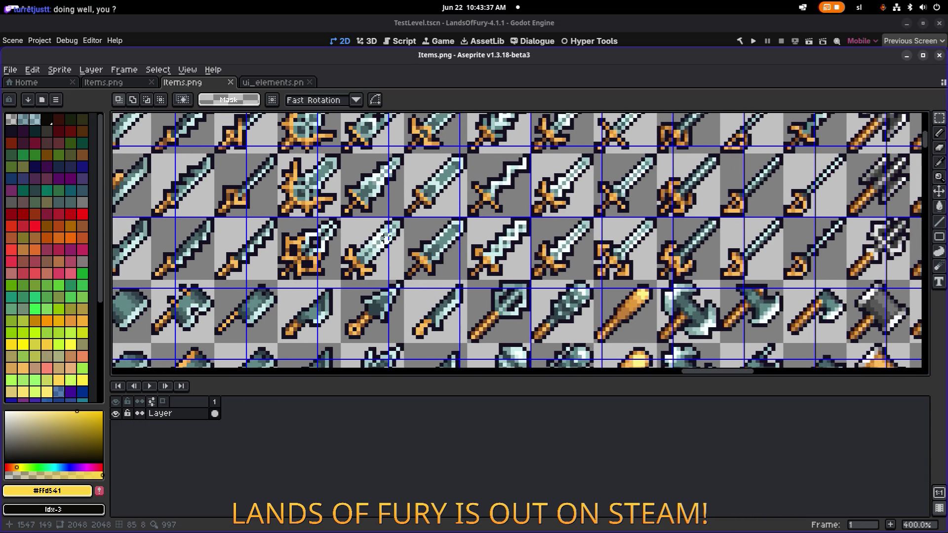
pyautogui.press('m')
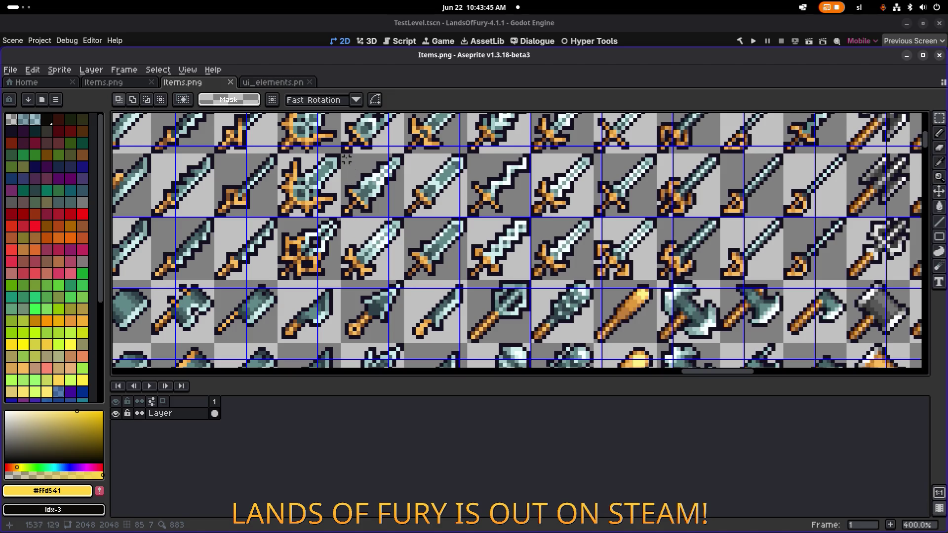
pyautogui.moveTo(342, 159); pyautogui.dragTo(402, 216)
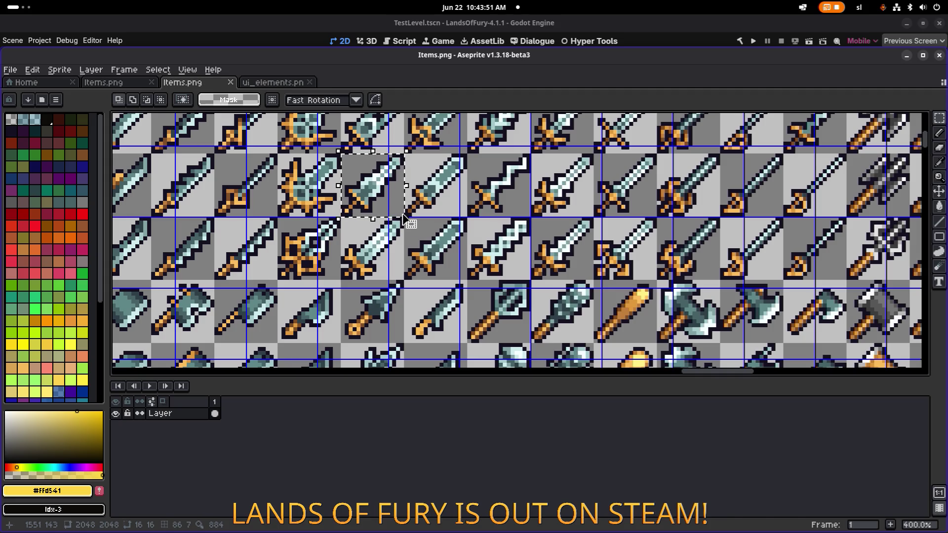
pyautogui.scroll(-3, 402, 216)
pyautogui.scroll(2, 618, 261)
pyautogui.scroll(2, 617, 260)
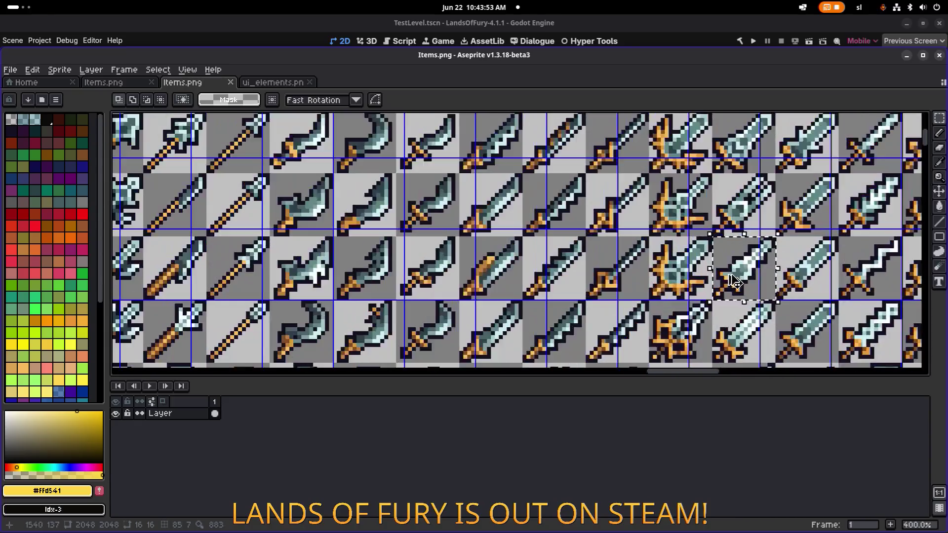
pyautogui.moveTo(711, 267); pyautogui.dragTo(705, 266)
# - Drop the sword copy into the empty slot beside the blue ice sword in the top row and deselect
pyautogui.scroll(-6, 288, 192)
pyautogui.scroll(1, 599, 252)
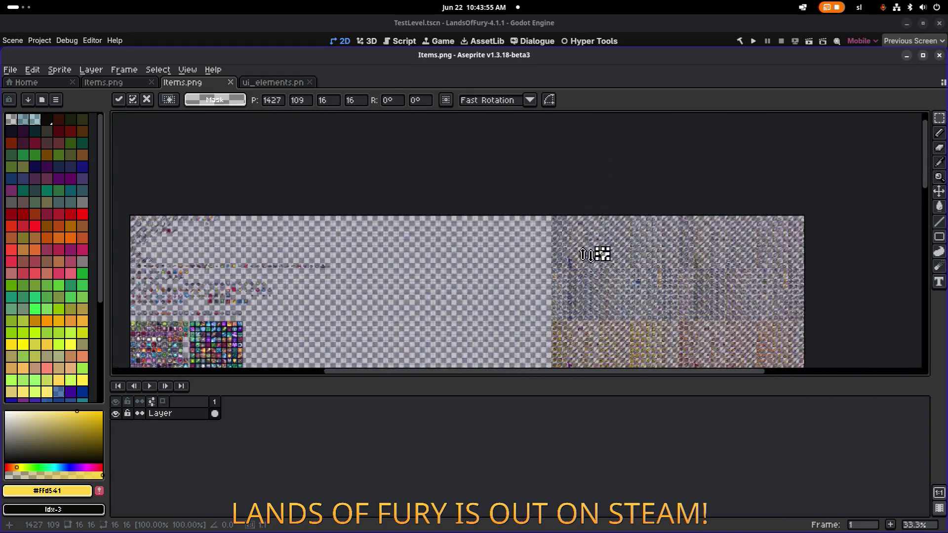
pyautogui.moveTo(608, 252); pyautogui.dragTo(401, 232)
pyautogui.scroll(1, 401, 232)
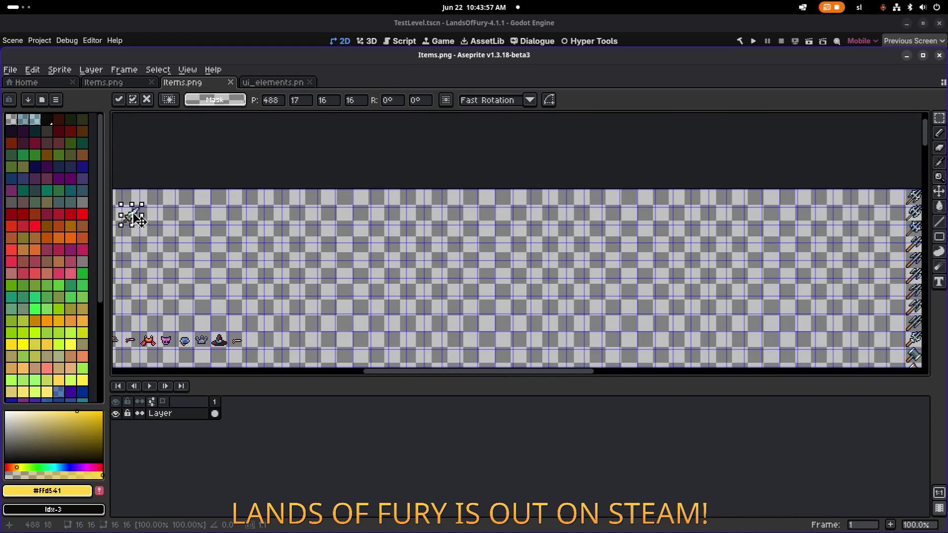
pyautogui.scroll(1, 402, 222)
pyautogui.moveTo(227, 205); pyautogui.dragTo(509, 225)
pyautogui.scroll(1, 509, 225)
pyautogui.moveTo(658, 203)
pyautogui.mouseDown()
pyautogui.moveTo(221, 193)
pyautogui.moveTo(428, 209)
pyautogui.mouseUp()
pyautogui.scroll(3, 427, 210)
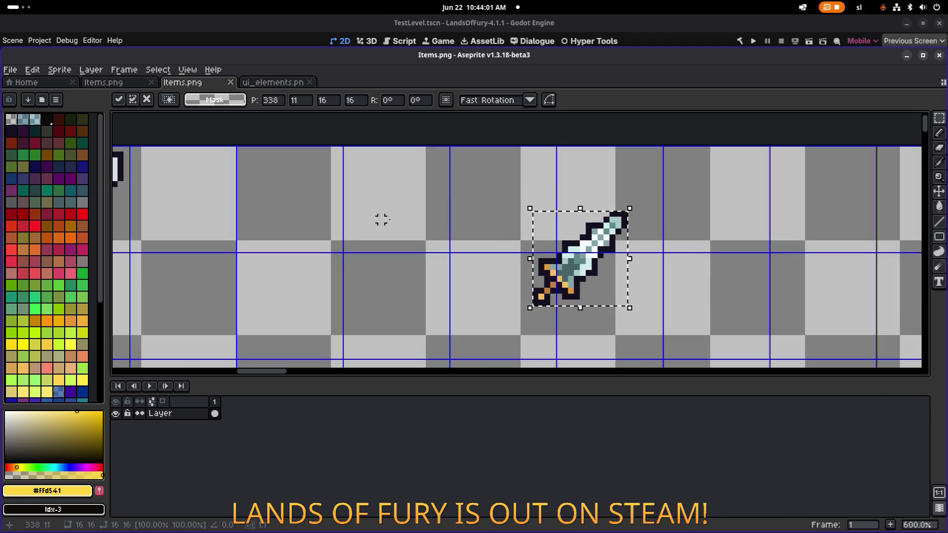
pyautogui.moveTo(596, 270)
pyautogui.mouseDown()
pyautogui.moveTo(202, 200)
pyautogui.moveTo(201, 211)
pyautogui.mouseUp()
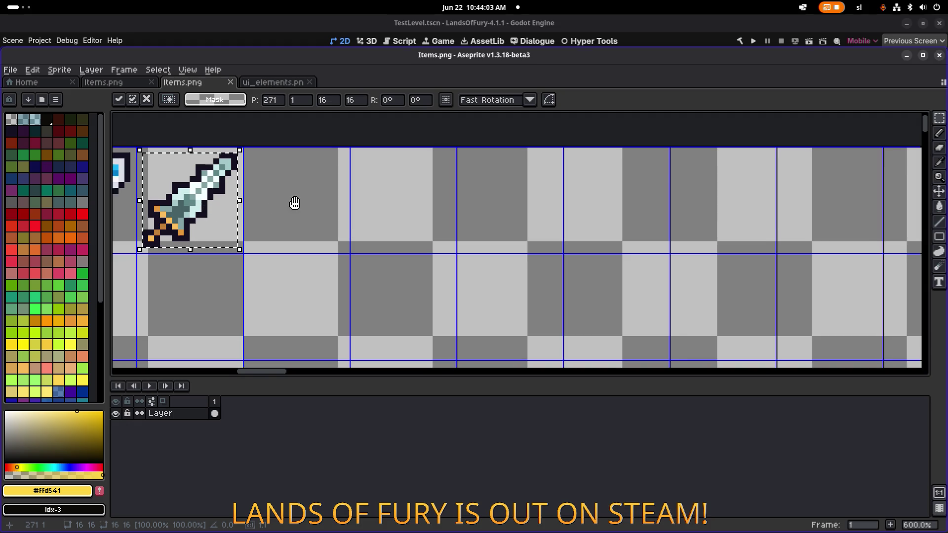
pyautogui.moveTo(294, 202); pyautogui.dragTo(597, 247)
pyautogui.hotkey('ctrl', 'd')
pyautogui.scroll(2, 546, 227)
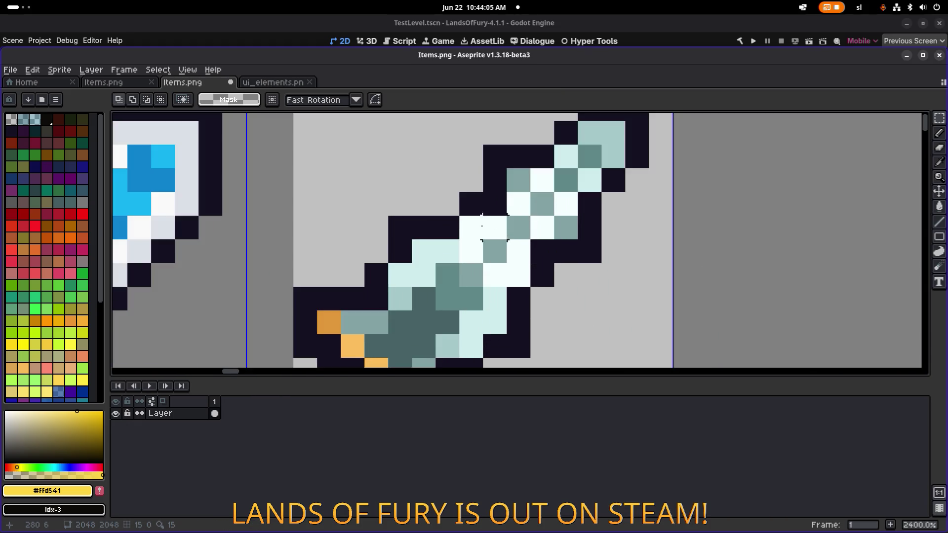
pyautogui.scroll(-2, 494, 217)
pyautogui.scroll(2, 444, 207)
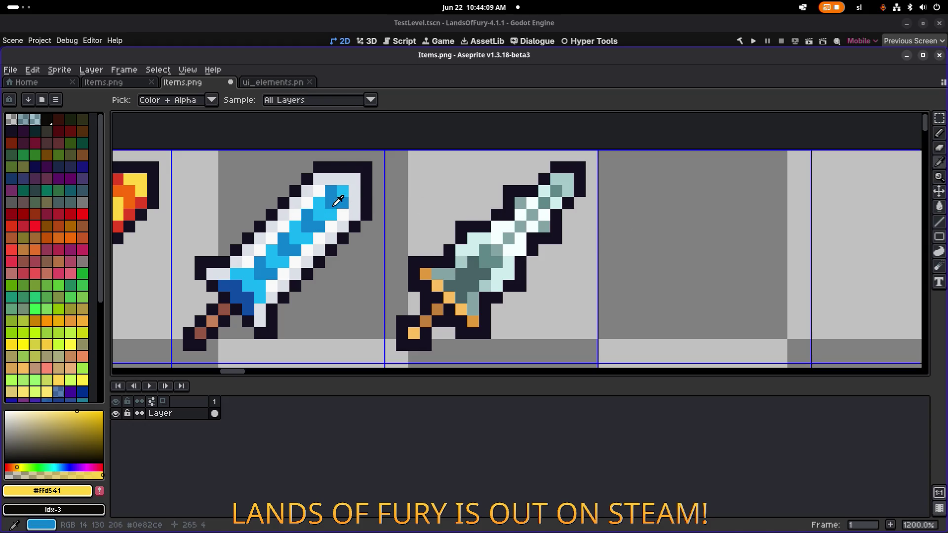
# - Paint a hilt pixel blue and fill the copied sword's dark teal area with the ice sword's dark blue
pyautogui.keyDown('alt'); pyautogui.click(306, 214); pyautogui.keyUp('alt')
pyautogui.press('b')
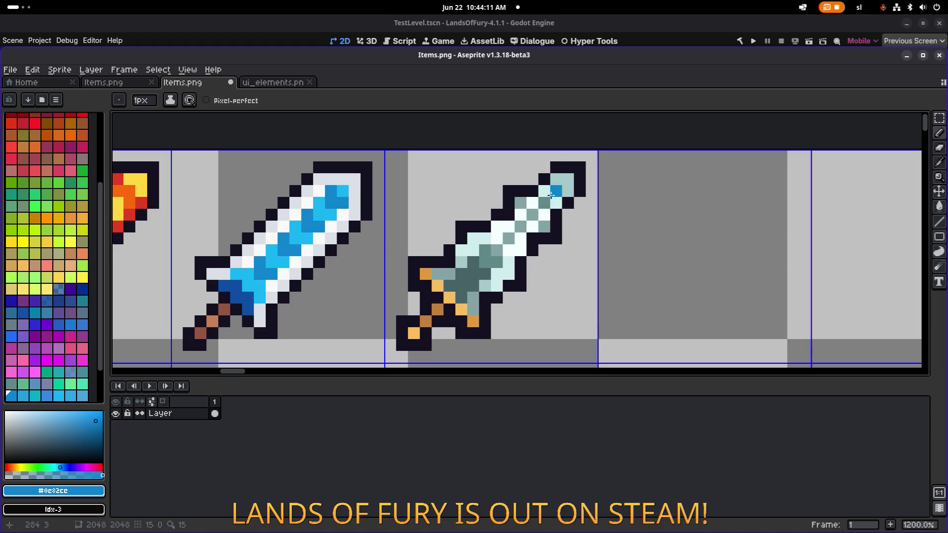
pyautogui.click(463, 278)
pyautogui.keyDown('alt'); pyautogui.click(248, 288); pyautogui.keyUp('alt')
pyautogui.press('g')
pyautogui.click(474, 269)
# - Turn the teal blade pixels up to the tip cyan and add a dark blue blade pixel
pyautogui.keyDown('alt'); pyautogui.click(258, 275); pyautogui.keyUp('alt')
pyautogui.click(496, 253)
pyautogui.click(532, 215)
pyautogui.click(521, 203)
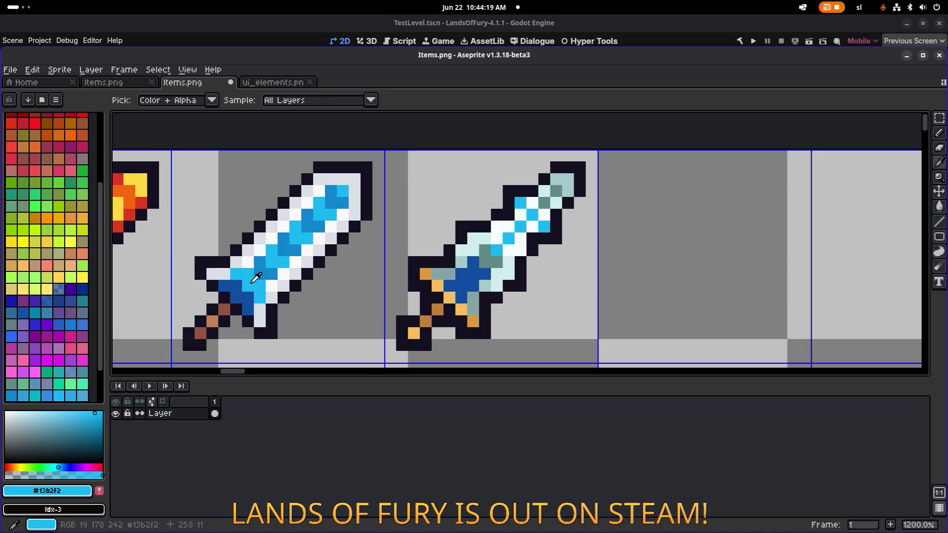
pyautogui.click(546, 203)
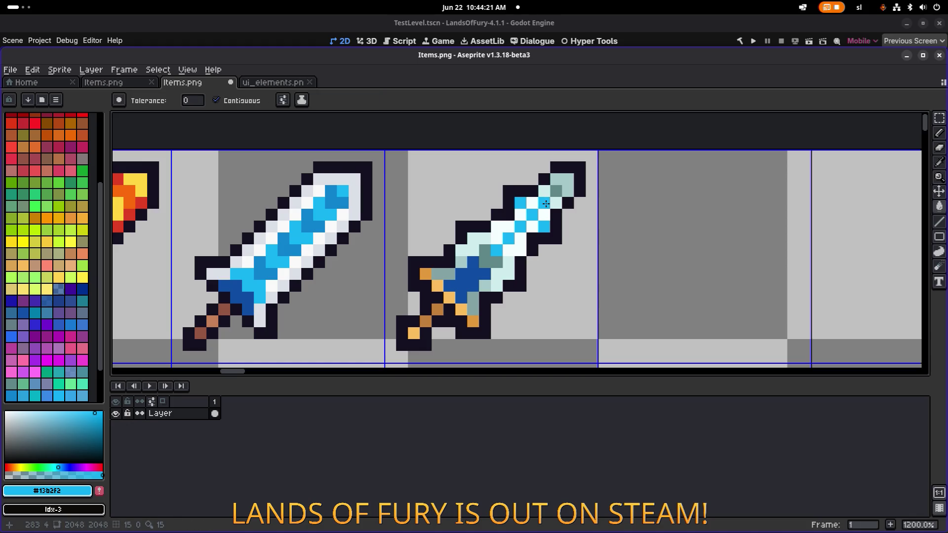
pyautogui.keyDown('alt'); pyautogui.click(545, 202); pyautogui.keyUp('alt')
pyautogui.click(545, 202)
pyautogui.scroll(-5, 575, 213)
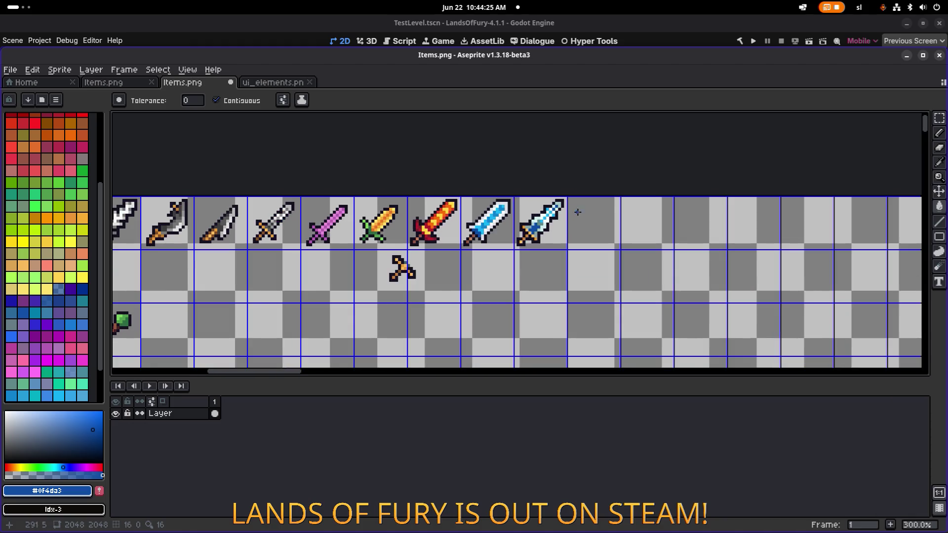
# - Fill the copied sword's pale teal tip, guard and first blade pixels with the ice sword's light grey #dbe0e7
pyautogui.scroll(5, 561, 220)
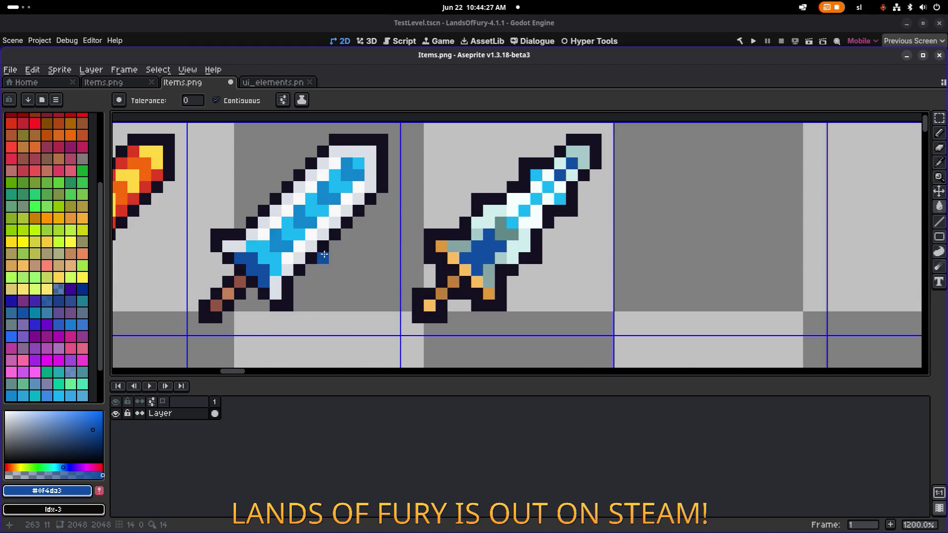
pyautogui.keyDown('alt'); pyautogui.click(309, 248); pyautogui.keyUp('alt')
pyautogui.click(585, 148)
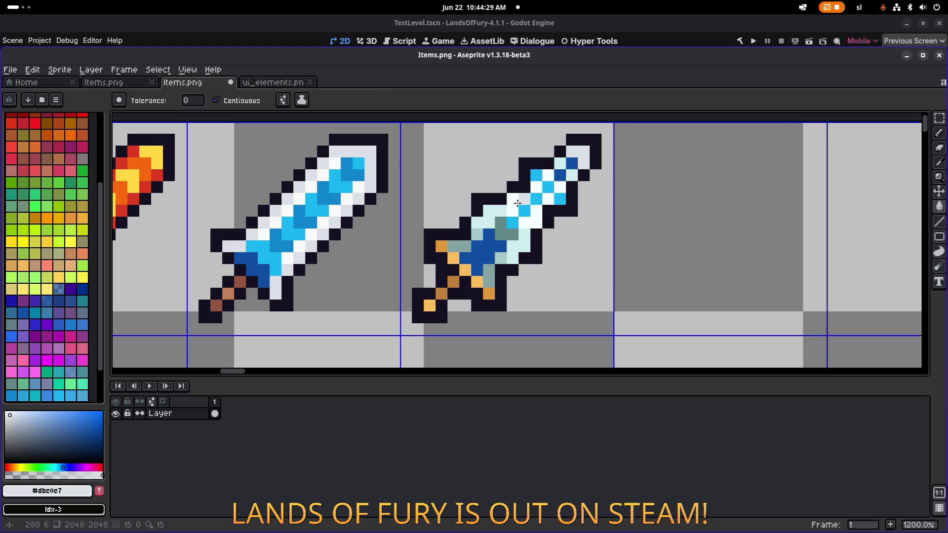
pyautogui.click(465, 246)
pyautogui.click(453, 246)
pyautogui.click(479, 236)
pyautogui.click(489, 279)
pyautogui.click(499, 259)
# - Fill the remaining grey-teal blade pixels light grey and sample the ice sword's cyan
pyautogui.scroll(-4, 499, 260)
pyautogui.scroll(5, 562, 220)
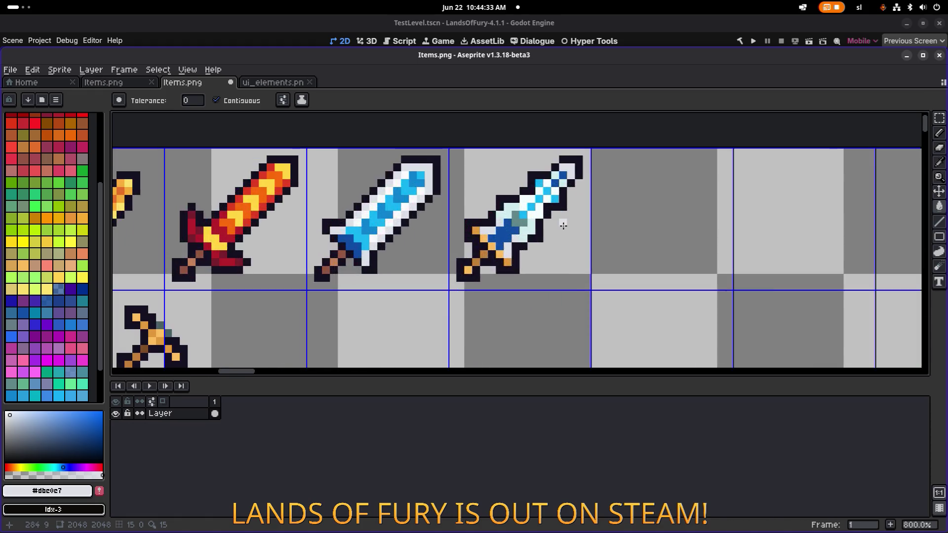
pyautogui.click(492, 219)
pyautogui.click(471, 212)
pyautogui.scroll(-4, 489, 220)
pyautogui.scroll(4, 589, 202)
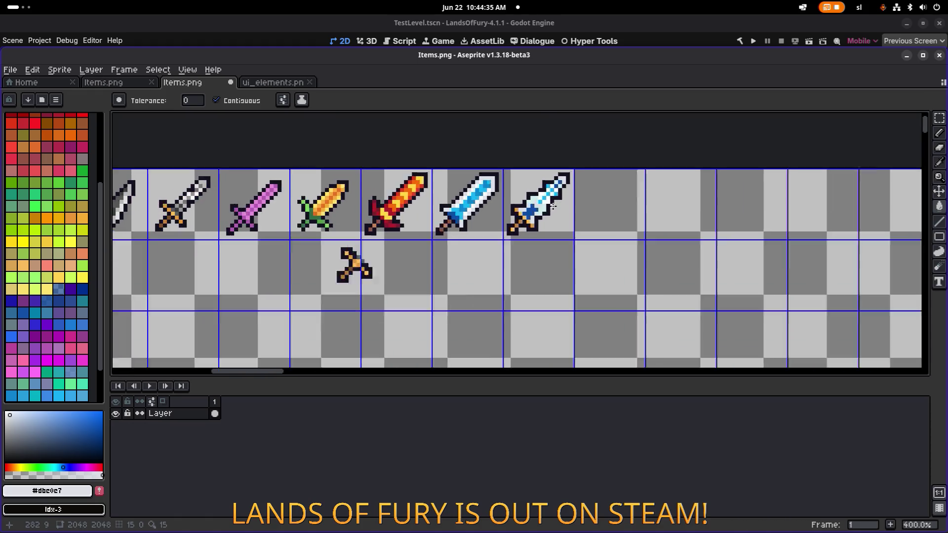
pyautogui.keyDown('alt'); pyautogui.click(498, 189); pyautogui.keyUp('alt')
pyautogui.scroll(-4, 553, 197)
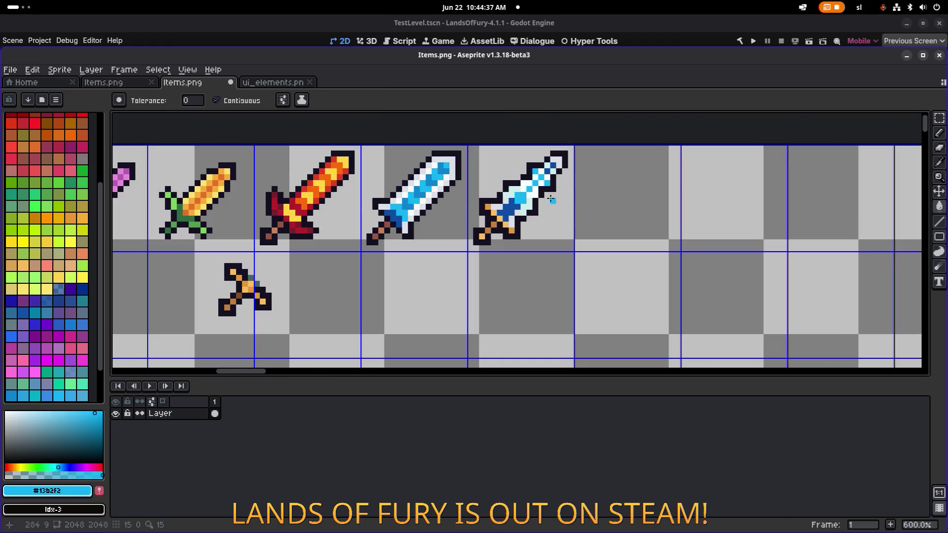
pyautogui.scroll(2, 557, 195)
pyautogui.scroll(-4, 558, 195)
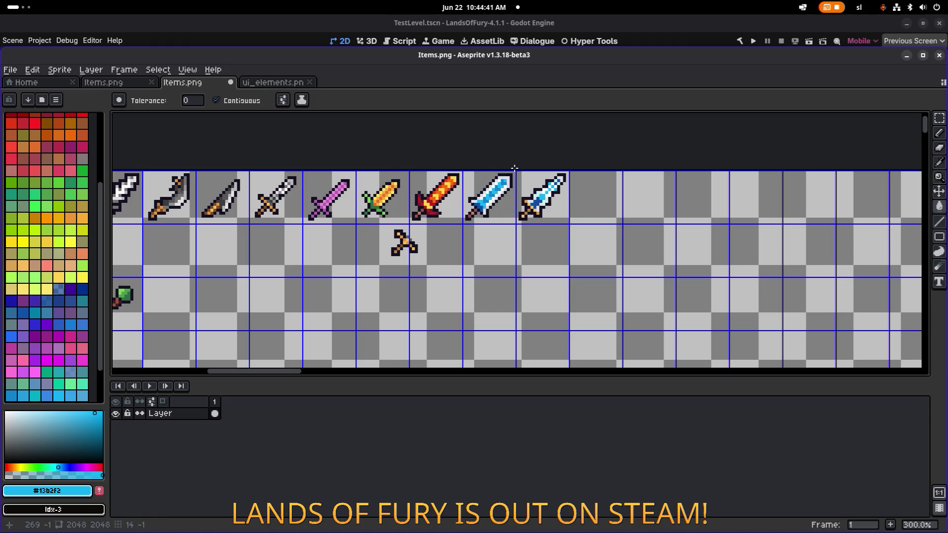
pyautogui.scroll(1, 513, 179)
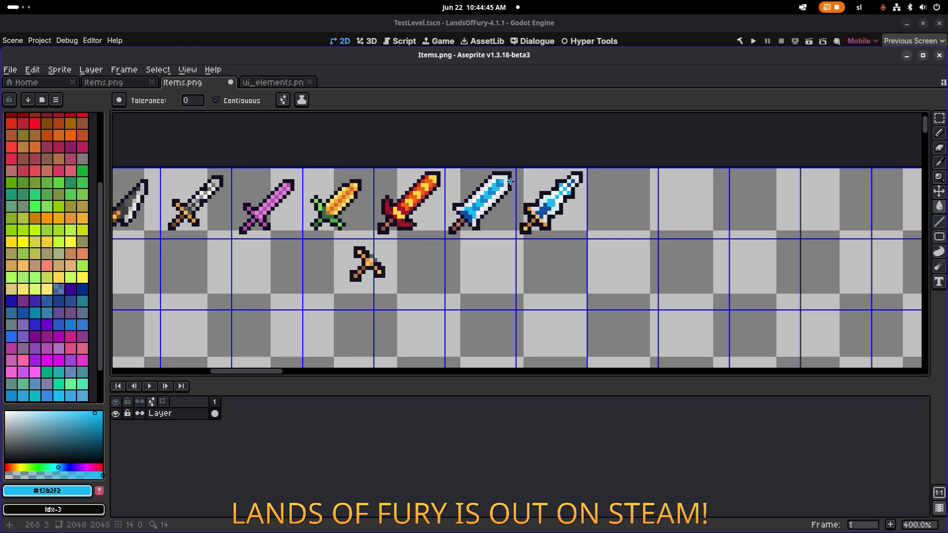
pyautogui.scroll(5, 532, 186)
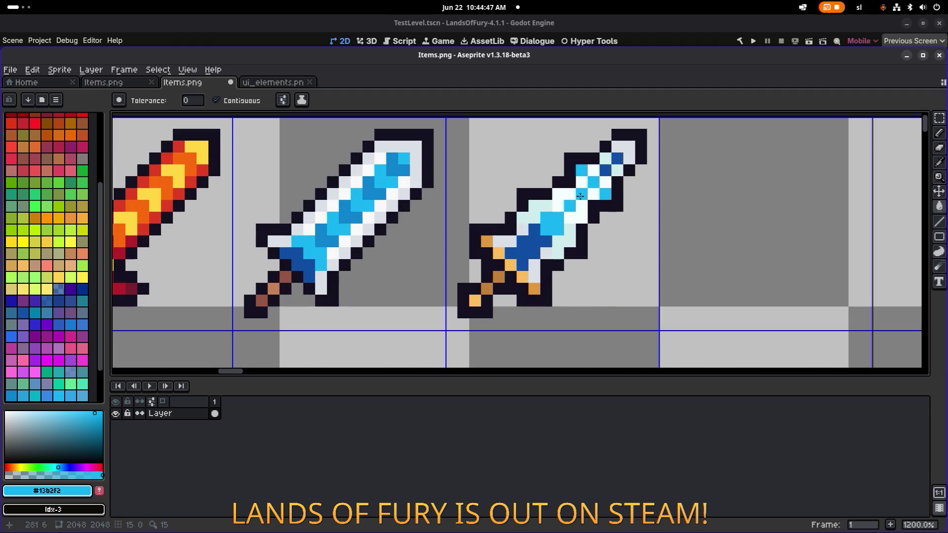
# - Fill the pale cyan blade areas and tip pixels with the ice sword's near-white #f4fefe
pyautogui.press('i')
pyautogui.click(588, 212)
pyautogui.press('g')
pyautogui.click(540, 216)
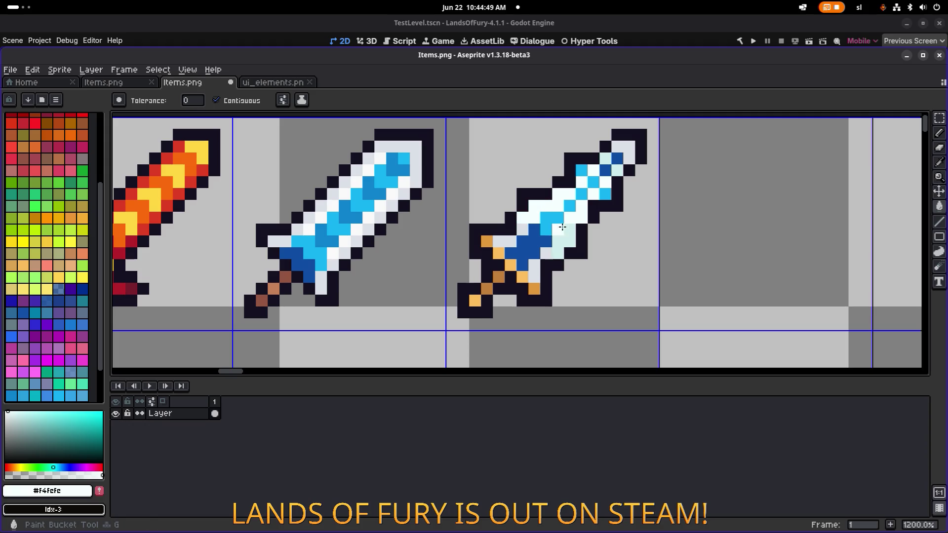
pyautogui.click(567, 238)
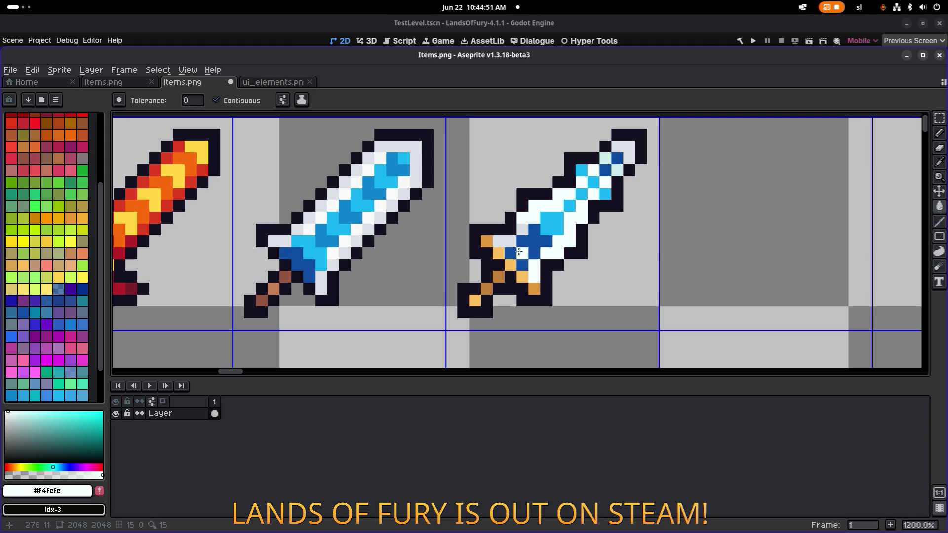
pyautogui.scroll(-4, 556, 223)
pyautogui.scroll(4, 556, 224)
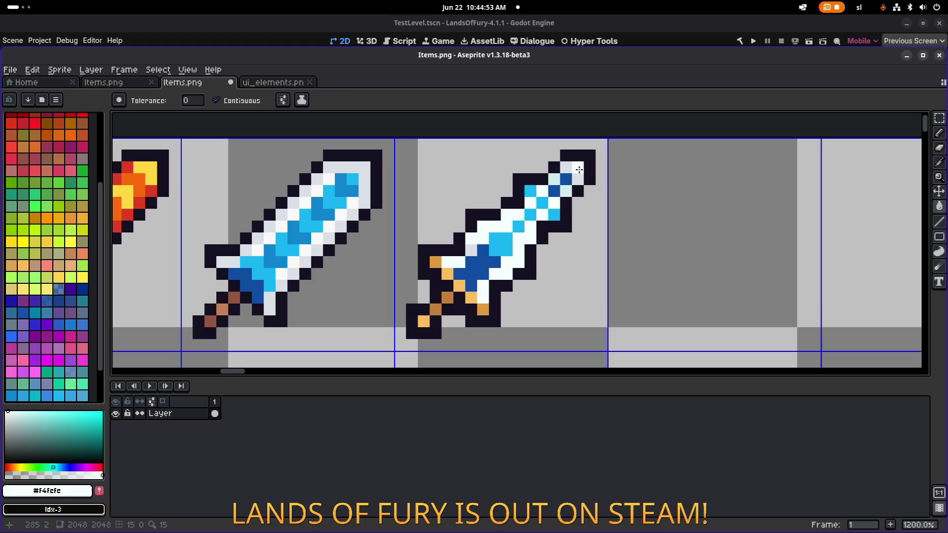
pyautogui.click(573, 174)
pyautogui.scroll(-7, 573, 174)
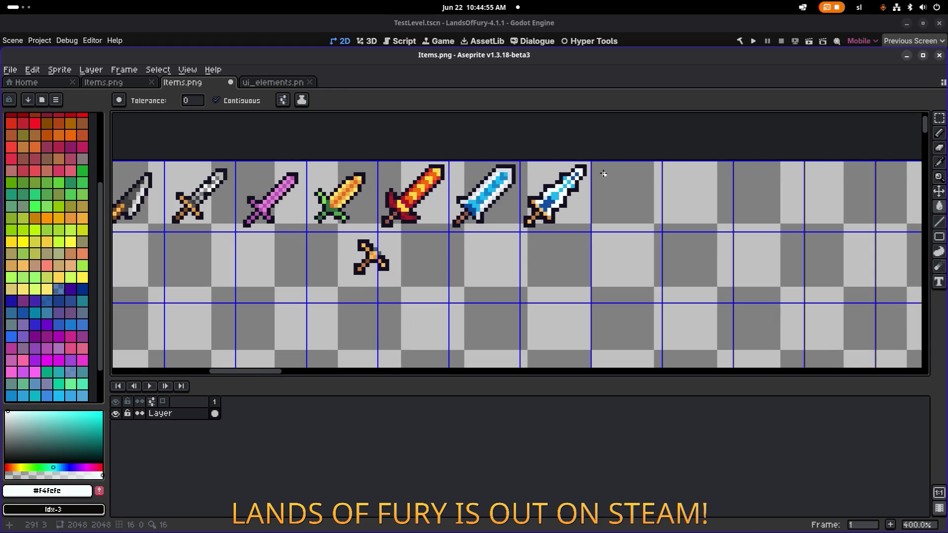
pyautogui.scroll(7, 552, 216)
# - Paint a blade pixel with the ice sword's dark blue using the Pencil
pyautogui.press('b')
pyautogui.keyDown('alt'); pyautogui.click(551, 216); pyautogui.keyUp('alt')
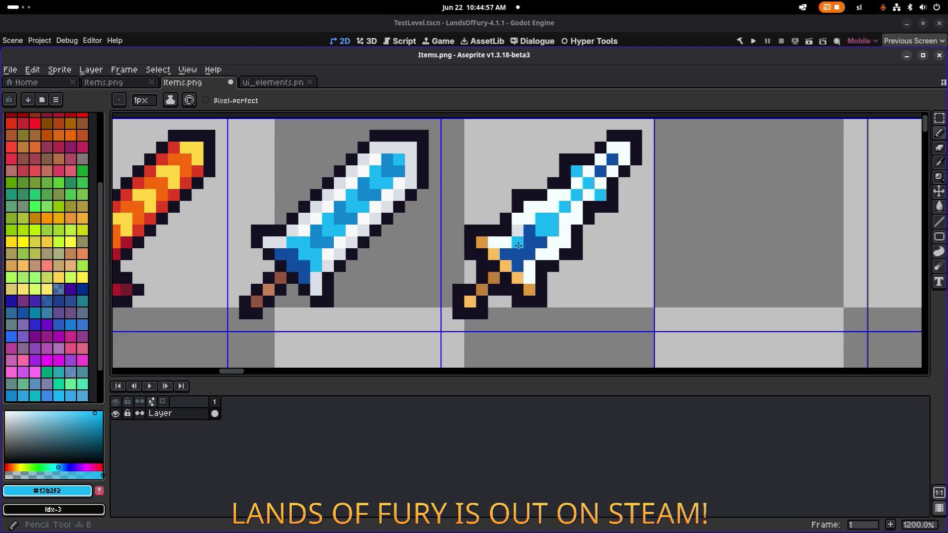
pyautogui.scroll(-3, 598, 207)
pyautogui.scroll(-2, 599, 208)
pyautogui.scroll(8, 598, 207)
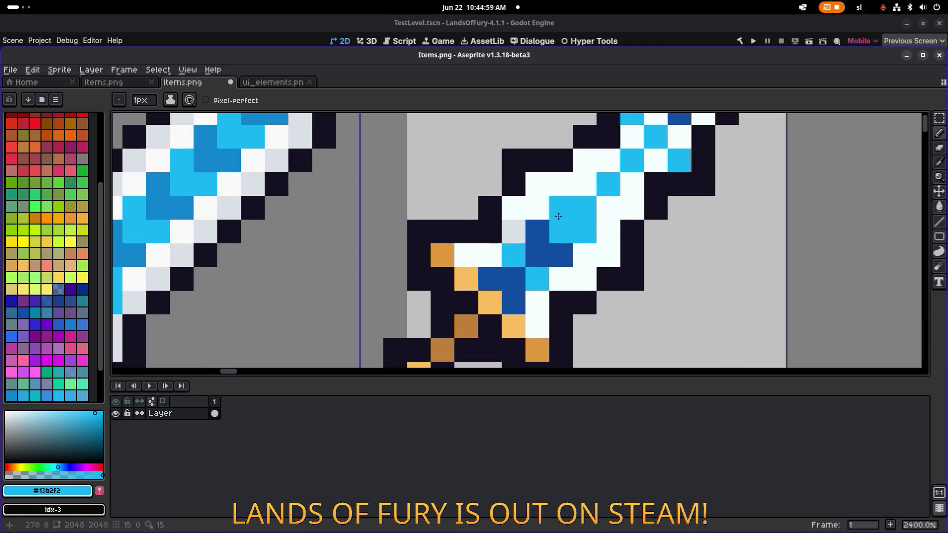
pyautogui.keyDown('alt'); pyautogui.click(541, 220); pyautogui.keyUp('alt')
pyautogui.click(599, 236)
pyautogui.scroll(-6, 635, 187)
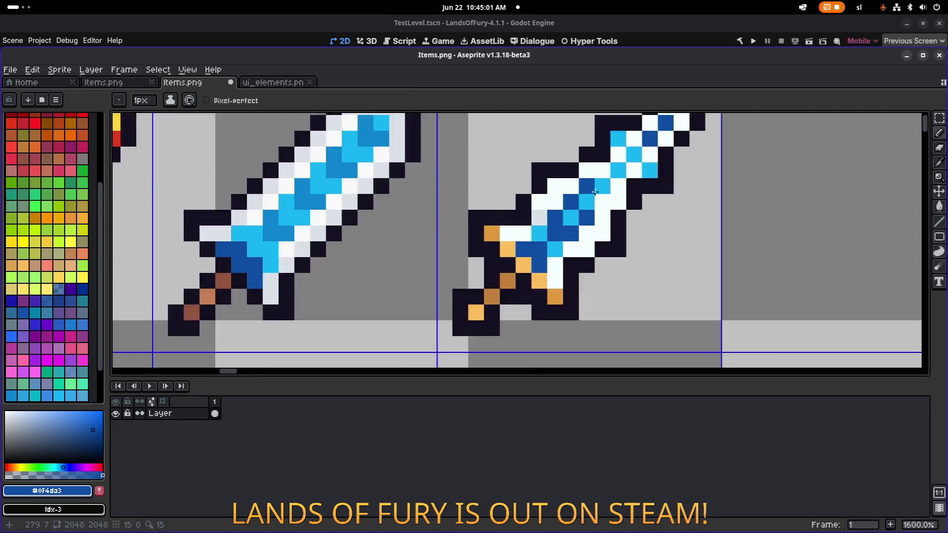
pyautogui.scroll(-1, 674, 183)
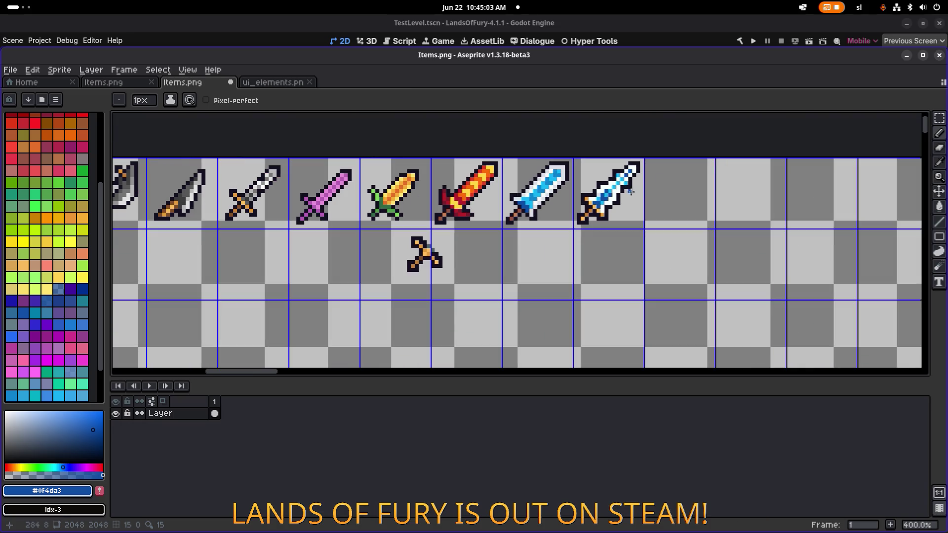
# - Cut the spare second ice sword out of its cell in the top sword row
pyautogui.press('m')
pyautogui.moveTo(568, 247); pyautogui.dragTo(629, 209)
pyautogui.hotkey('ctrl', 'x')
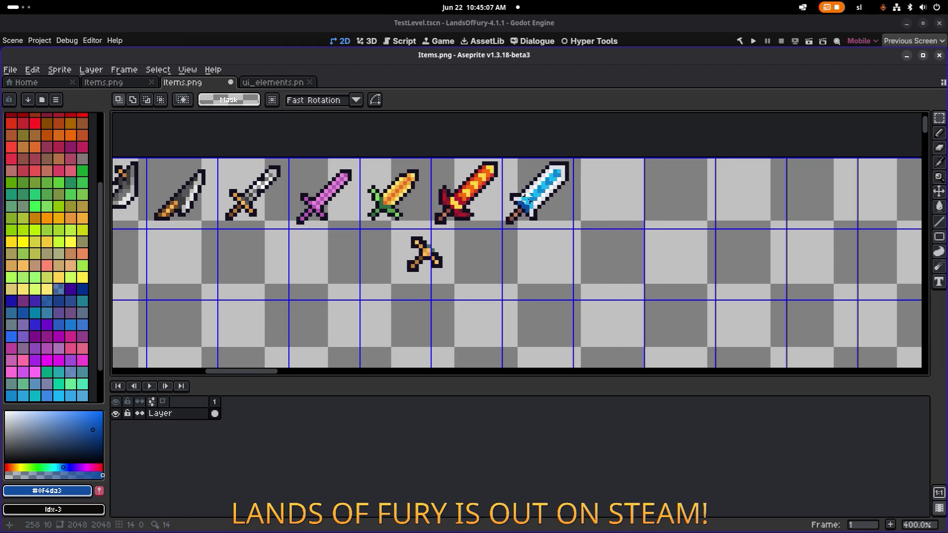
pyautogui.scroll(-2, 527, 199)
pyautogui.scroll(-2, 592, 197)
pyautogui.scroll(3, 649, 196)
pyautogui.scroll(-4, 765, 203)
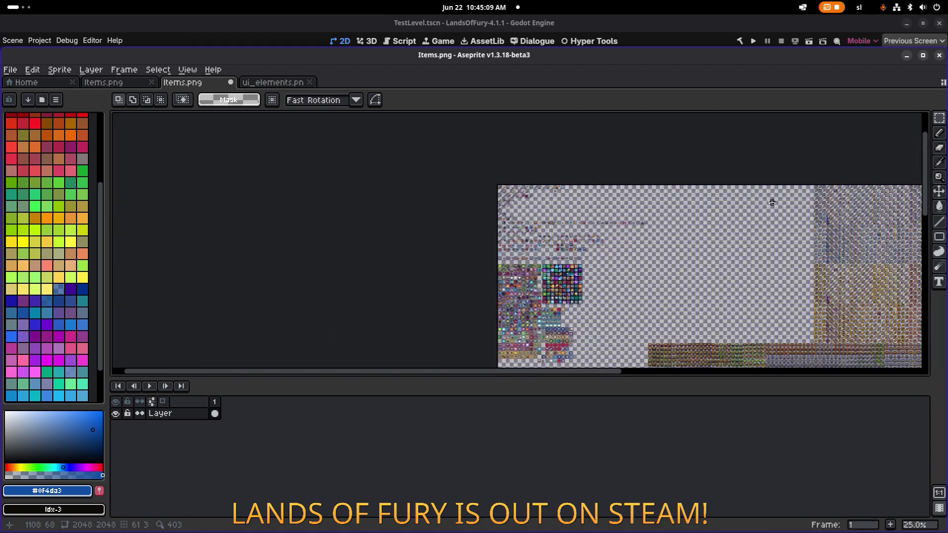
pyautogui.scroll(5, 765, 203)
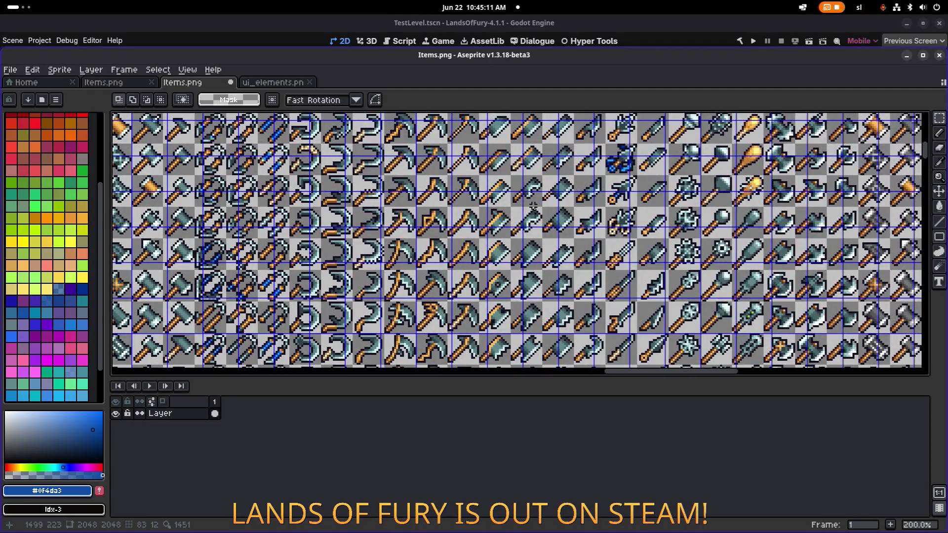
# - Pan across the gold and copper weapon rows to the orange sword tiles
pyautogui.moveTo(536, 280); pyautogui.dragTo(632, 194)
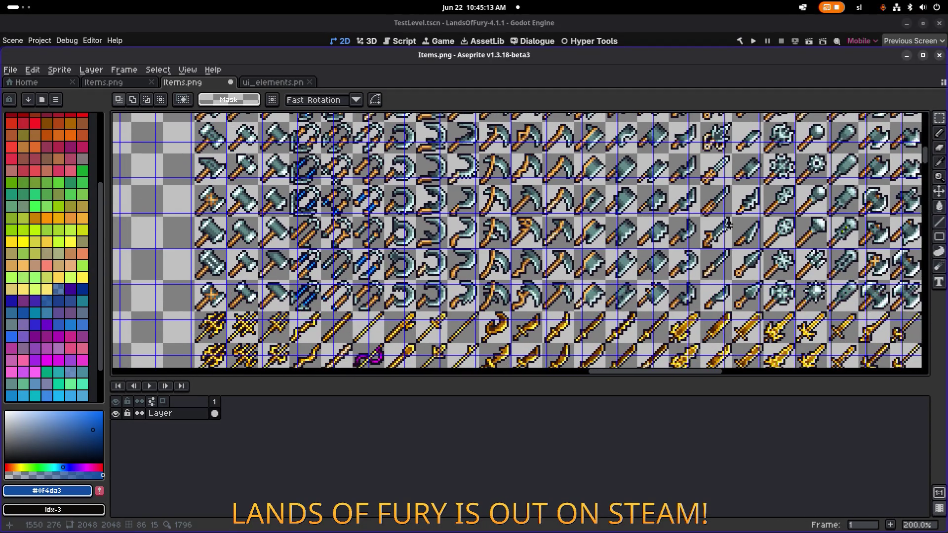
pyautogui.moveTo(681, 283); pyautogui.dragTo(625, 211)
pyautogui.moveTo(709, 248); pyautogui.dragTo(750, 134)
pyautogui.moveTo(728, 271); pyautogui.dragTo(735, 248)
pyautogui.moveTo(840, 241)
pyautogui.mouseDown()
pyautogui.moveTo(750, 213)
pyautogui.moveTo(584, 188)
pyautogui.moveTo(701, 197)
pyautogui.moveTo(658, 184)
pyautogui.mouseUp()
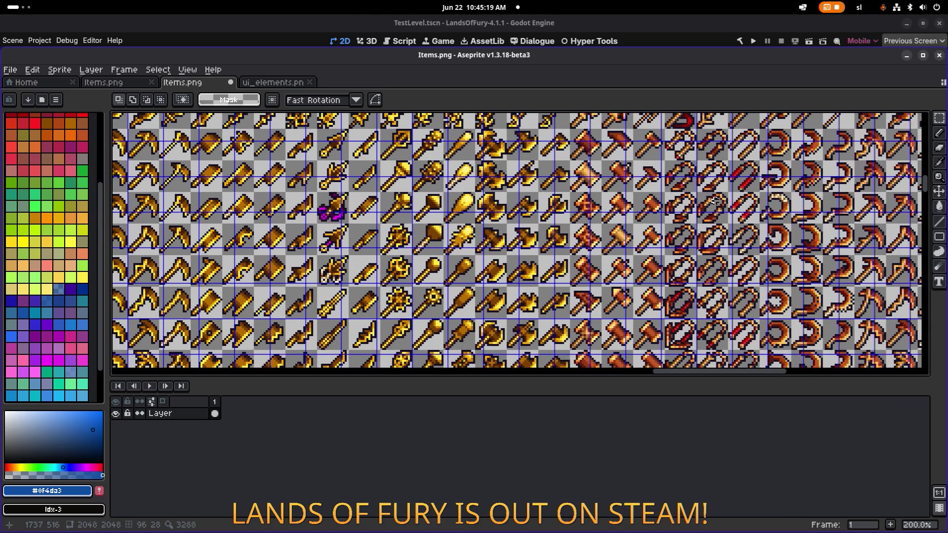
pyautogui.moveTo(707, 244); pyautogui.dragTo(616, 169)
pyautogui.moveTo(685, 223)
pyautogui.mouseDown()
pyautogui.moveTo(534, 136)
pyautogui.moveTo(486, 142)
pyautogui.moveTo(509, 297)
pyautogui.mouseUp()
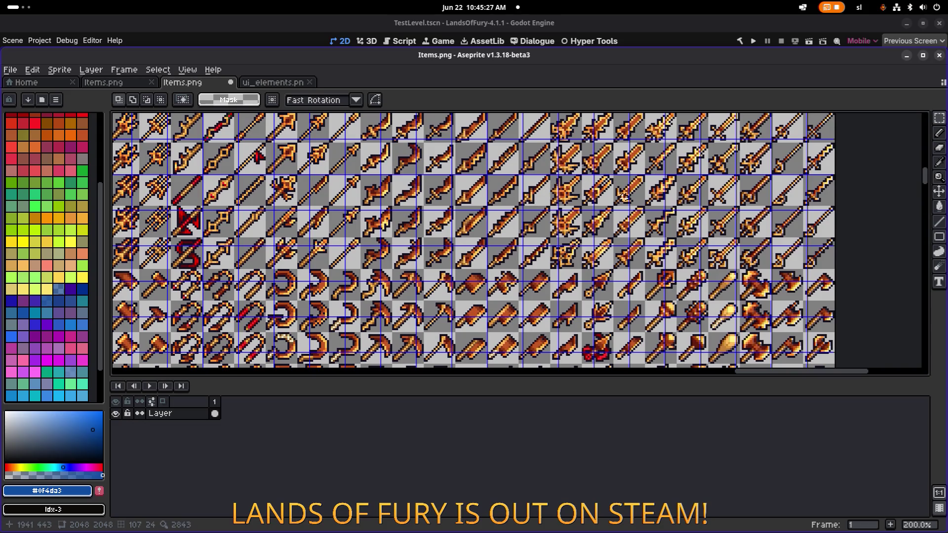
pyautogui.moveTo(621, 201); pyautogui.dragTo(540, 248)
pyautogui.moveTo(550, 167); pyautogui.dragTo(533, 290)
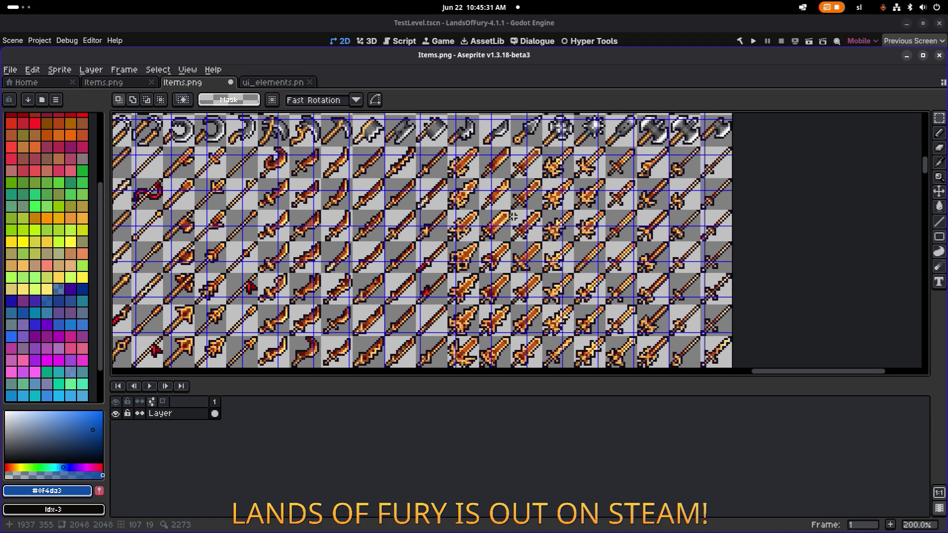
pyautogui.scroll(-1, 547, 251)
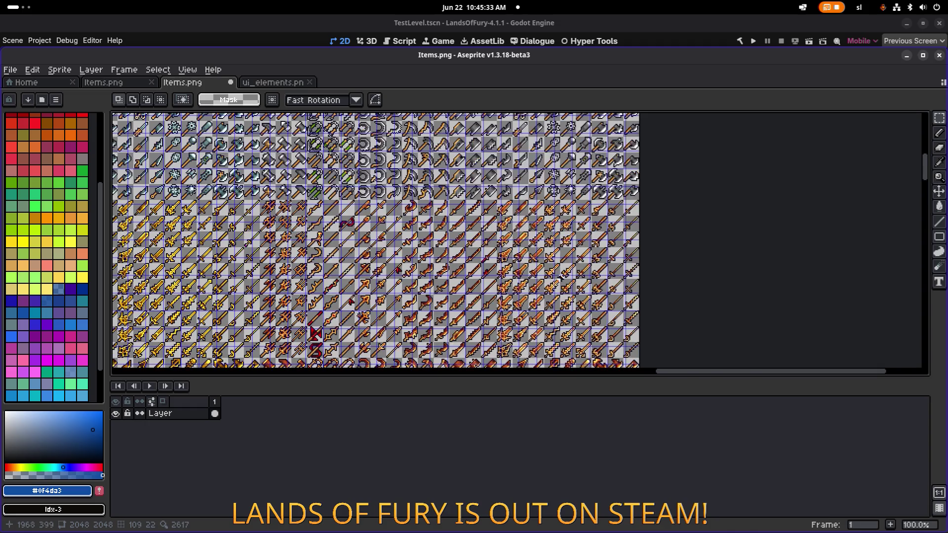
pyautogui.scroll(2, 527, 242)
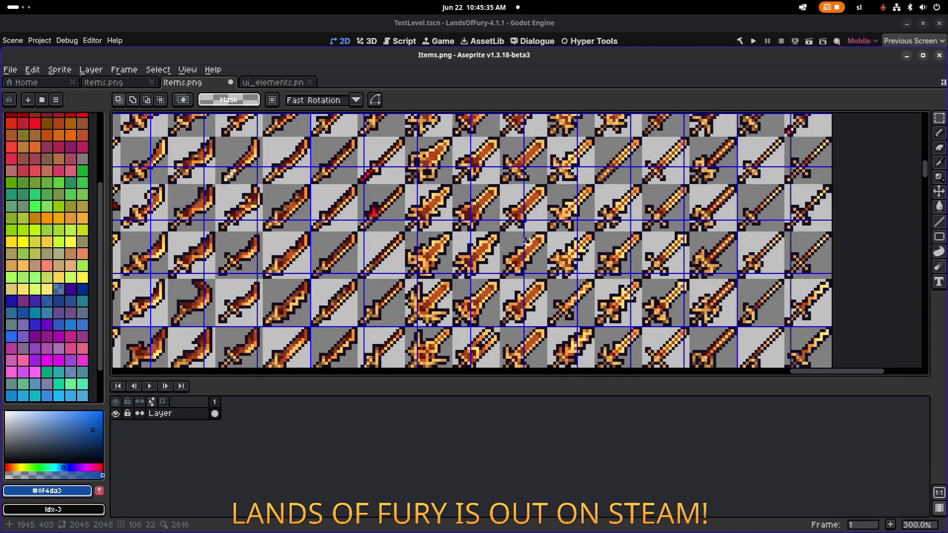
pyautogui.moveTo(535, 250); pyautogui.dragTo(570, 205)
pyautogui.moveTo(556, 242); pyautogui.dragTo(466, 194)
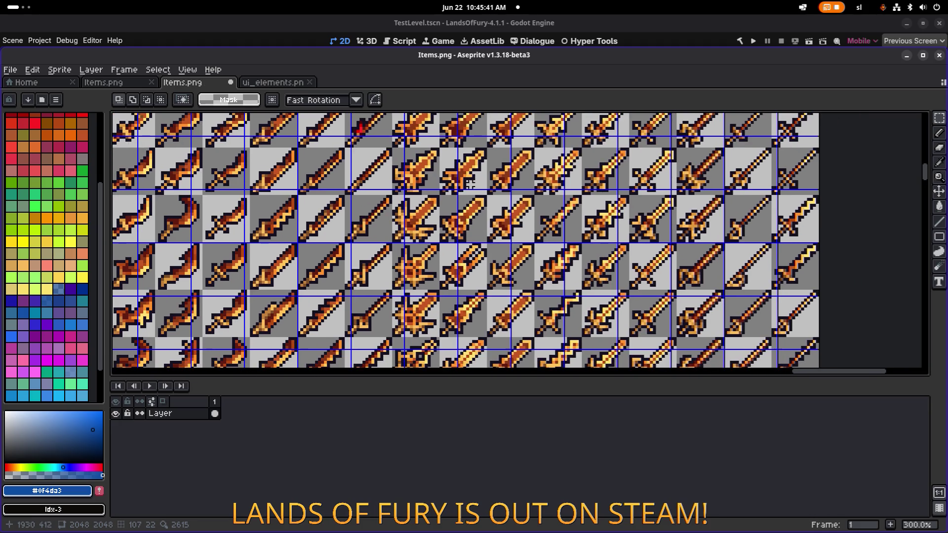
pyautogui.scroll(-1, 479, 180)
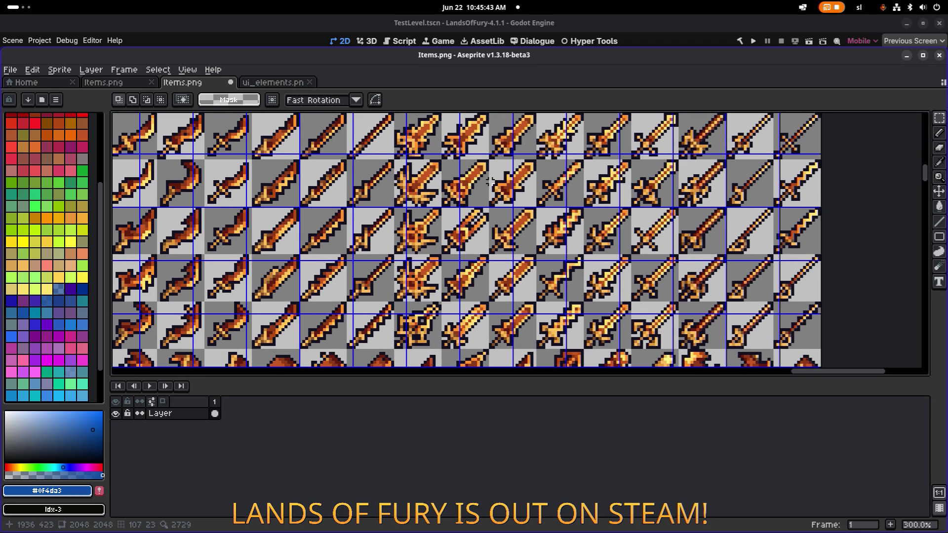
pyautogui.scroll(2, 489, 181)
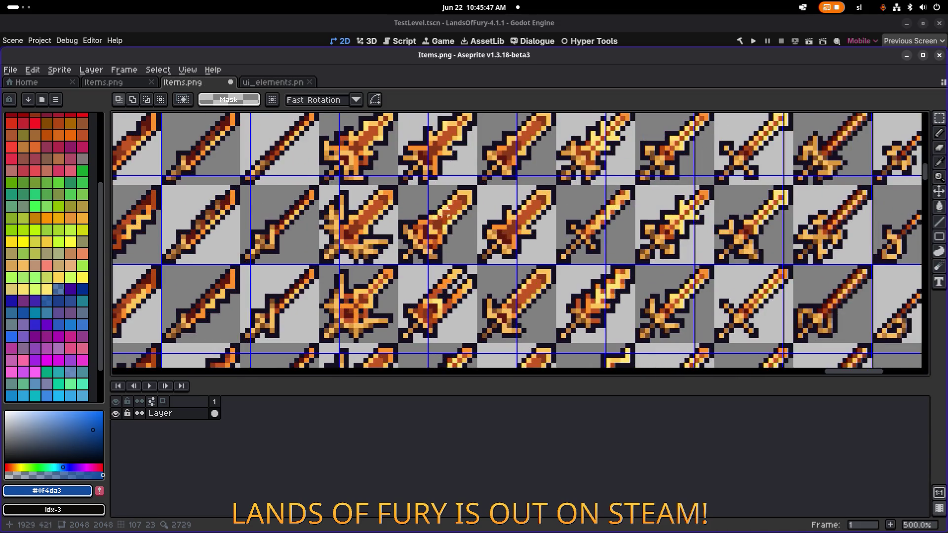
pyautogui.scroll(1, 394, 192)
# - Select a 16×16 orange sword sprite and lift it out as a movable copy
pyautogui.moveTo(393, 180); pyautogui.dragTo(481, 275)
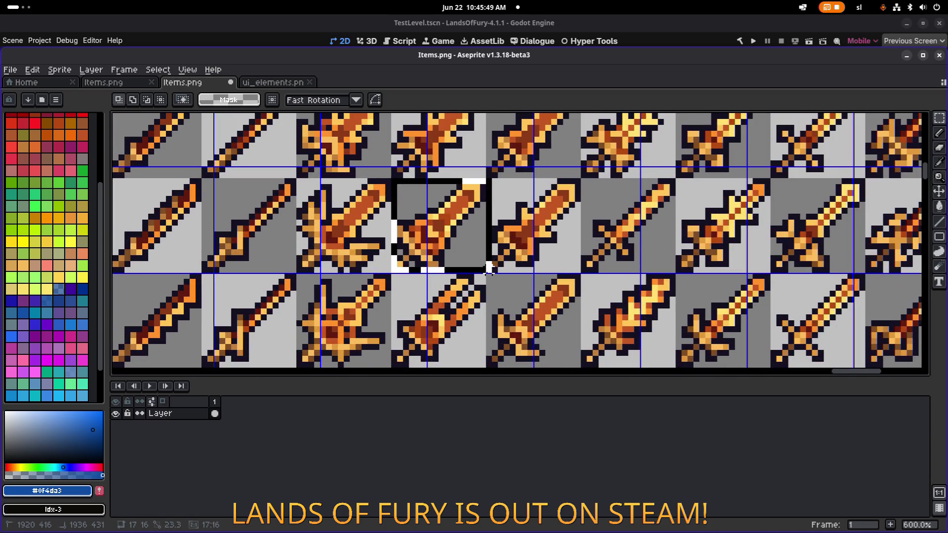
pyautogui.scroll(-2, 486, 269)
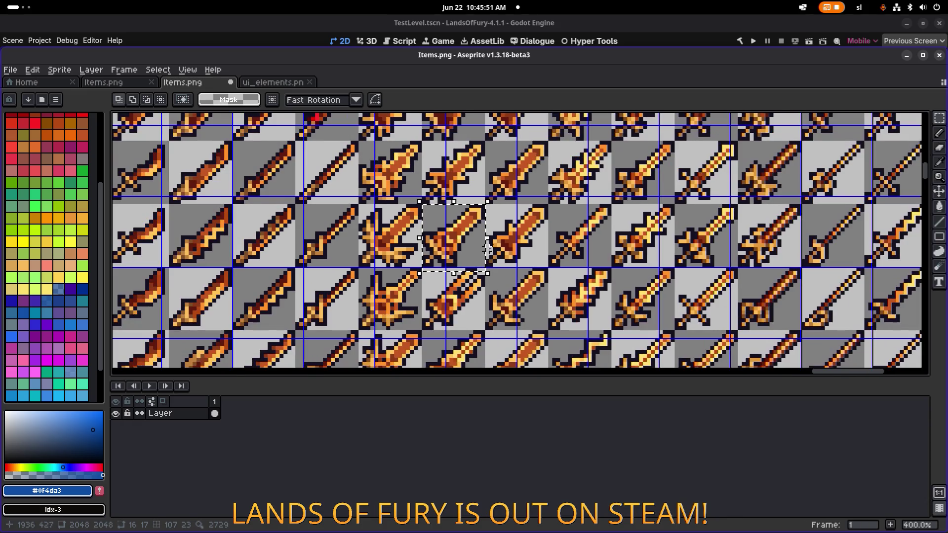
pyautogui.click(541, 166)
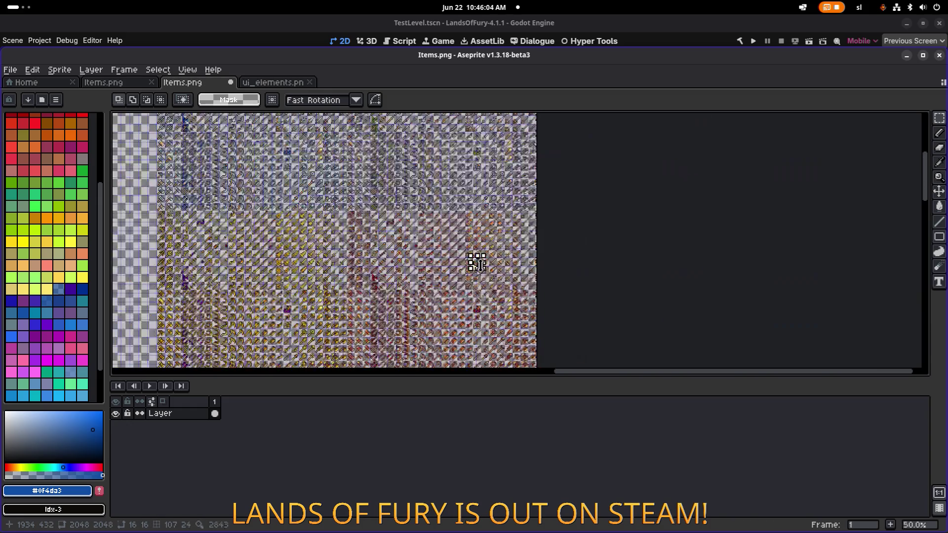
pyautogui.scroll(-4, 452, 244)
pyautogui.moveTo(476, 262)
pyautogui.mouseDown()
pyautogui.moveTo(650, 275)
pyautogui.moveTo(247, 163)
pyautogui.moveTo(674, 273)
pyautogui.mouseUp()
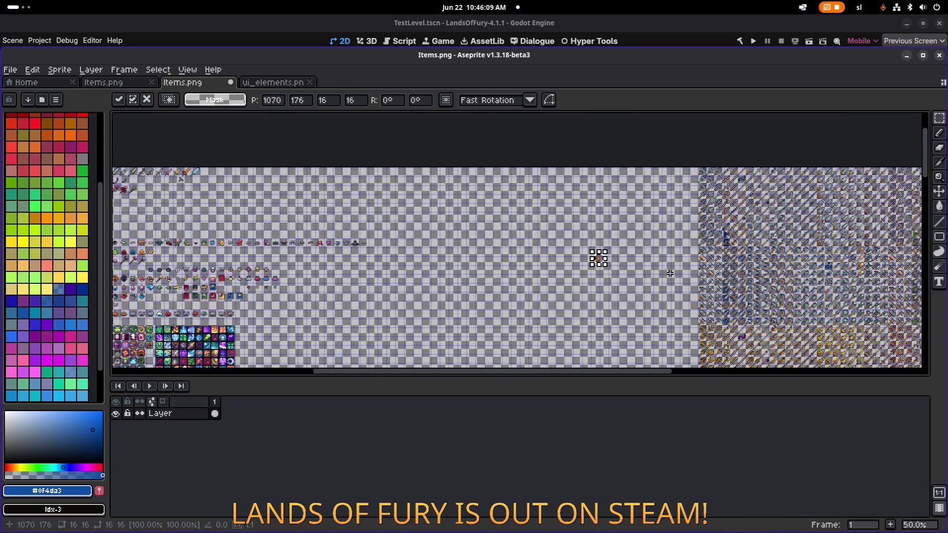
# - Place the orange sword copy in the empty top-row cell right after the ice sword
pyautogui.scroll(1, 675, 272)
pyautogui.moveTo(579, 250)
pyautogui.mouseDown()
pyautogui.moveTo(232, 161)
pyautogui.moveTo(552, 251)
pyautogui.moveTo(757, 266)
pyautogui.moveTo(320, 181)
pyautogui.moveTo(494, 220)
pyautogui.moveTo(662, 284)
pyautogui.mouseUp()
pyautogui.scroll(2, 321, 183)
pyautogui.scroll(2, 322, 183)
pyautogui.moveTo(562, 312)
pyautogui.mouseDown()
pyautogui.moveTo(613, 223)
pyautogui.moveTo(634, 219)
pyautogui.mouseUp()
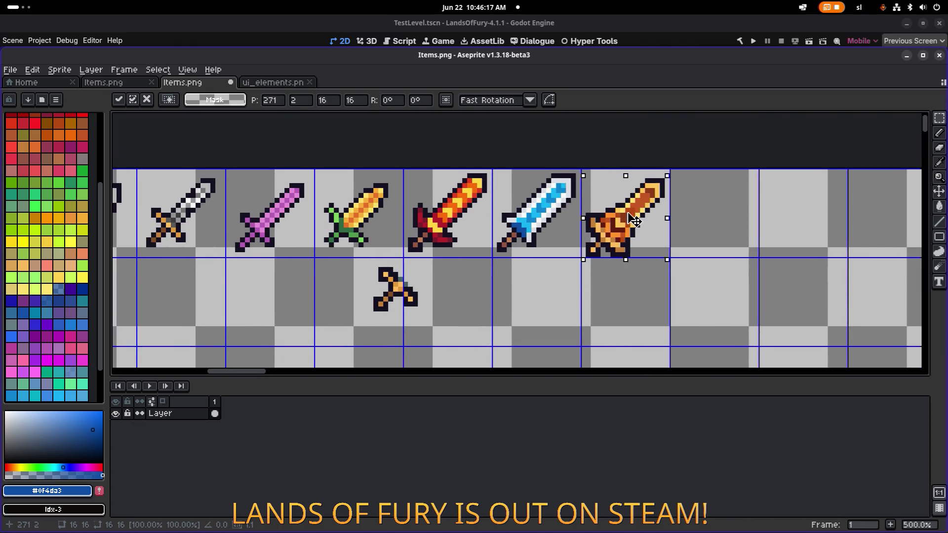
pyautogui.hotkey('ctrl', 'd')
pyautogui.scroll(1, 400, 218)
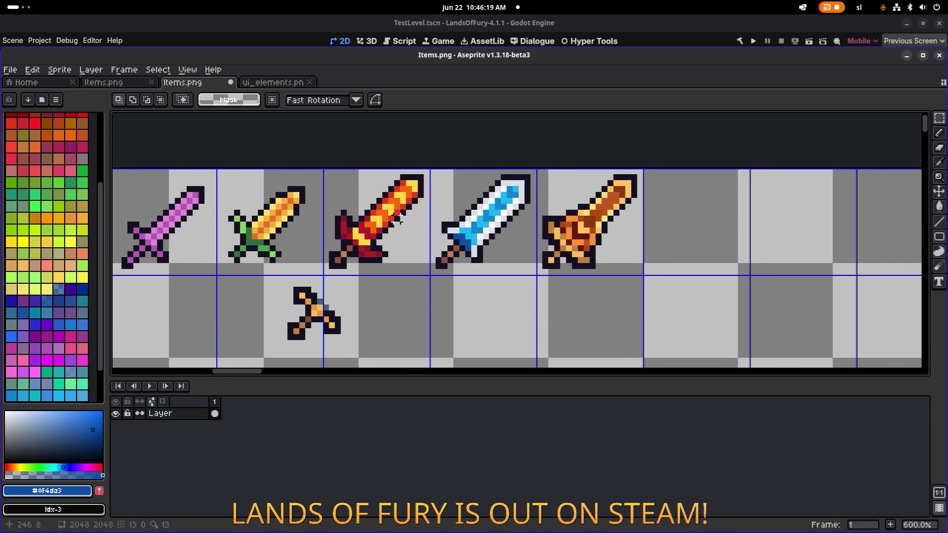
pyautogui.scroll(1, 400, 218)
# - Sample yellow #ffd541 from the canvas as the drawing colour
pyautogui.press('i')
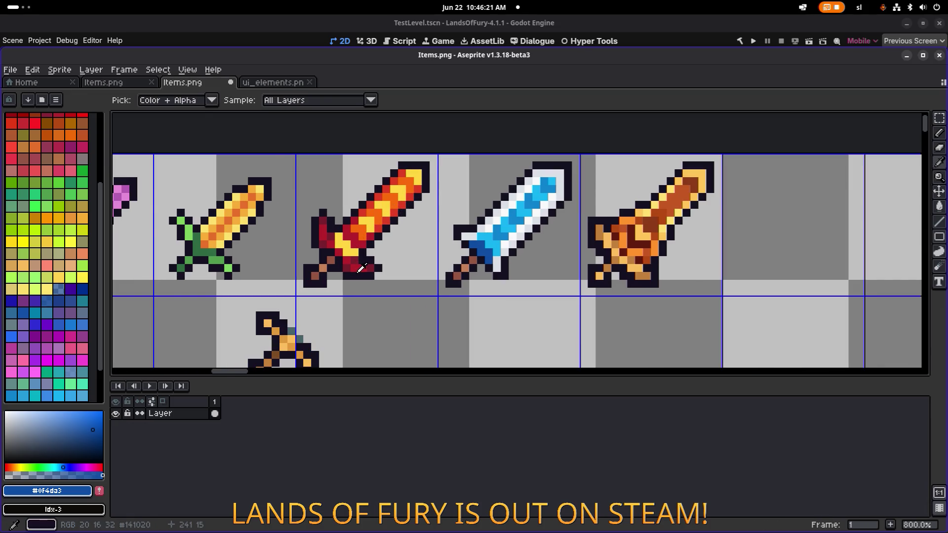
pyautogui.press('m')
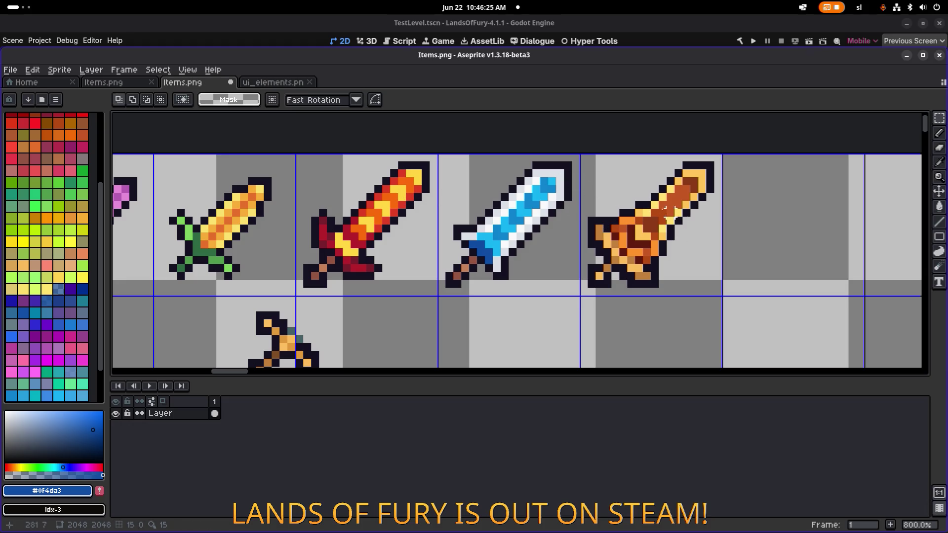
pyautogui.press('i')
pyautogui.click(417, 177)
# - Fill the copied sword's tip and a blade pixel red #df3c23 and its blade centre orange
pyautogui.press('m')
pyautogui.press('g')
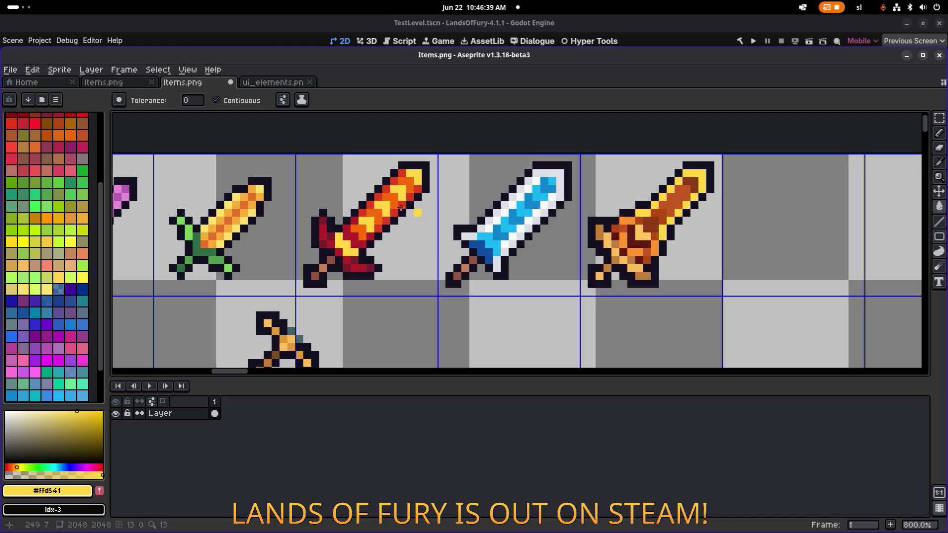
pyautogui.keyDown('alt'); pyautogui.click(695, 181); pyautogui.keyUp('alt')
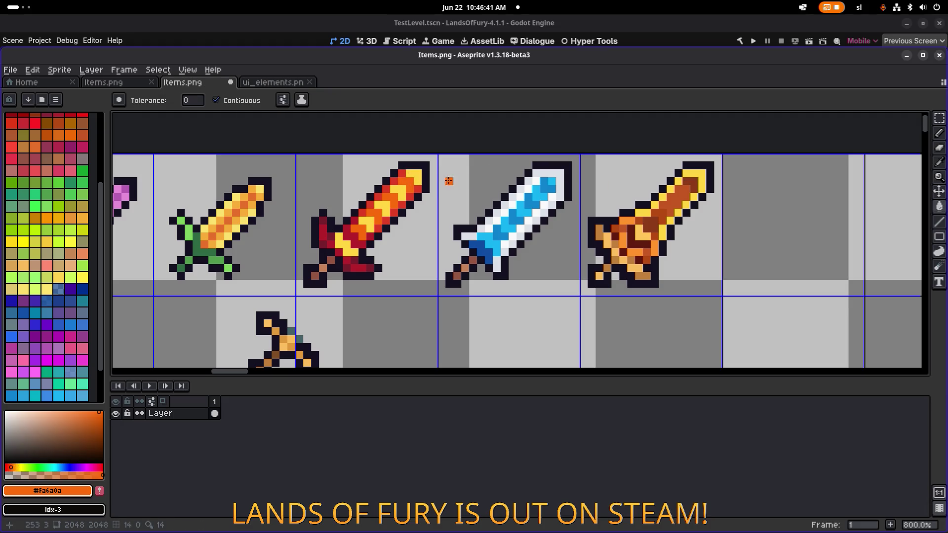
pyautogui.keyDown('alt'); pyautogui.click(421, 187); pyautogui.keyUp('alt')
pyautogui.click(690, 184)
pyautogui.click(661, 234)
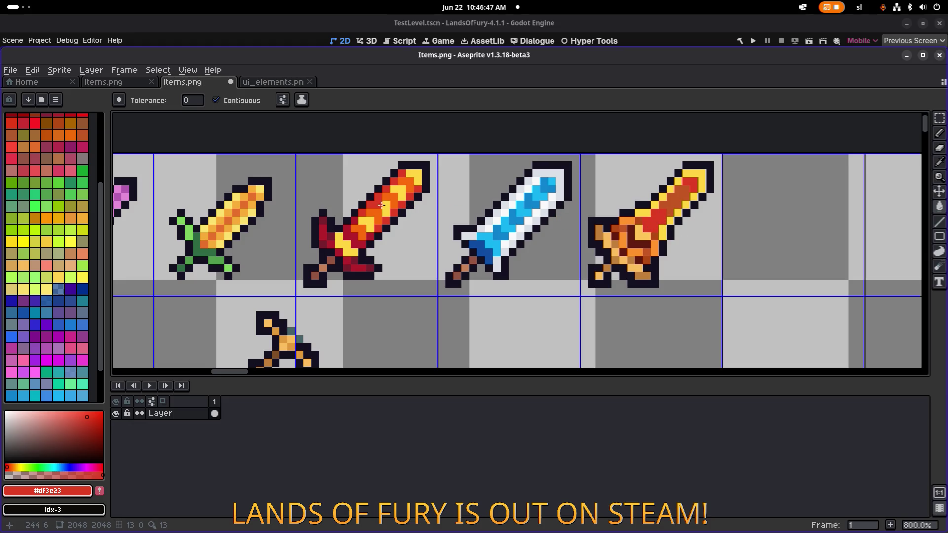
pyautogui.keyDown('alt'); pyautogui.click(415, 180); pyautogui.keyUp('alt')
pyautogui.click(680, 194)
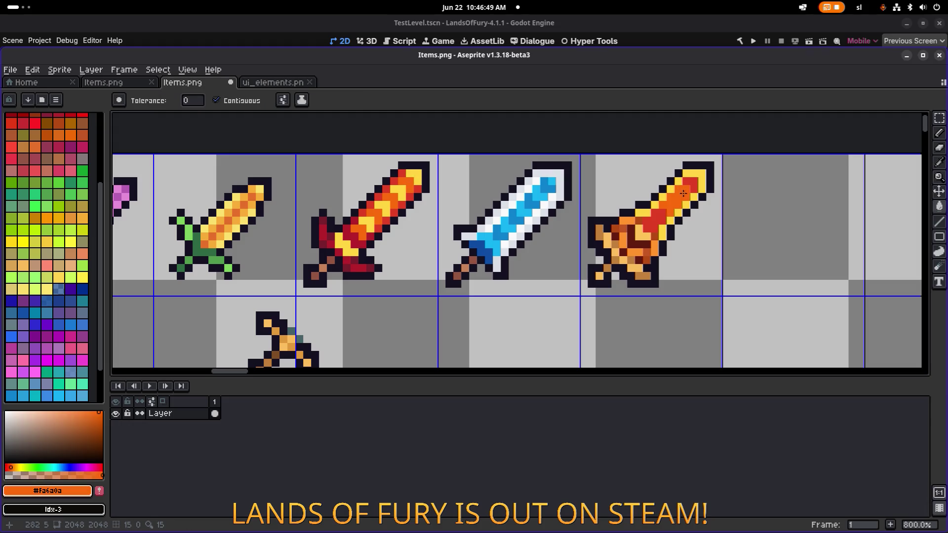
# - Fill a pixel yellow #ffd541 and recolour guard pixels dark orange-brown and orange
pyautogui.scroll(-1, 714, 192)
pyautogui.scroll(3, 683, 203)
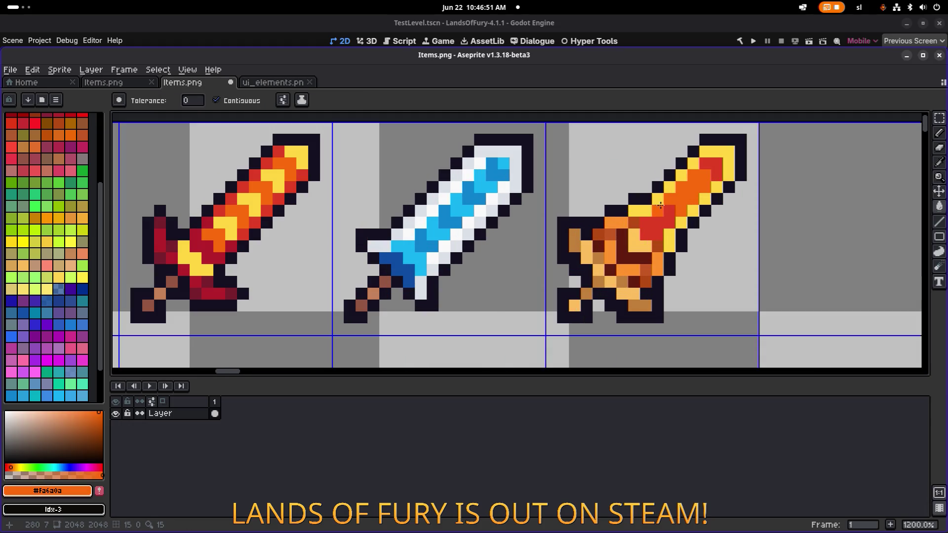
pyautogui.keyDown('alt'); pyautogui.click(618, 223); pyautogui.keyUp('alt')
pyautogui.click(657, 258)
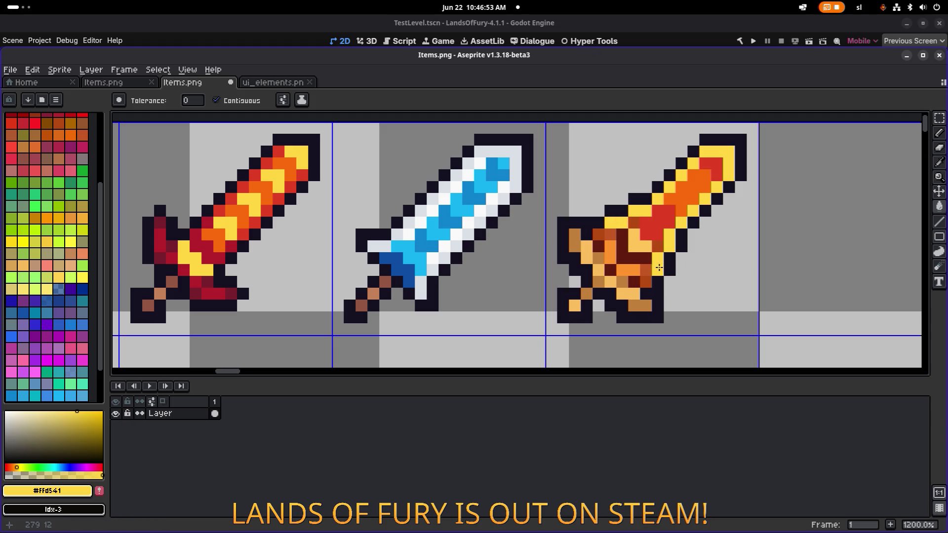
pyautogui.keyDown('alt'); pyautogui.click(635, 223); pyautogui.keyUp('alt')
pyautogui.keyDown('alt'); pyautogui.click(639, 225); pyautogui.keyUp('alt')
pyautogui.click(640, 246)
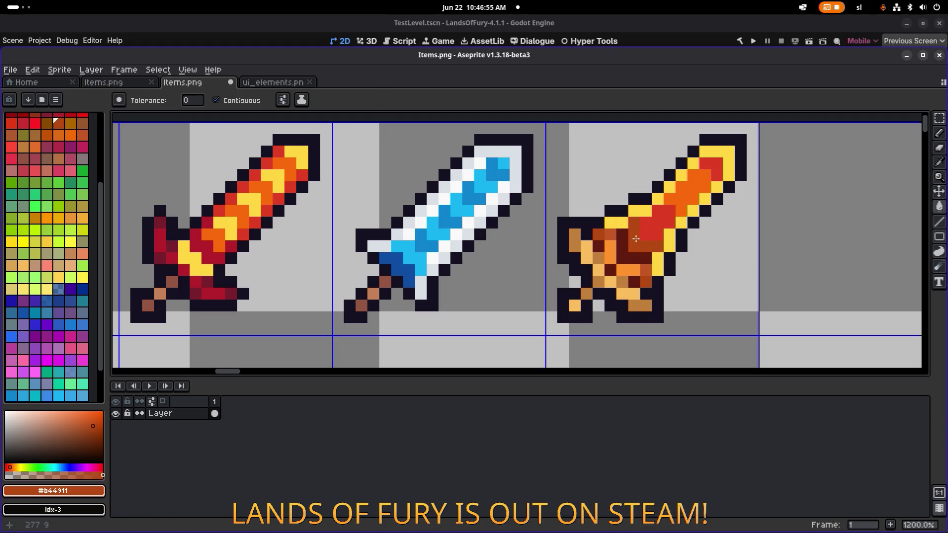
pyautogui.keyDown('alt'); pyautogui.click(633, 240); pyautogui.keyUp('alt')
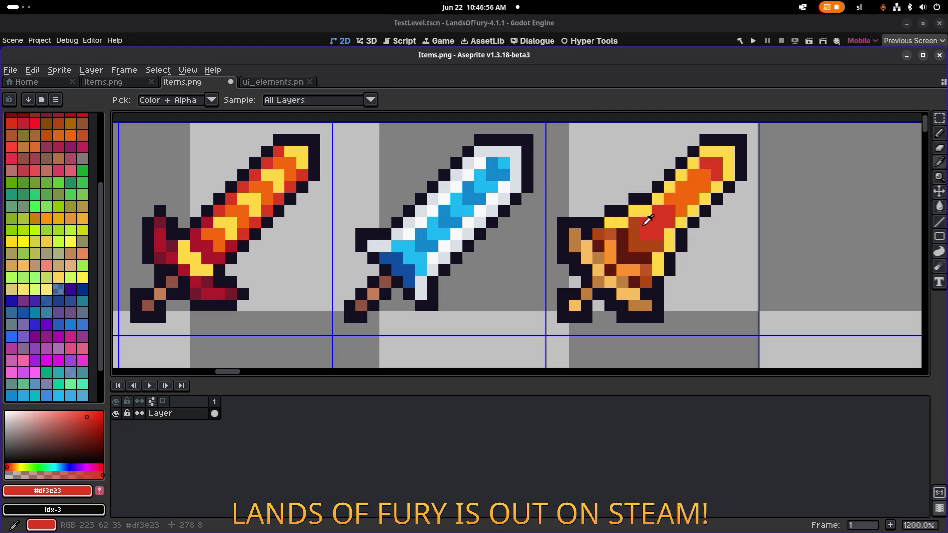
pyautogui.keyDown('alt'); pyautogui.click(681, 200); pyautogui.keyUp('alt')
pyautogui.click(642, 242)
# - Fill remaining guard and blade pixels with the fire sword's crimson
pyautogui.scroll(-3, 706, 239)
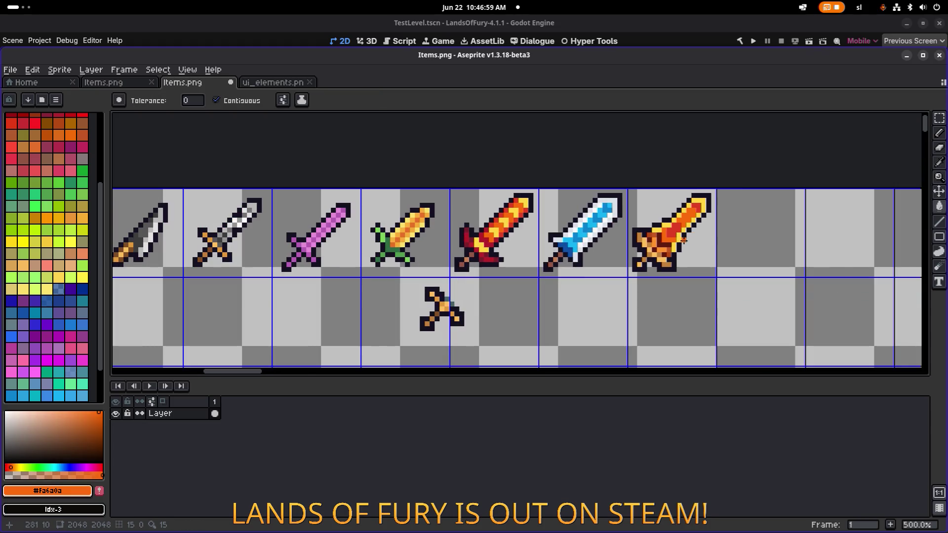
pyautogui.scroll(4, 703, 244)
pyautogui.scroll(1, 592, 232)
pyautogui.scroll(-1, 444, 227)
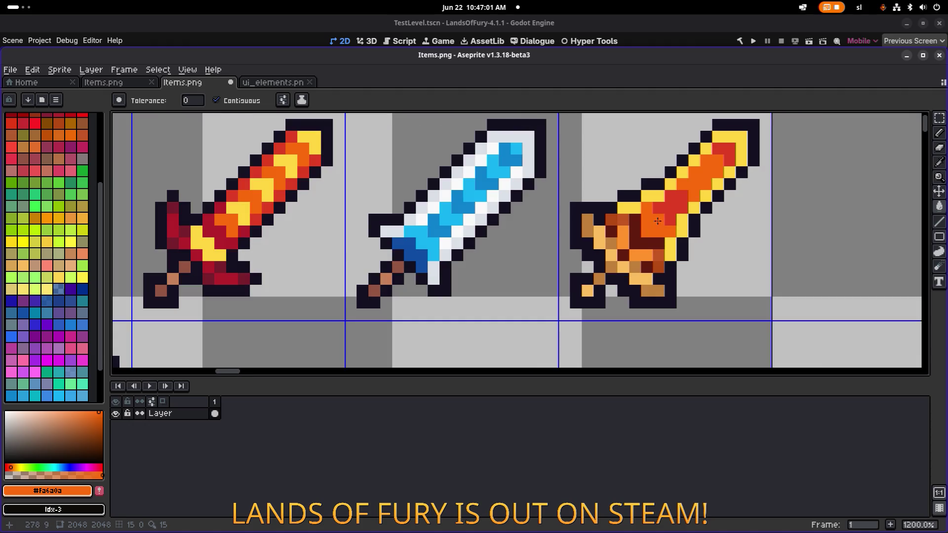
pyautogui.keyDown('alt'); pyautogui.click(658, 254); pyautogui.keyUp('alt')
pyautogui.click(637, 244)
pyautogui.click(646, 232)
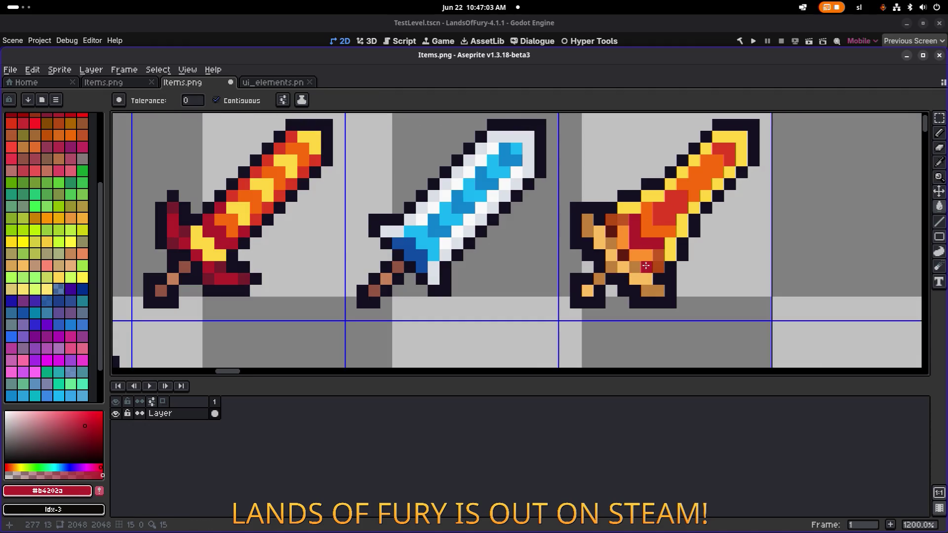
pyautogui.scroll(-6, 696, 238)
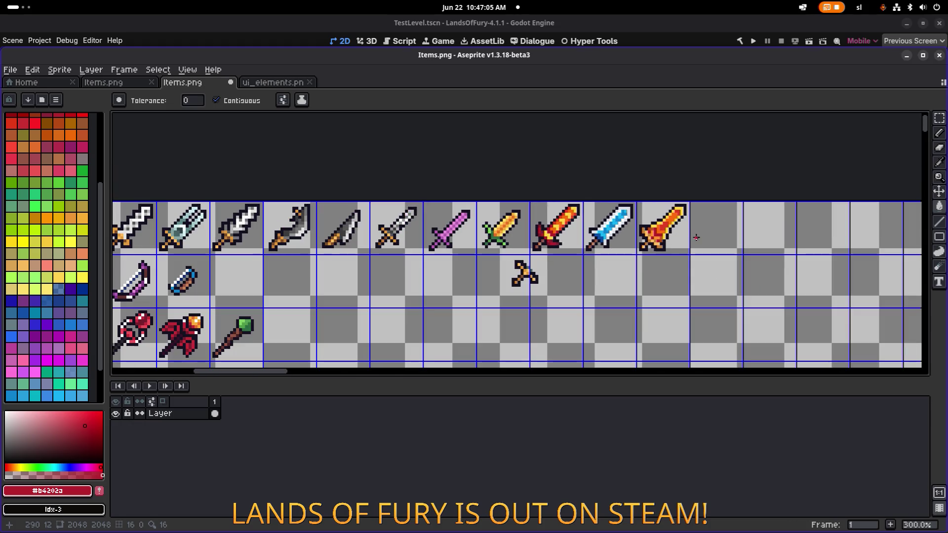
# - Sample yellow and orange from the sword and fill two guard pixels orange
pyautogui.scroll(3, 666, 237)
pyautogui.scroll(3, 641, 247)
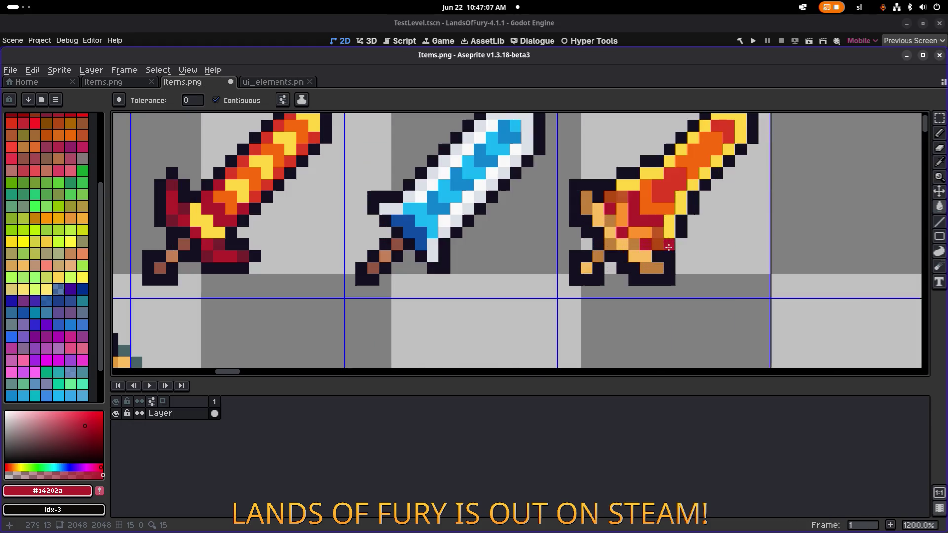
pyautogui.press('alt')
pyautogui.keyDown('alt'); pyautogui.click(213, 220); pyautogui.keyUp('alt')
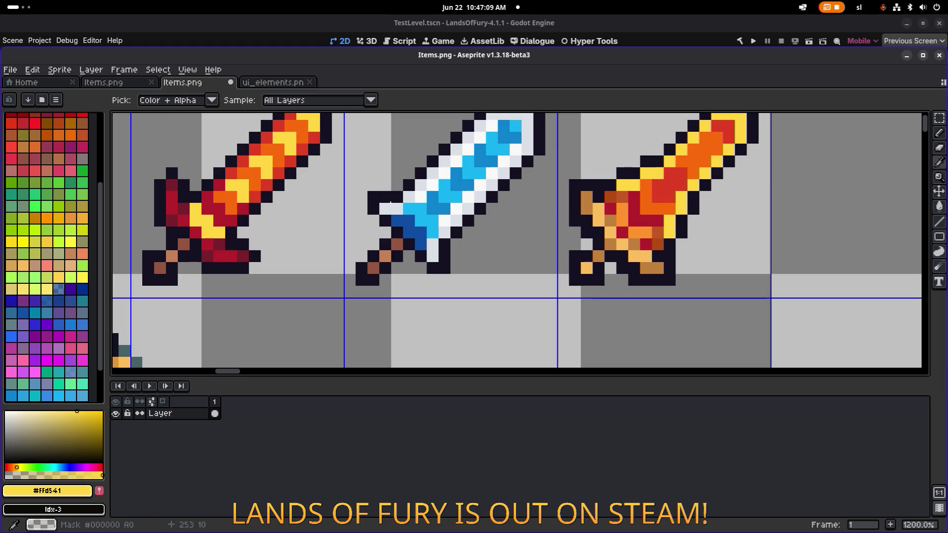
pyautogui.press('alt')
pyautogui.keyDown('alt'); pyautogui.click(661, 203); pyautogui.keyUp('alt')
pyautogui.click(612, 197)
pyautogui.click(661, 245)
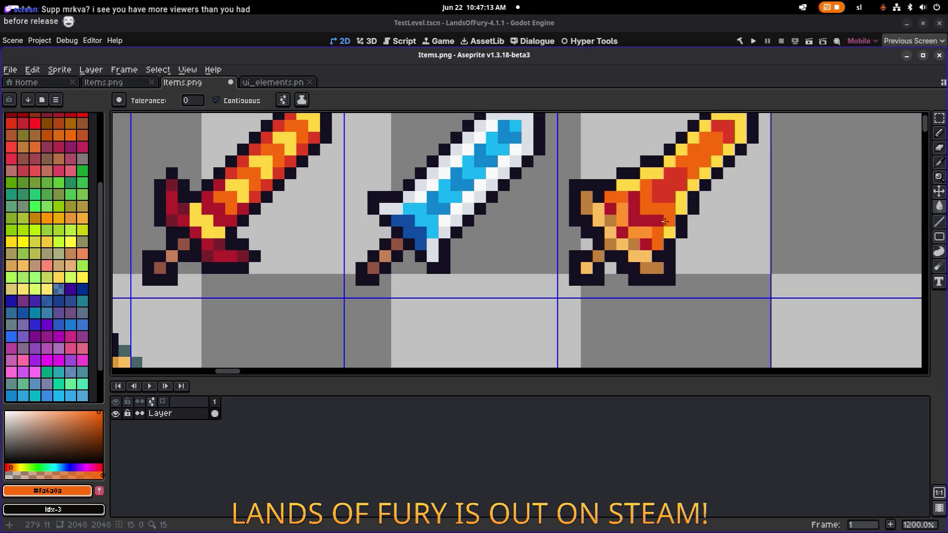
# - Recolour the tan, brown and orange guard pixels with yellow #ffd541
pyautogui.keyDown('alt'); pyautogui.click(658, 182); pyautogui.keyUp('alt')
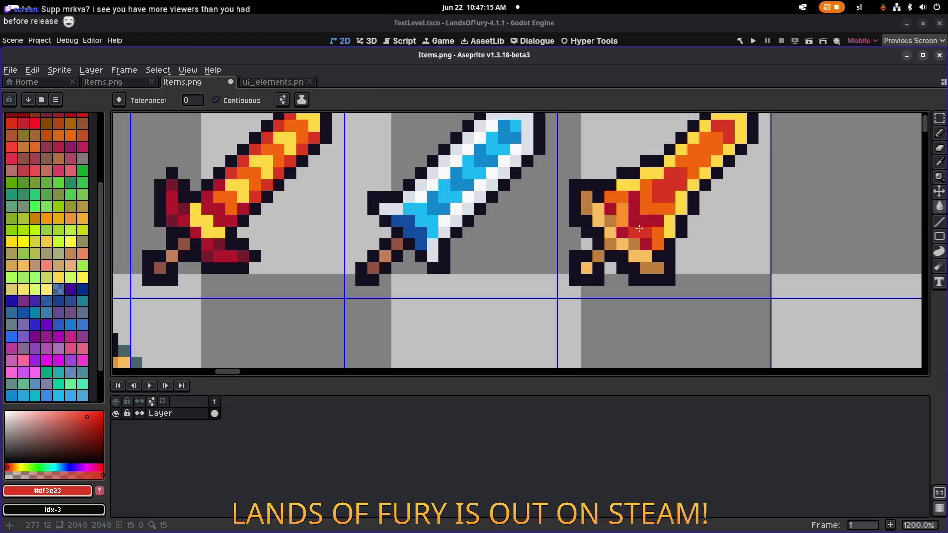
pyautogui.scroll(-3, 676, 205)
pyautogui.scroll(2, 690, 205)
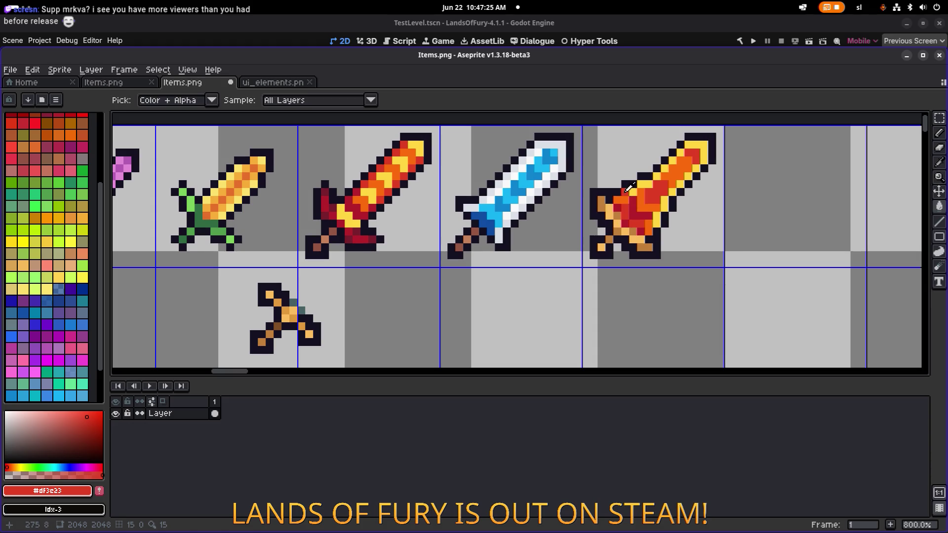
pyautogui.keyDown('alt'); pyautogui.click(629, 190); pyautogui.keyUp('alt')
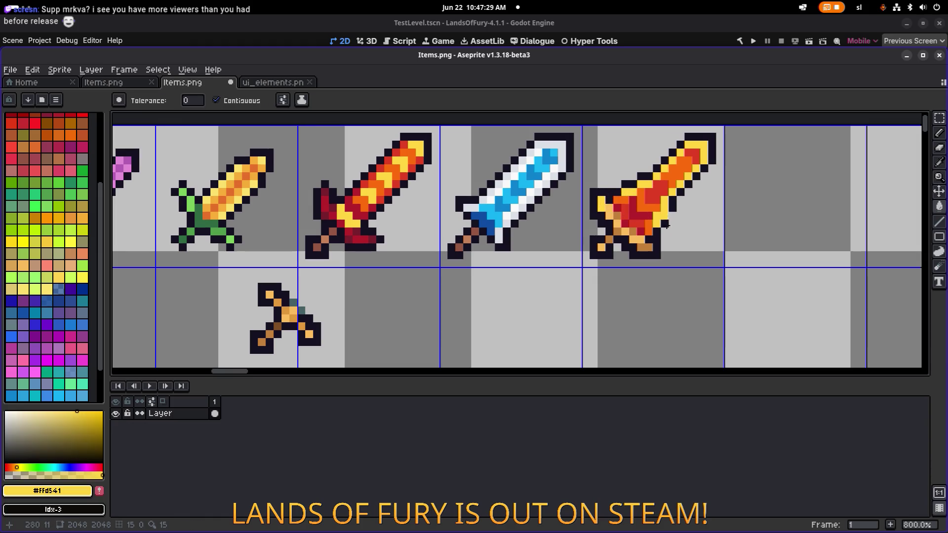
pyautogui.click(634, 233)
pyautogui.click(620, 232)
pyautogui.click(615, 219)
pyautogui.click(610, 210)
# - Paint red #df3e23 over the yellow guard pixels with the Pencil
pyautogui.scroll(-3, 634, 202)
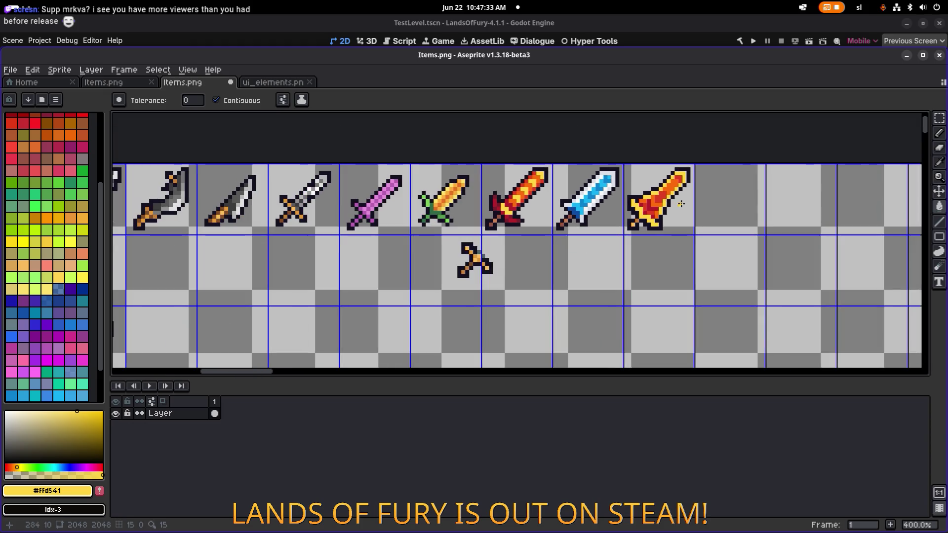
pyautogui.scroll(6, 661, 205)
pyautogui.keyDown('alt'); pyautogui.click(608, 247); pyautogui.keyUp('alt')
pyautogui.press('b')
pyautogui.moveTo(608, 247)
pyautogui.mouseDown()
pyautogui.moveTo(579, 250)
pyautogui.moveTo(578, 218)
pyautogui.moveTo(565, 218)
pyautogui.mouseUp()
# - Repaint the remaining yellow and lower guard pixels red
pyautogui.click(562, 203)
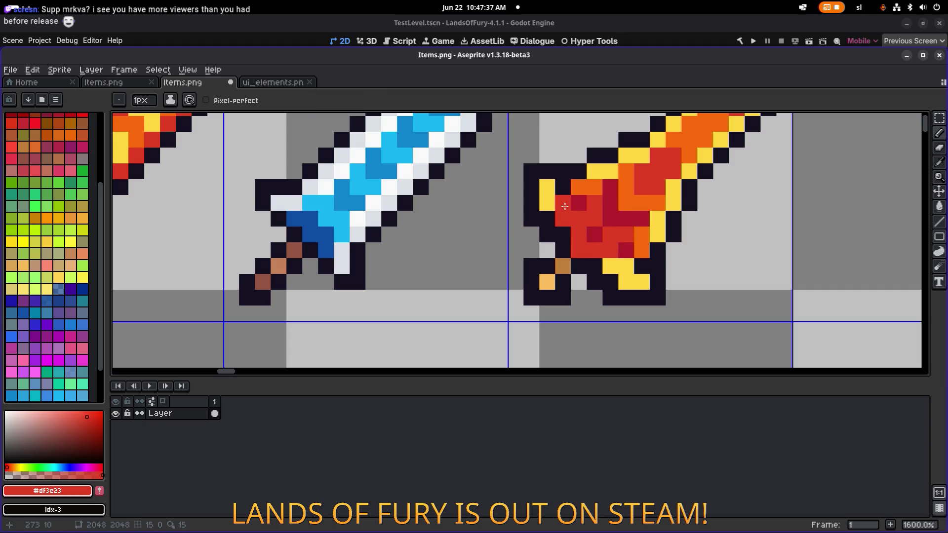
pyautogui.click(610, 266)
pyautogui.click(636, 267)
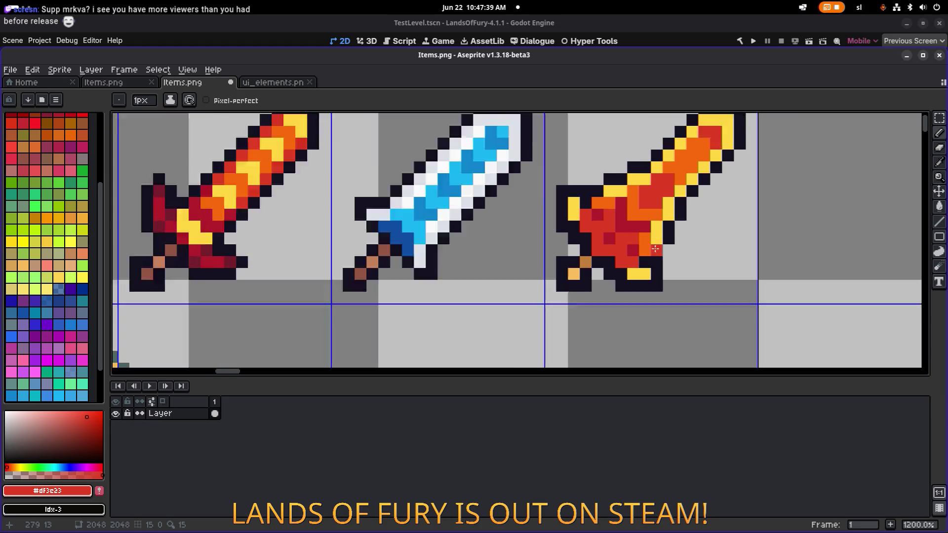
pyautogui.scroll(-8, 632, 268)
pyautogui.scroll(7, 720, 232)
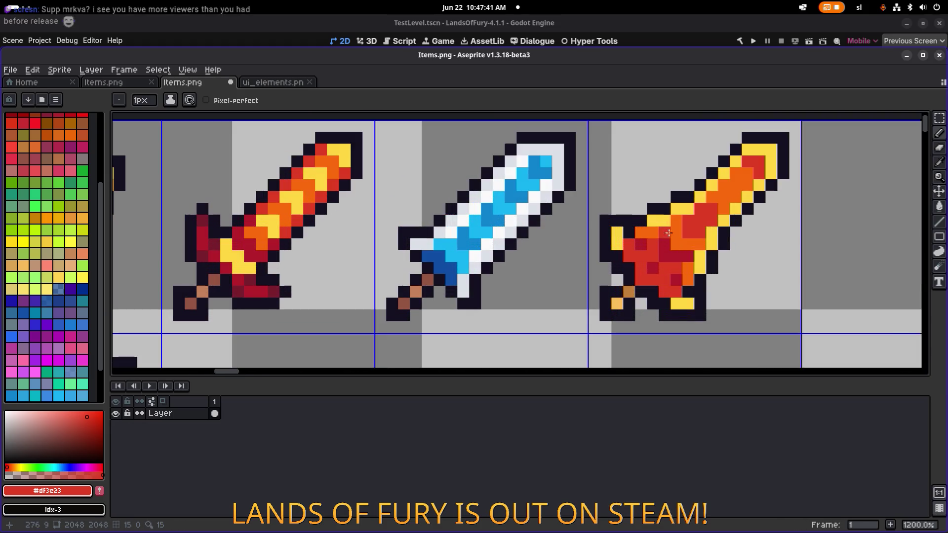
# - Add a darker crimson #b4202a shading pixel to the guard
pyautogui.keyDown('alt'); pyautogui.click(640, 242); pyautogui.keyUp('alt')
pyautogui.click(617, 232)
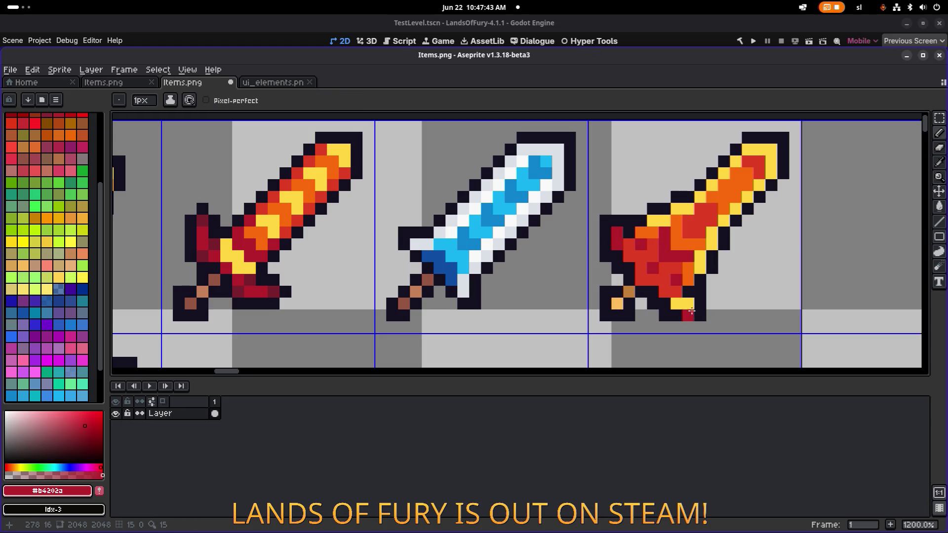
pyautogui.scroll(-7, 728, 266)
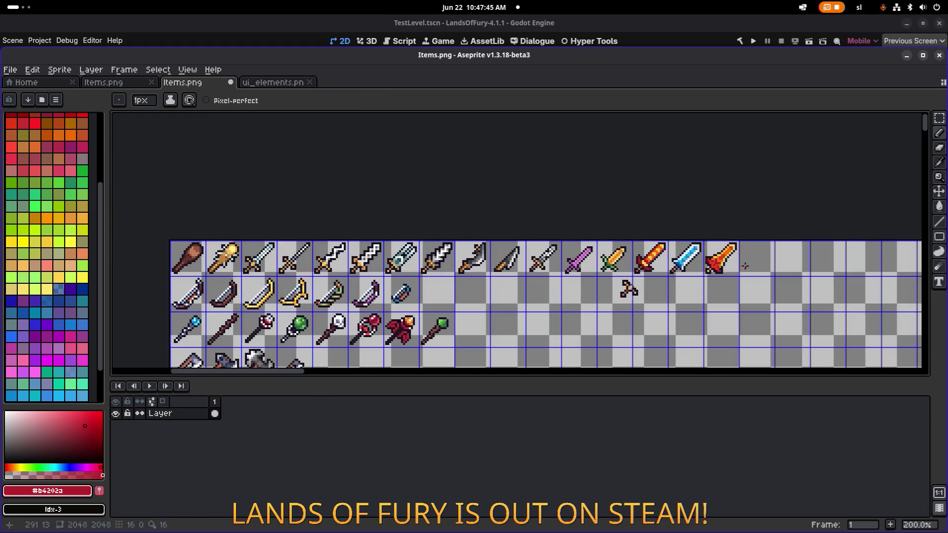
pyautogui.scroll(7, 745, 267)
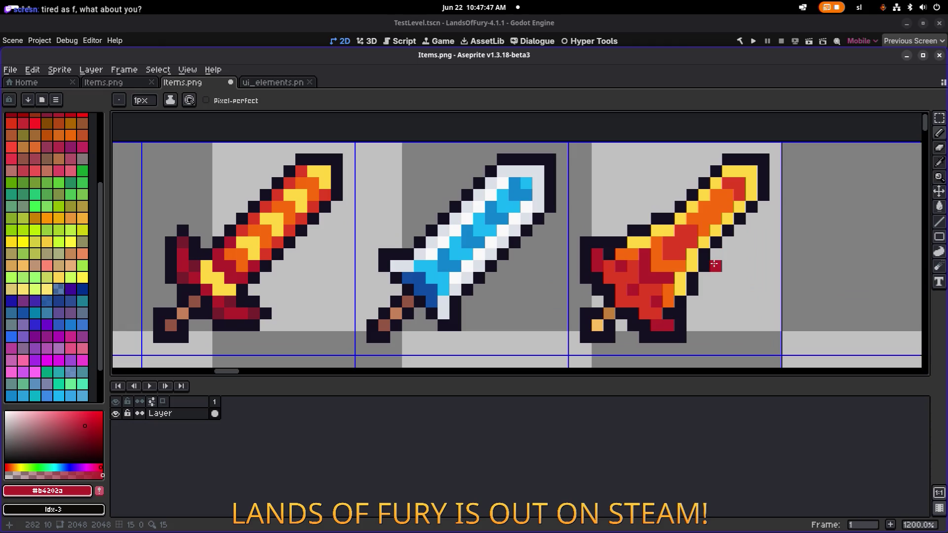
# - Pan and zoom the canvas to centre the ice and fire swords, back on the Pencil
pyautogui.moveTo(726, 266); pyautogui.dragTo(636, 258)
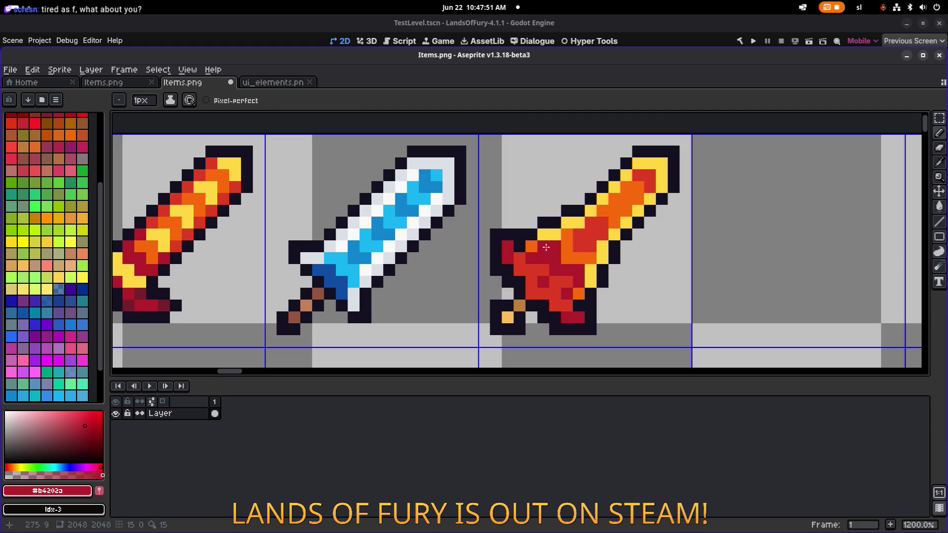
pyautogui.press('v')
pyautogui.press('b')
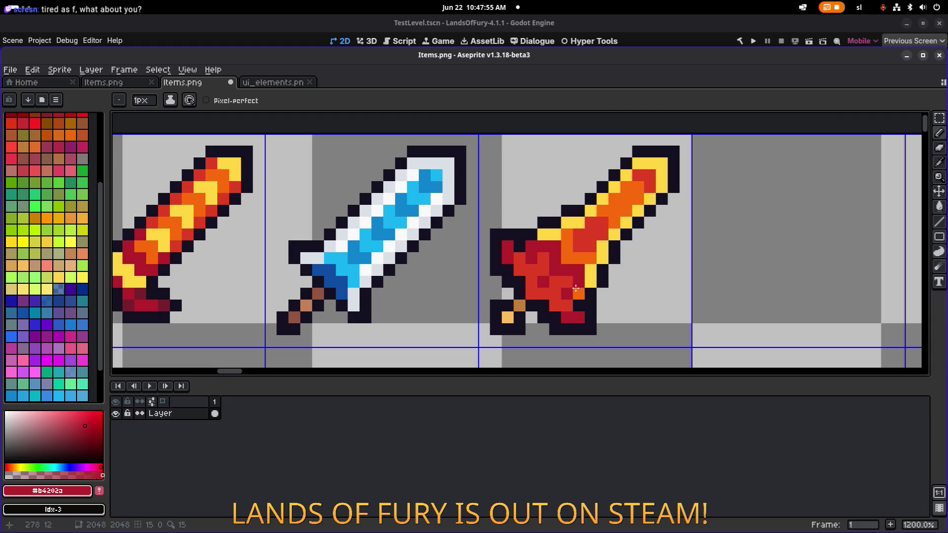
pyautogui.scroll(-5, 620, 269)
pyautogui.scroll(3, 594, 266)
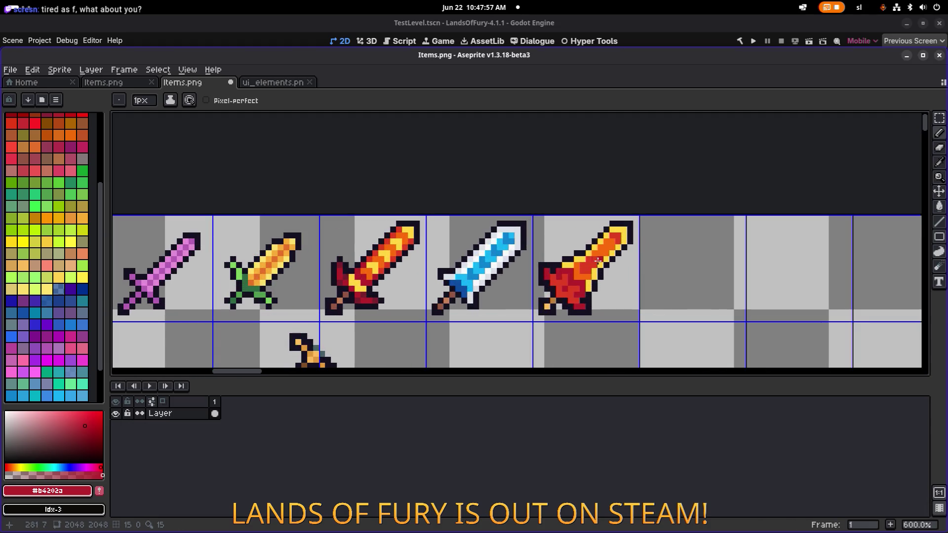
pyautogui.scroll(6, 598, 260)
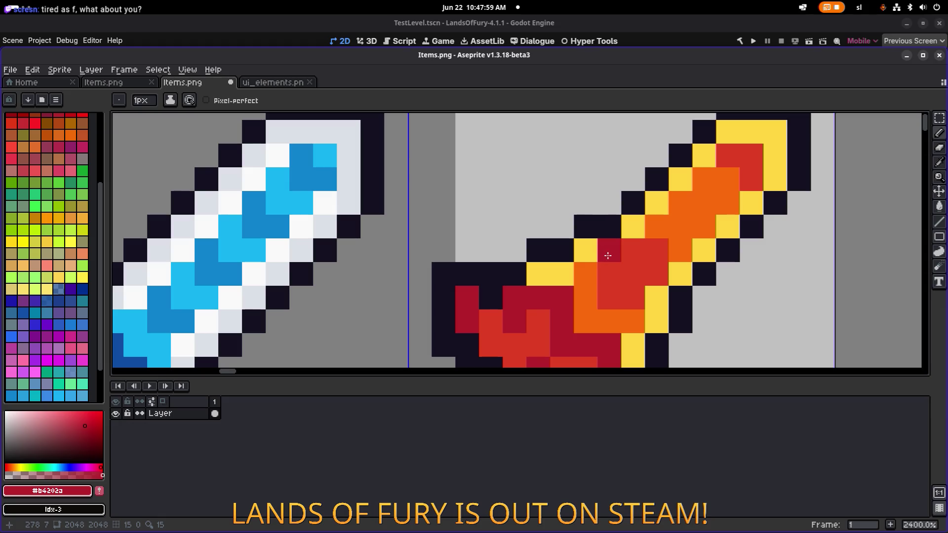
pyautogui.scroll(-2, 604, 259)
pyautogui.scroll(-3, 587, 276)
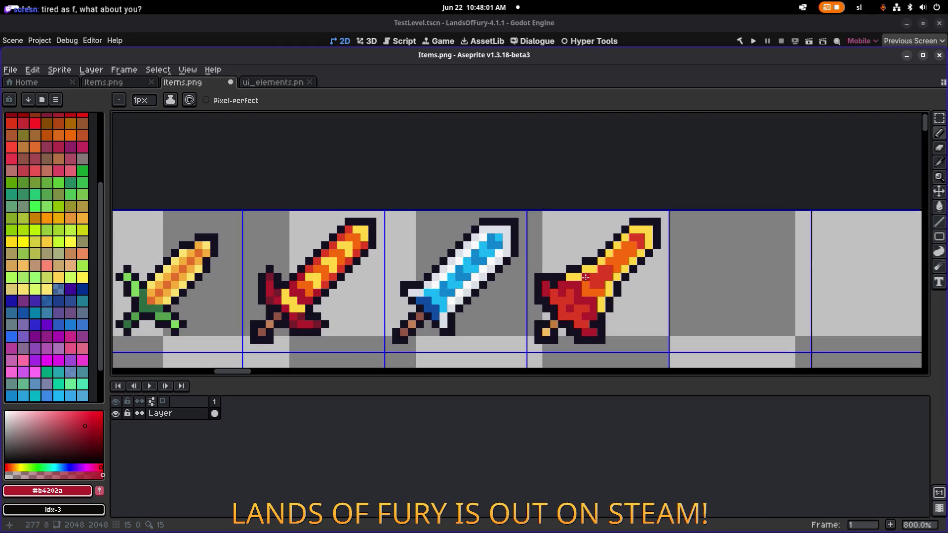
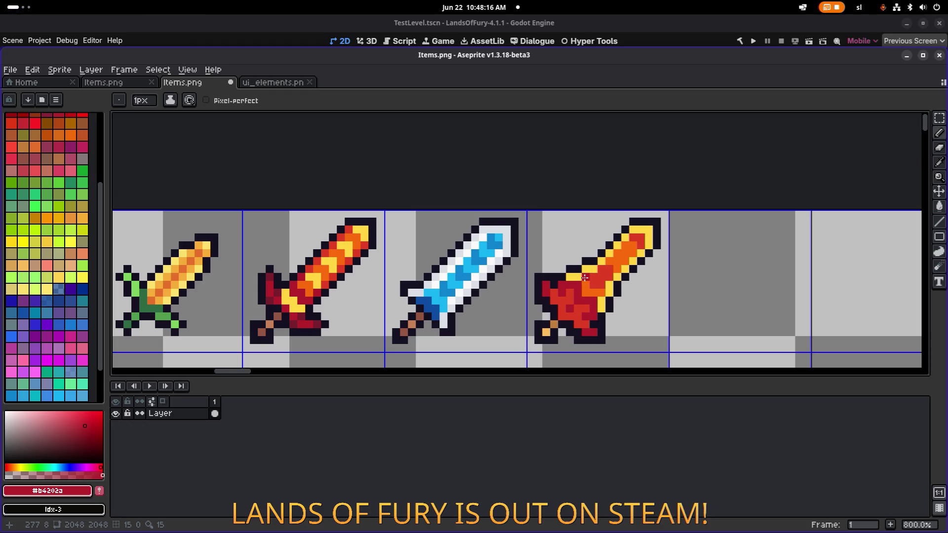
# - Pick yellow from the sprite and paint it over the red sword's left guard and tip
pyautogui.scroll(2, 665, 275)
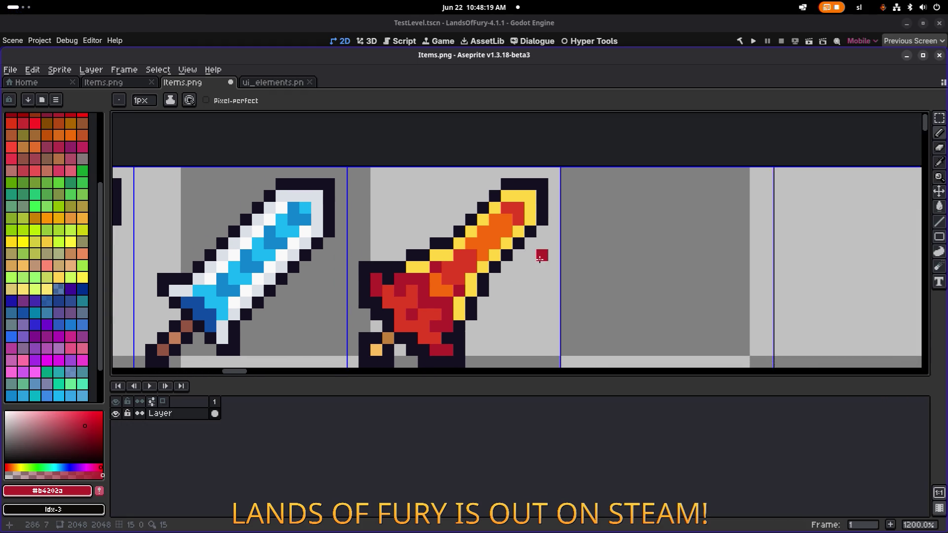
pyautogui.scroll(-1, 488, 237)
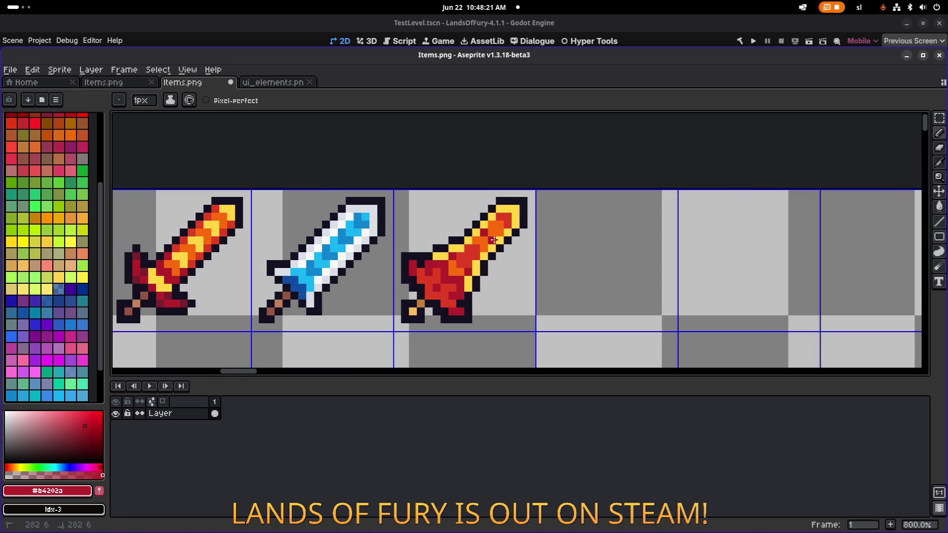
pyautogui.scroll(-4, 493, 240)
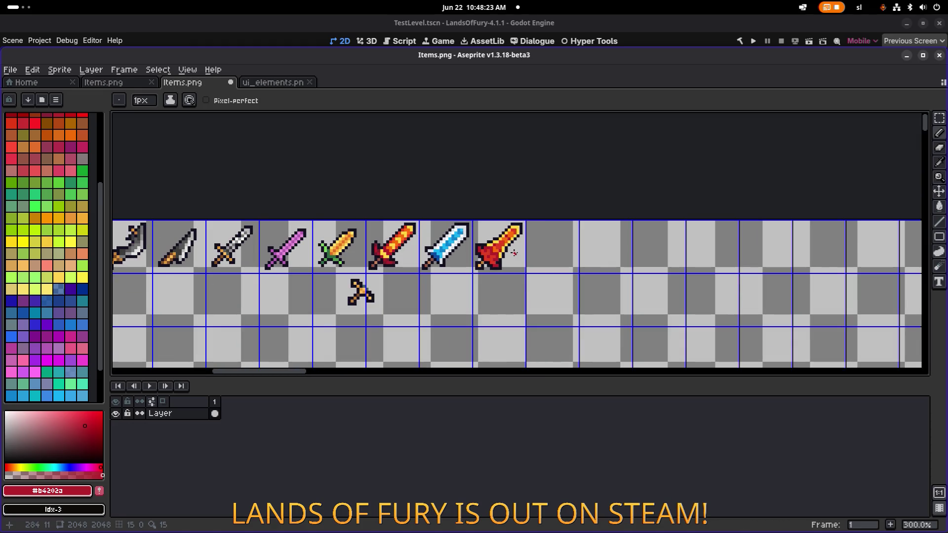
pyautogui.scroll(3, 511, 253)
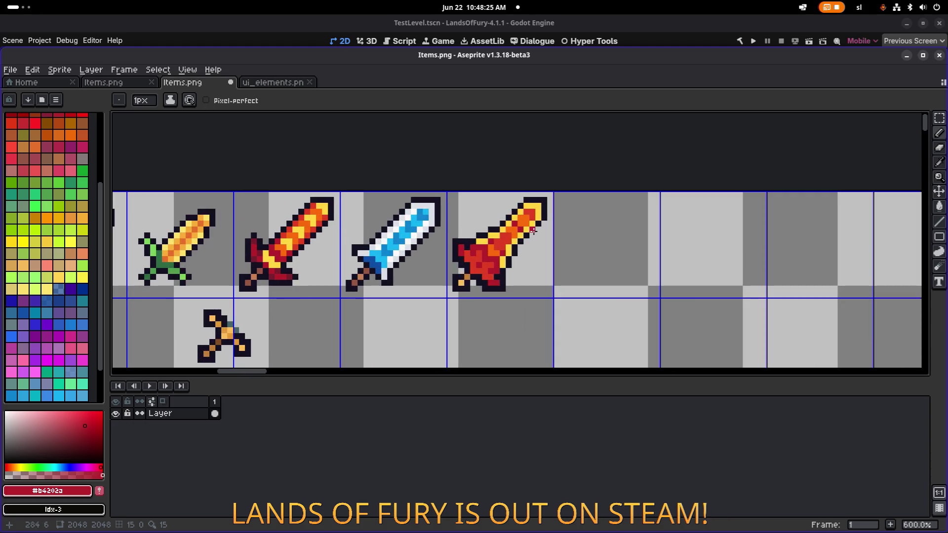
pyautogui.scroll(-4, 585, 229)
pyautogui.scroll(7, 584, 234)
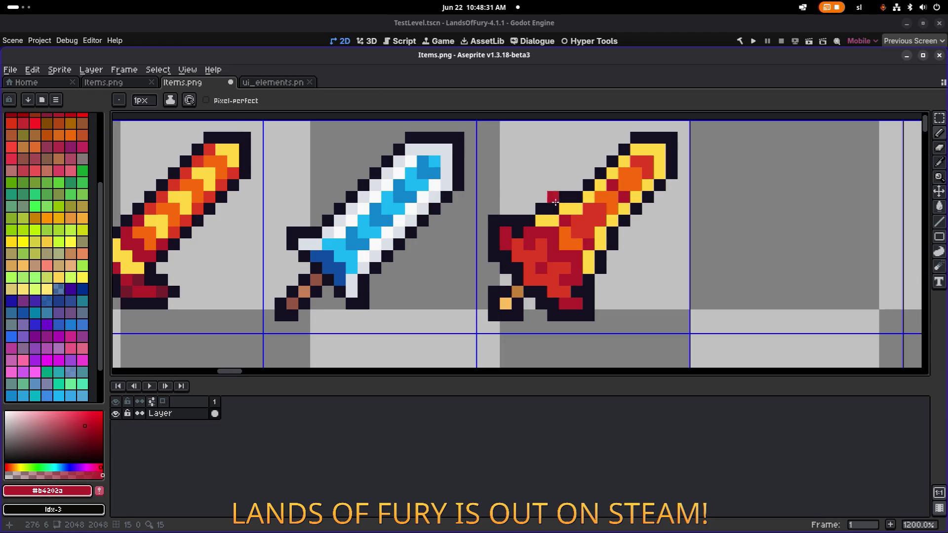
pyautogui.keyDown('alt'); pyautogui.click(525, 232); pyautogui.keyUp('alt')
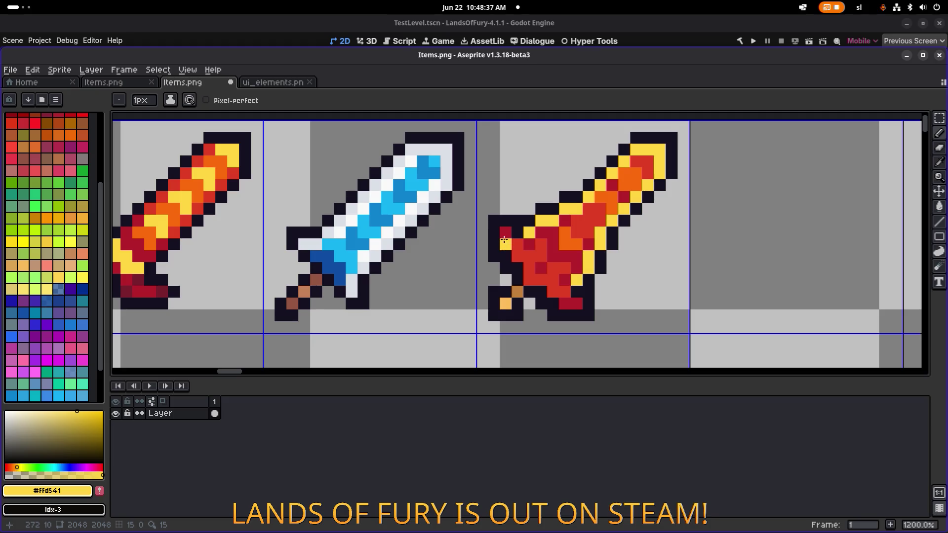
pyautogui.moveTo(503, 242); pyautogui.dragTo(504, 232)
pyautogui.moveTo(564, 304); pyautogui.dragTo(576, 304)
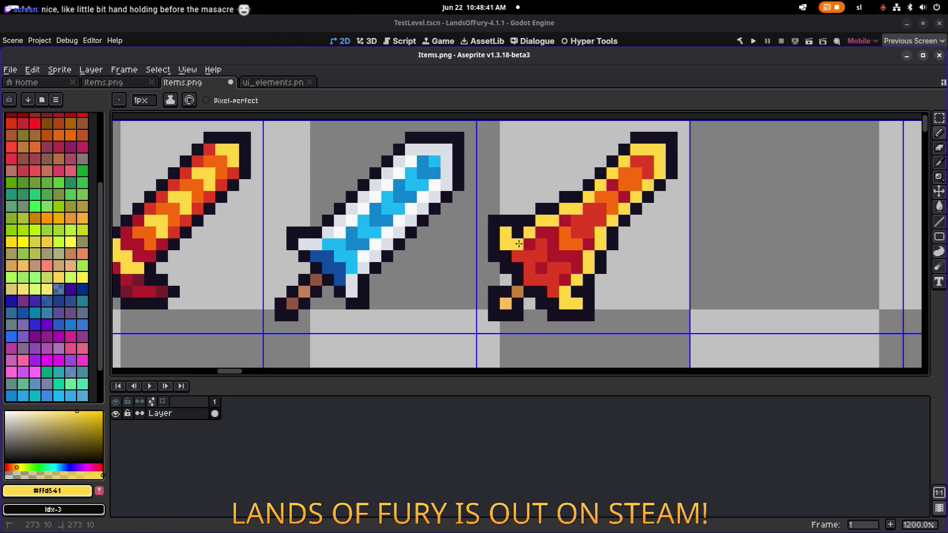
# - Repaint a few guard pixels back to red and save Items.png
pyautogui.scroll(-3, 643, 237)
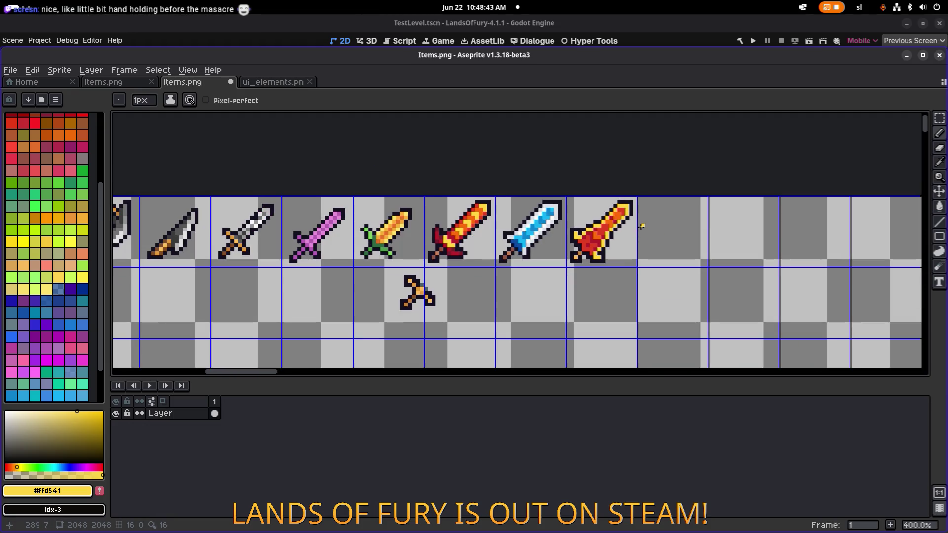
pyautogui.moveTo(641, 226); pyautogui.dragTo(553, 228)
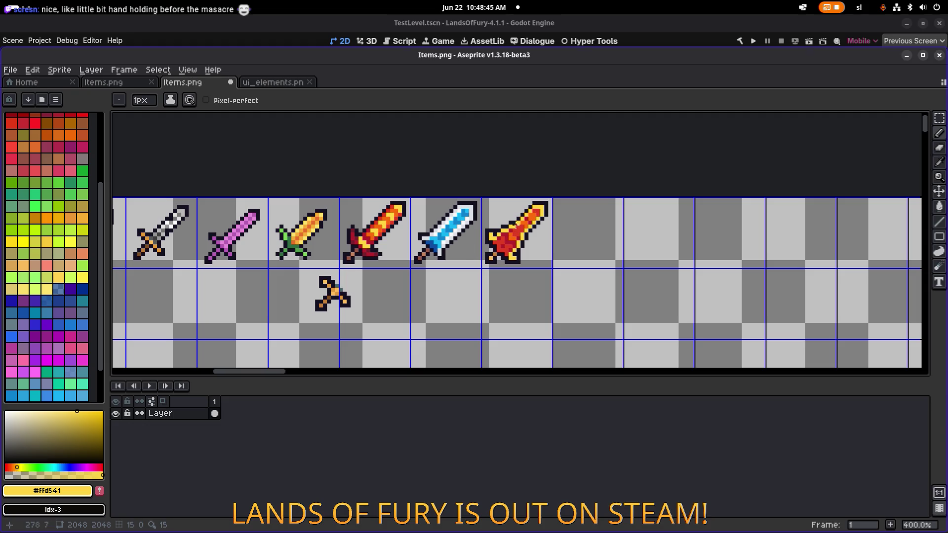
pyautogui.scroll(6, 516, 224)
pyautogui.keyDown('alt'); pyautogui.click(539, 220); pyautogui.keyUp('alt')
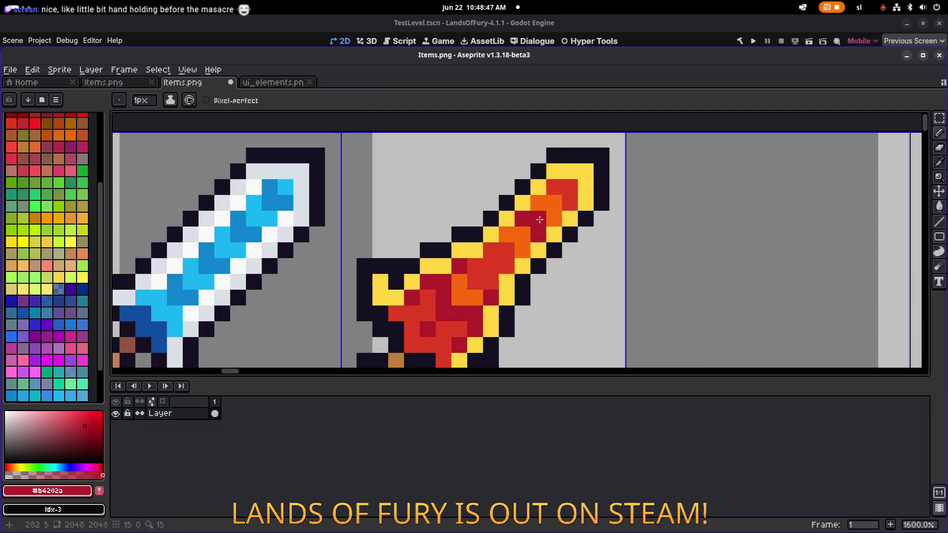
pyautogui.scroll(-6, 644, 209)
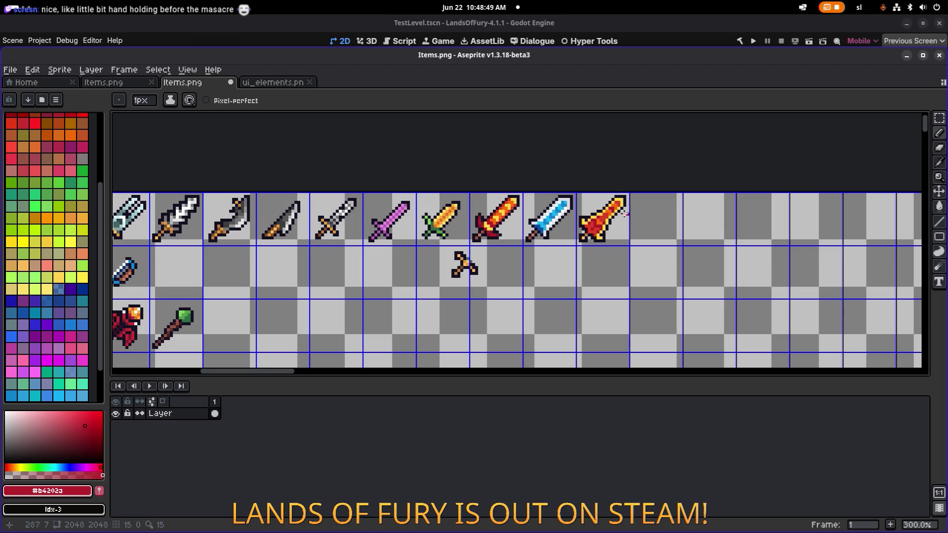
pyautogui.scroll(6, 626, 214)
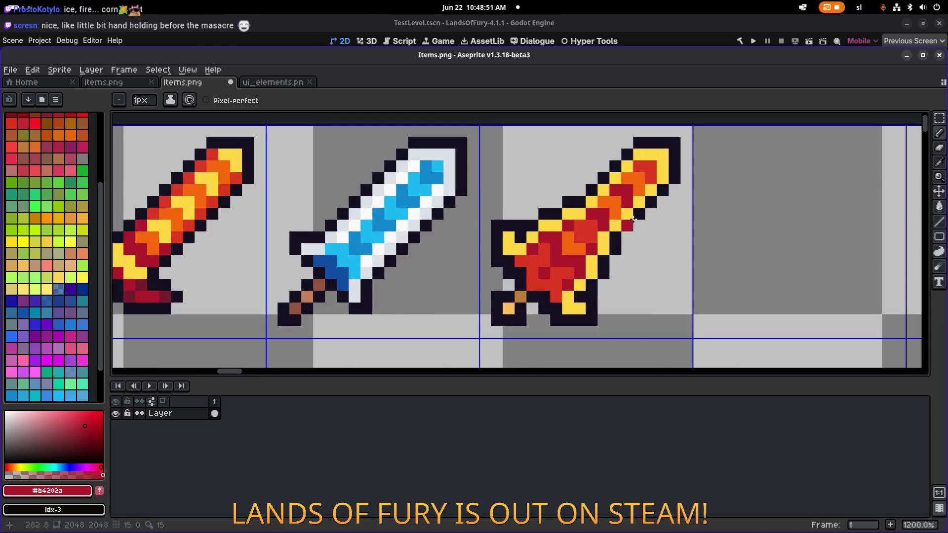
pyautogui.scroll(-6, 617, 222)
pyautogui.scroll(4, 641, 210)
pyautogui.scroll(4, 639, 208)
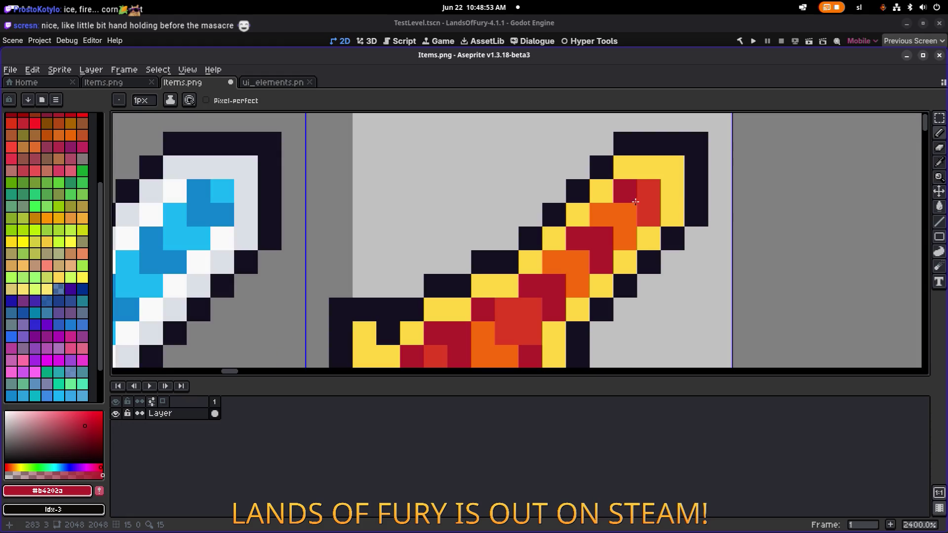
pyautogui.scroll(-6, 667, 213)
pyautogui.scroll(-3, 683, 226)
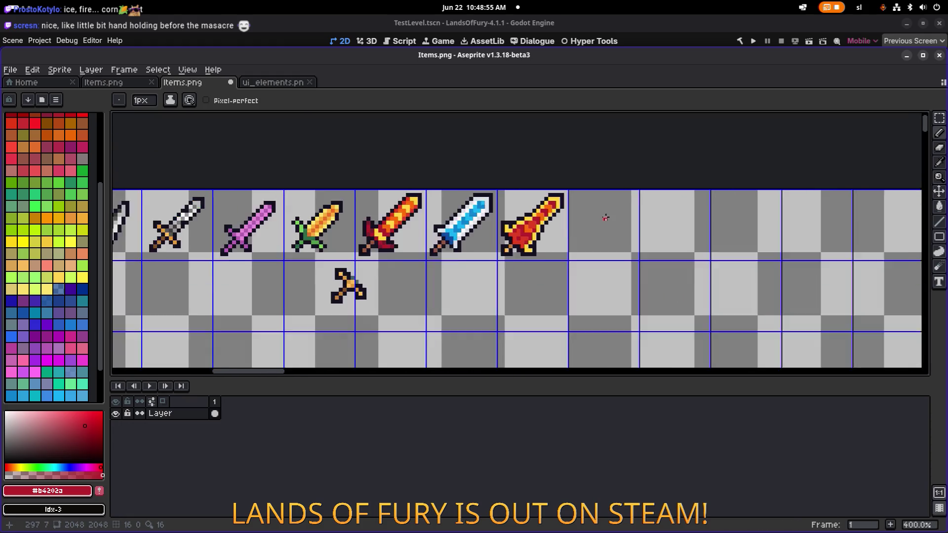
pyautogui.scroll(4, 540, 225)
pyautogui.moveTo(521, 216); pyautogui.dragTo(530, 224)
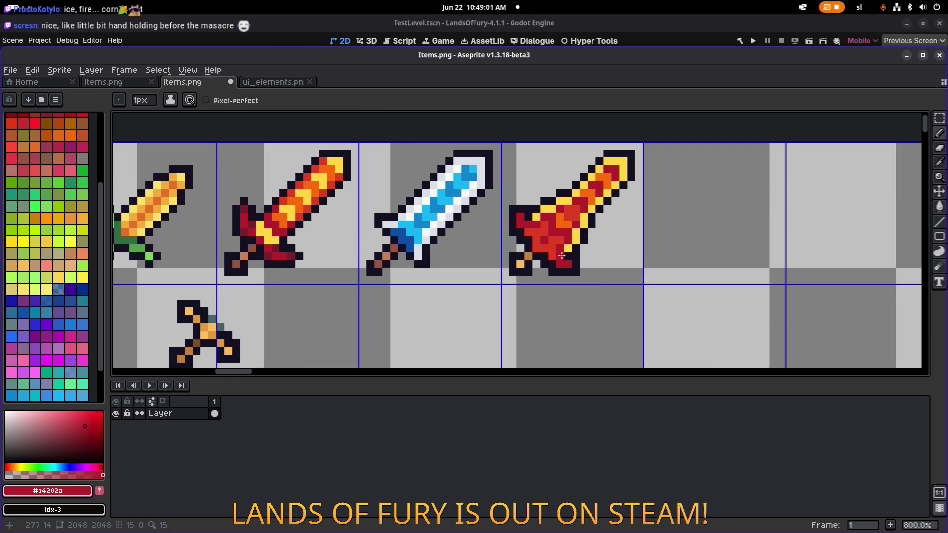
pyautogui.scroll(-4, 610, 241)
pyautogui.hotkey('ctrl', 's')
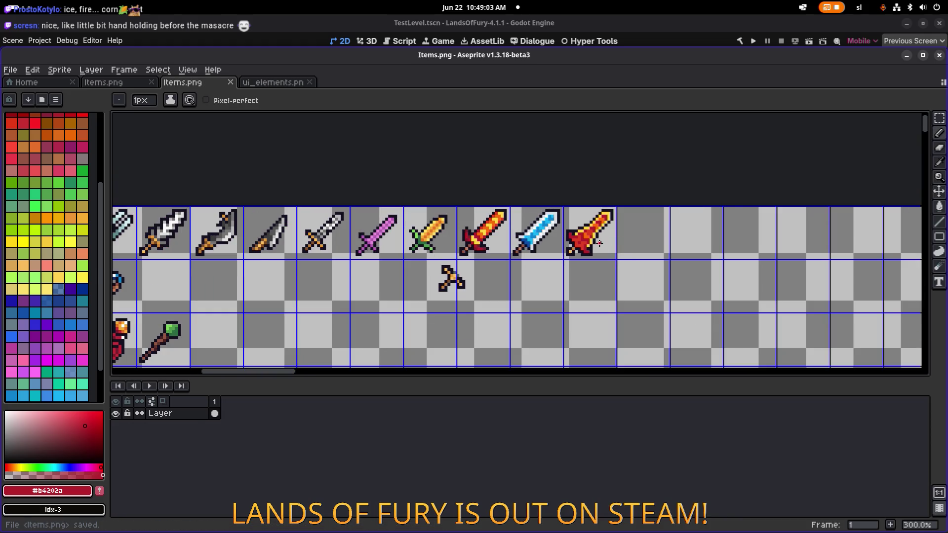
# - Zoom and pan along the item sheet's sword row, then bring up the window switcher for Godot
pyautogui.hotkey('alt', 'Tab')
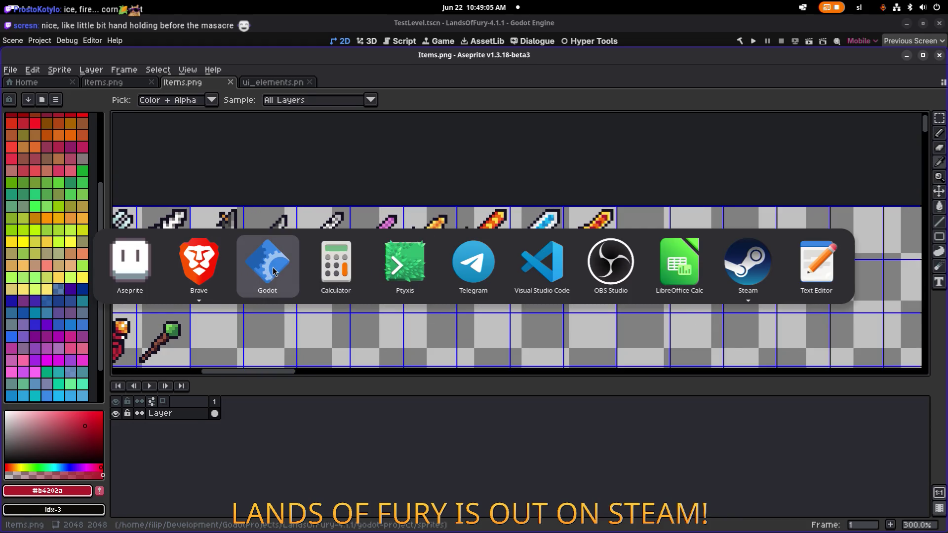
pyautogui.press('Escape')
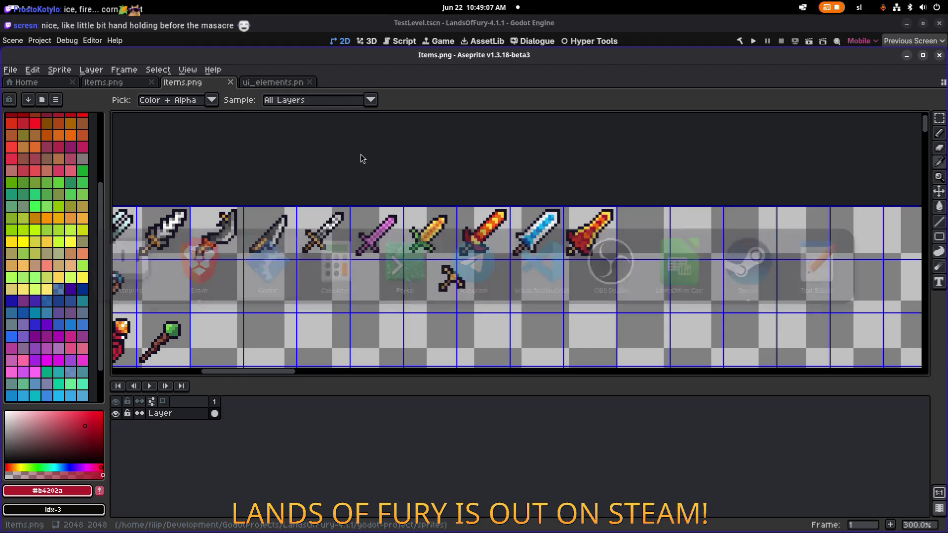
pyautogui.scroll(-4, 428, 239)
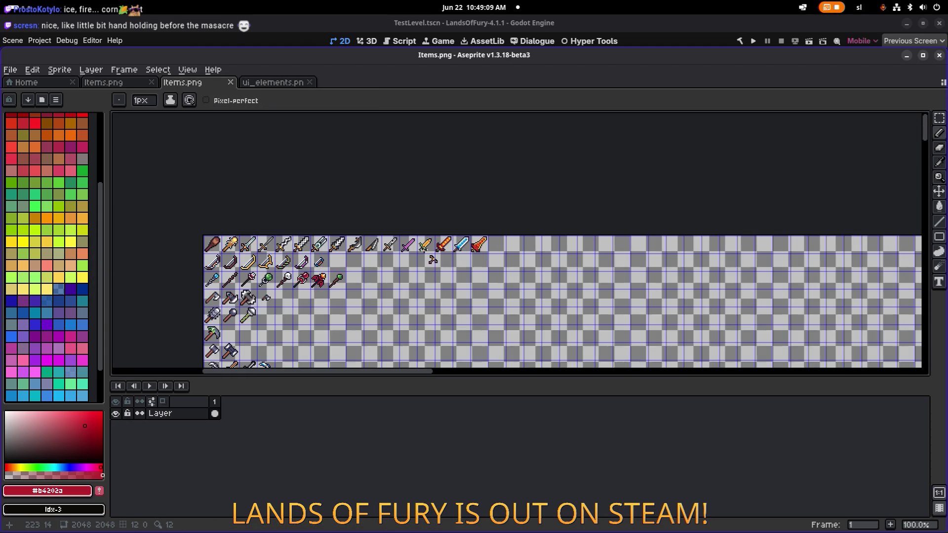
pyautogui.scroll(4, 512, 162)
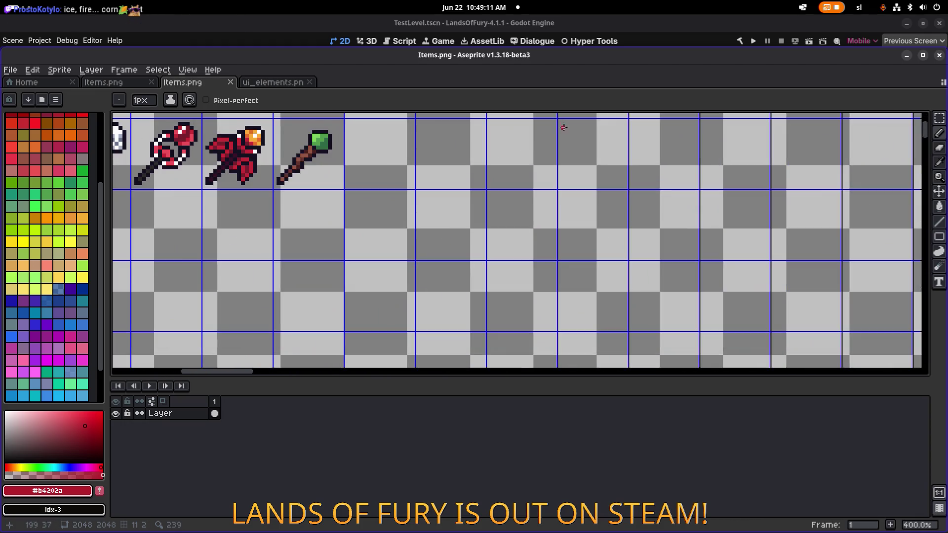
pyautogui.moveTo(560, 212); pyautogui.dragTo(520, 234)
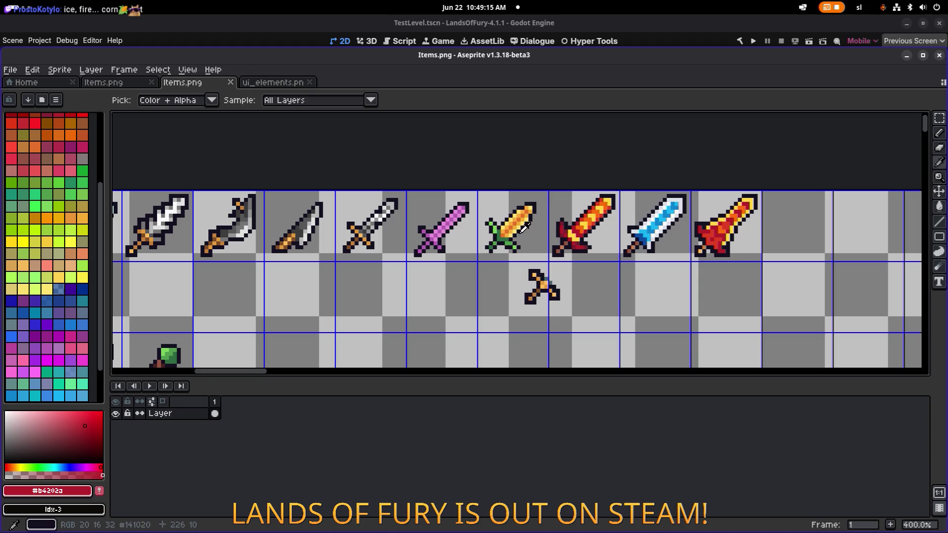
pyautogui.hotkey('alt', 'Tab')
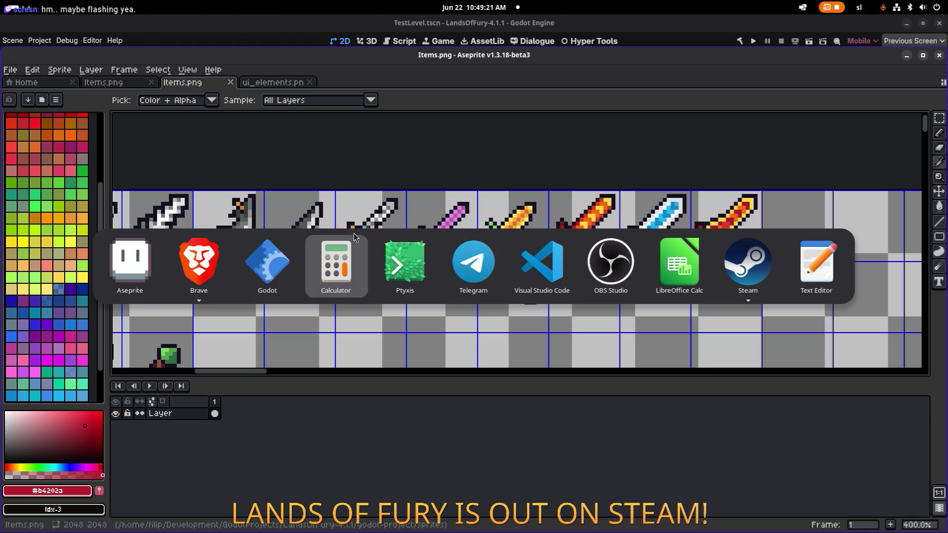
# - In the PlayerHUD scene, filter nodes by 'skill' and select SkillPointsLabel
pyautogui.click(279, 280)
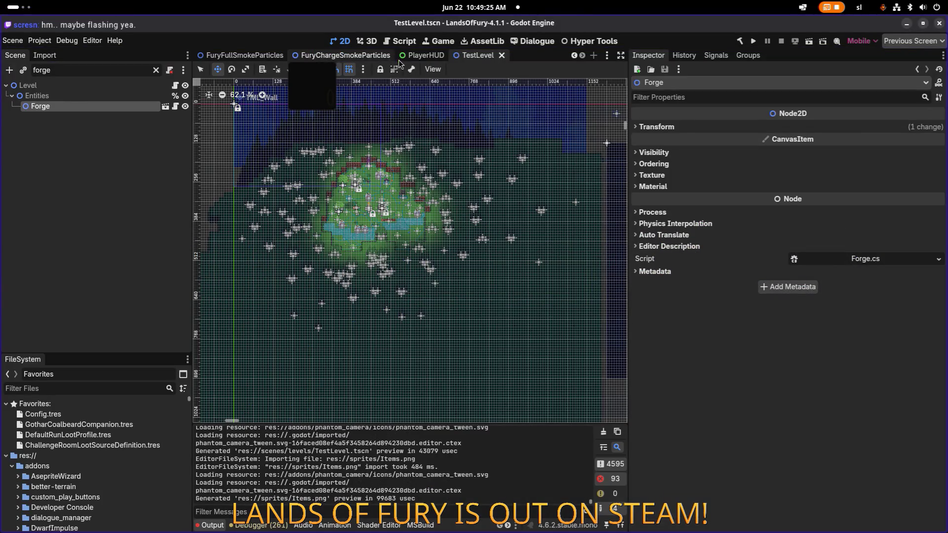
pyautogui.click(421, 56)
pyautogui.scroll(4, 321, 222)
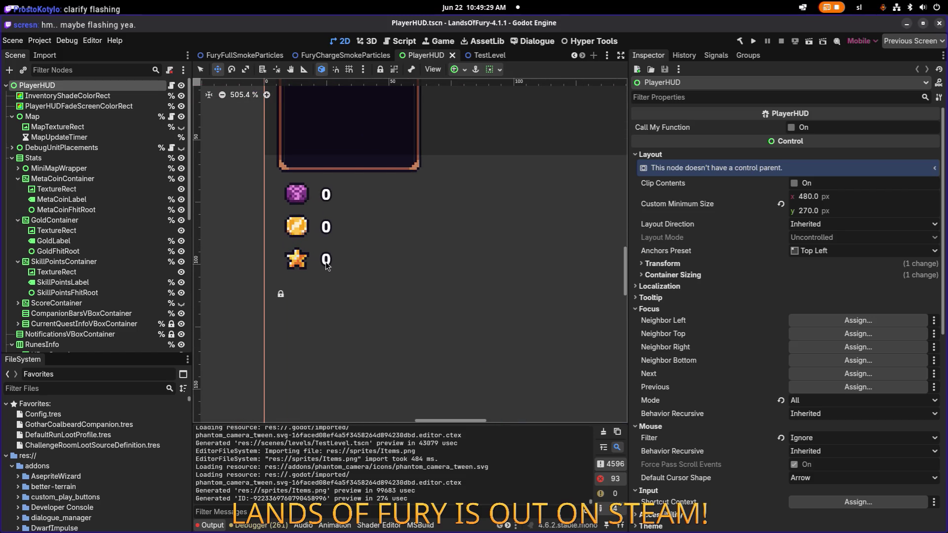
pyautogui.click(112, 69)
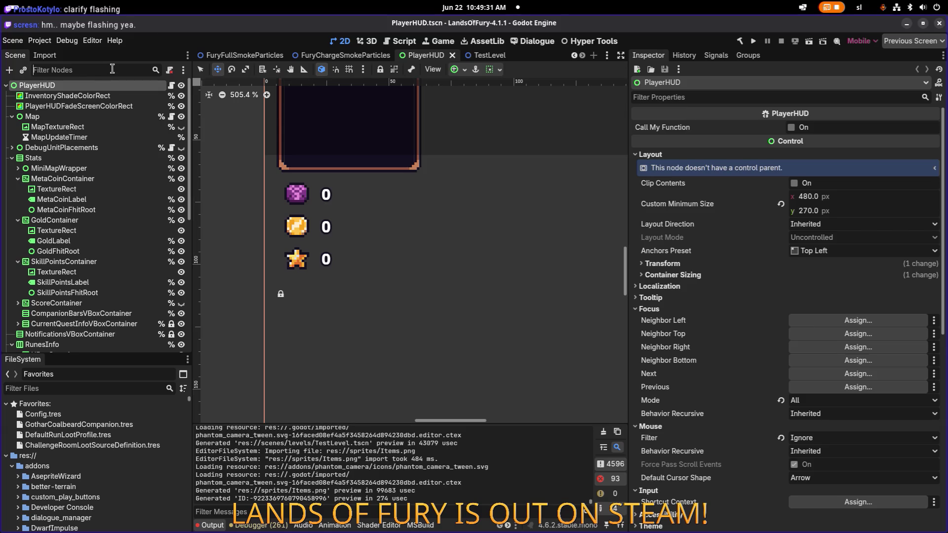
pyautogui.write('skill')
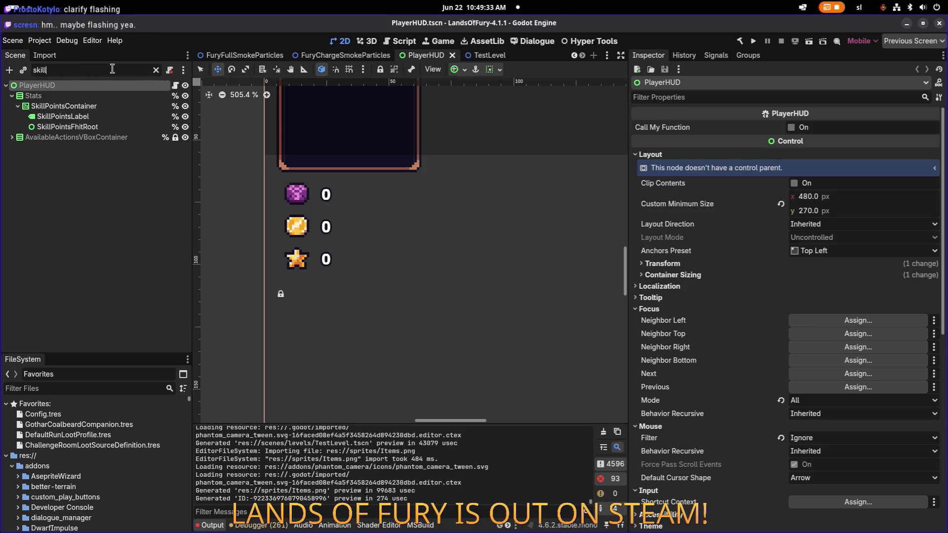
pyautogui.click(62, 117)
# - Try label wordings such as '3', 'Points Availa', 'Free' and 'Unused Points'
pyautogui.click(703, 151)
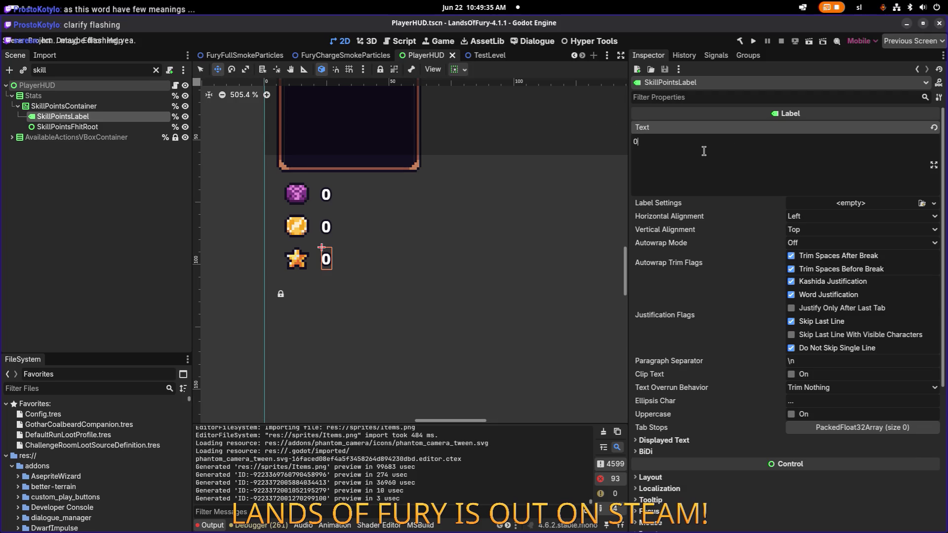
pyautogui.press('BackSpace')
pyautogui.write('3')
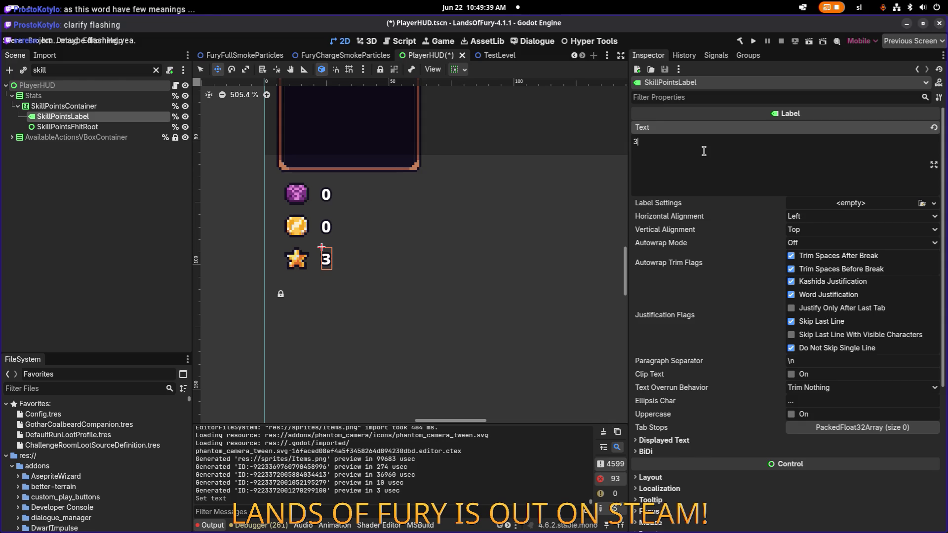
pyautogui.press('BackSpace')
pyautogui.write('Points Availa')
pyautogui.press('BackSpace')
pyautogui.press('BackSpace')
pyautogui.press('BackSpace')
pyautogui.press('BackSpace')
pyautogui.hotkey('ctrl', 'a')
pyautogui.write('Free')
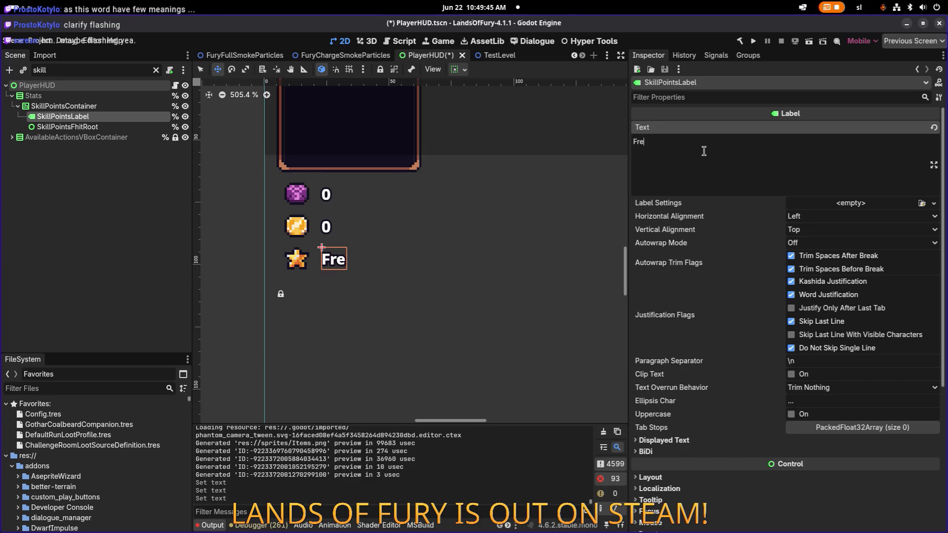
pyautogui.press('BackSpace')
pyautogui.press('BackSpace')
pyautogui.press('BackSpace')
pyautogui.write('Unused P')
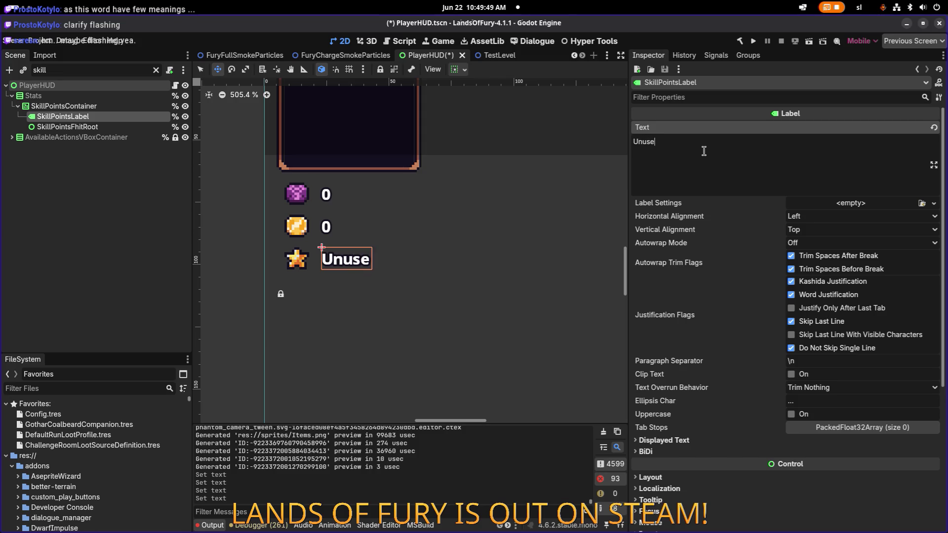
pyautogui.press('BackSpace')
pyautogui.write('Points')
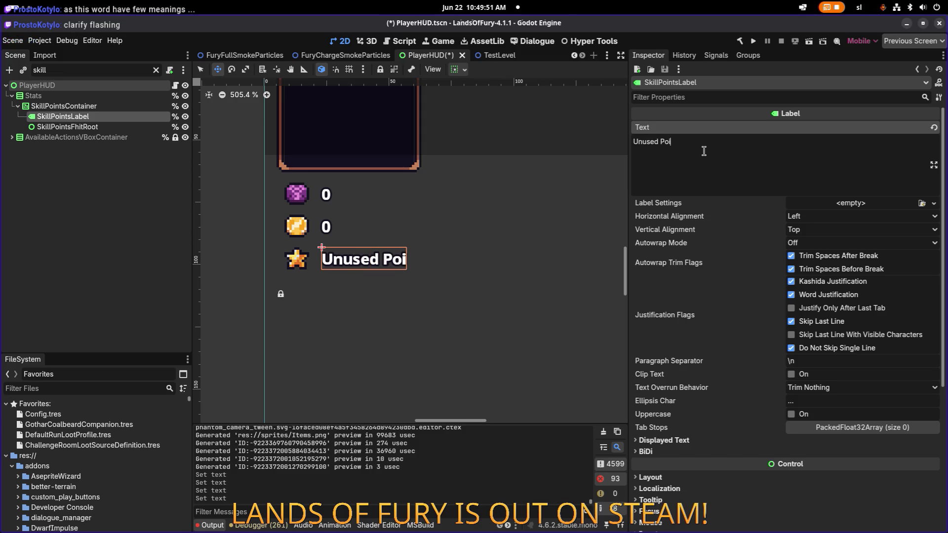
# - After briefly trying '3' again, settle on '0' as the SkillPointsLabel text
pyautogui.hotkey('ctrl', 'a')
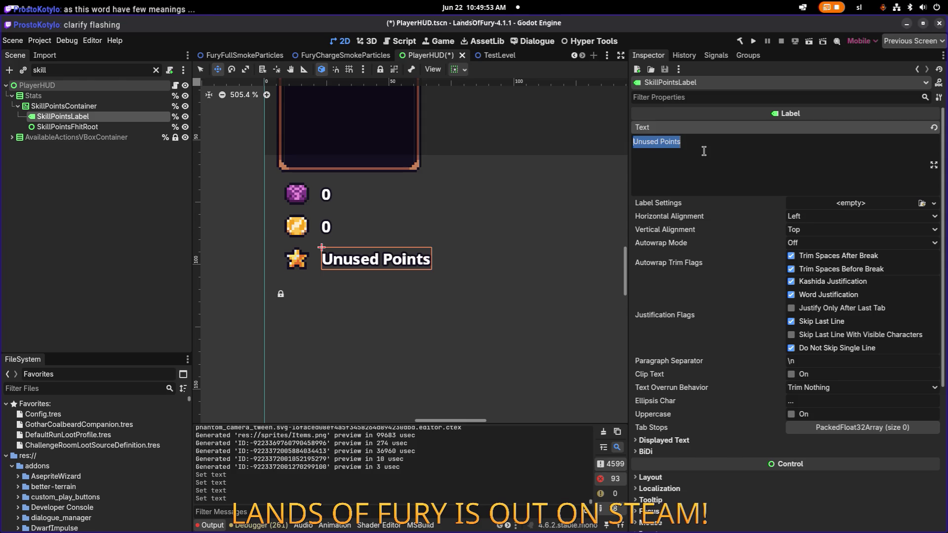
pyautogui.press('BackSpace')
pyautogui.write('3')
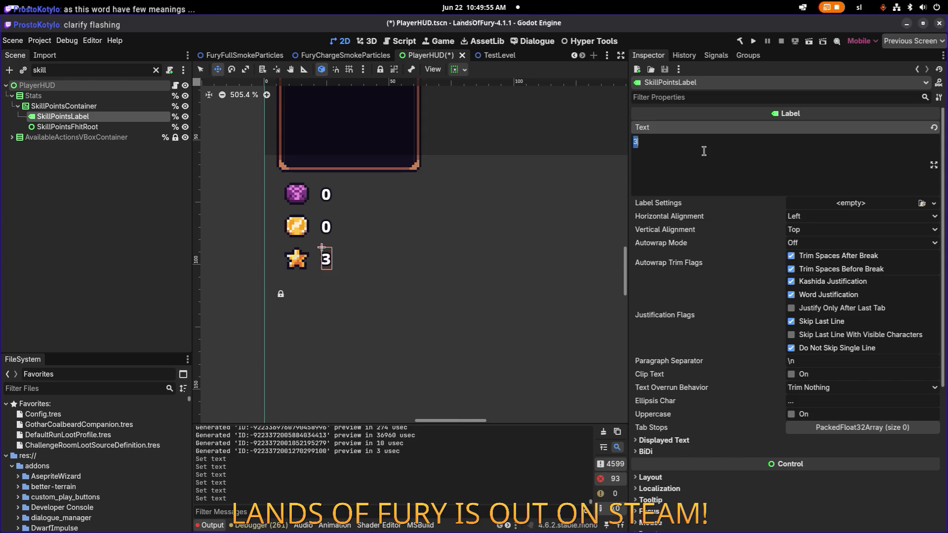
pyautogui.hotkey('ctrl', 'z')
pyautogui.hotkey('ctrl', 'a')
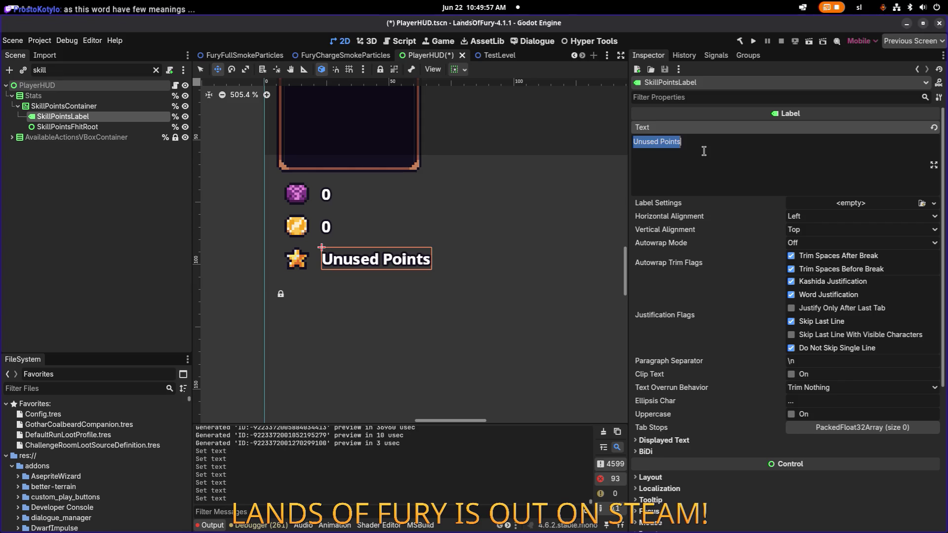
pyautogui.write('0')
pyautogui.write('Unused Points3')
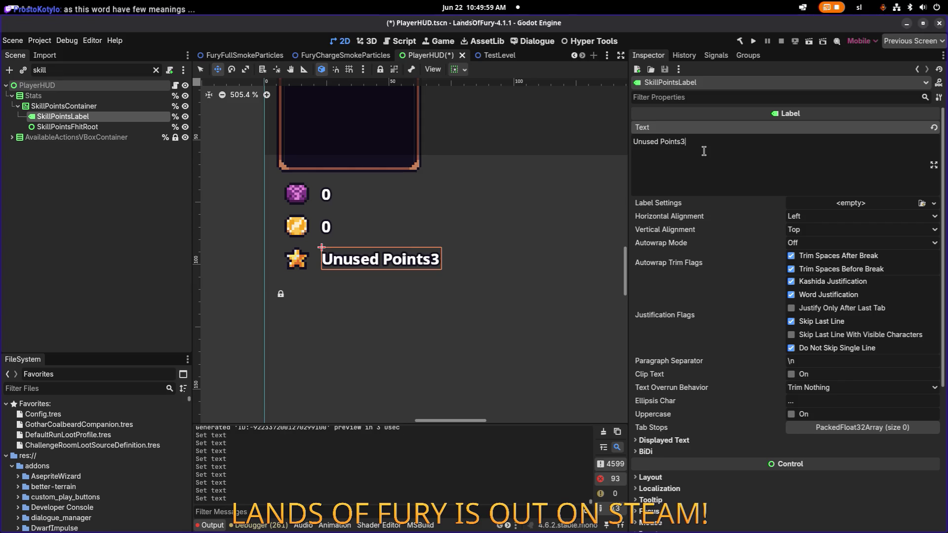
pyautogui.press('BackSpace')
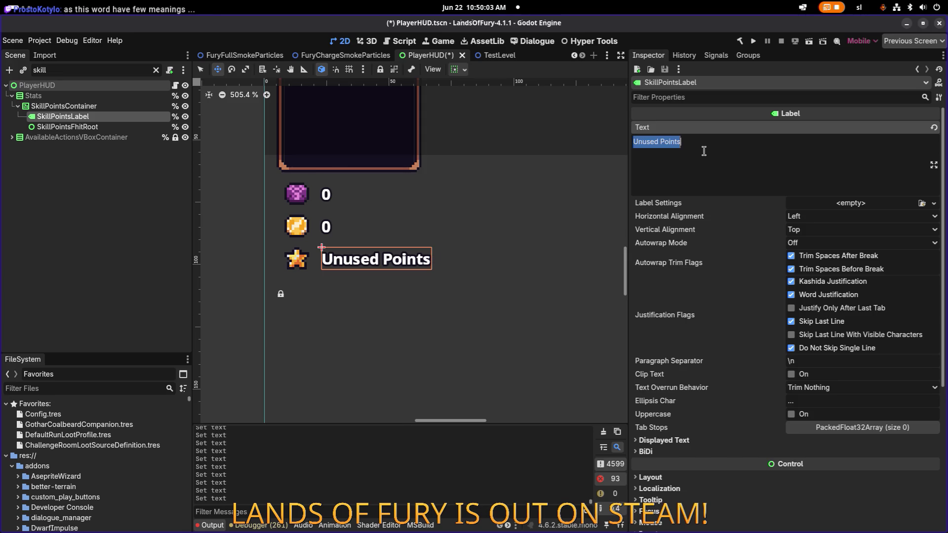
pyautogui.write('0')
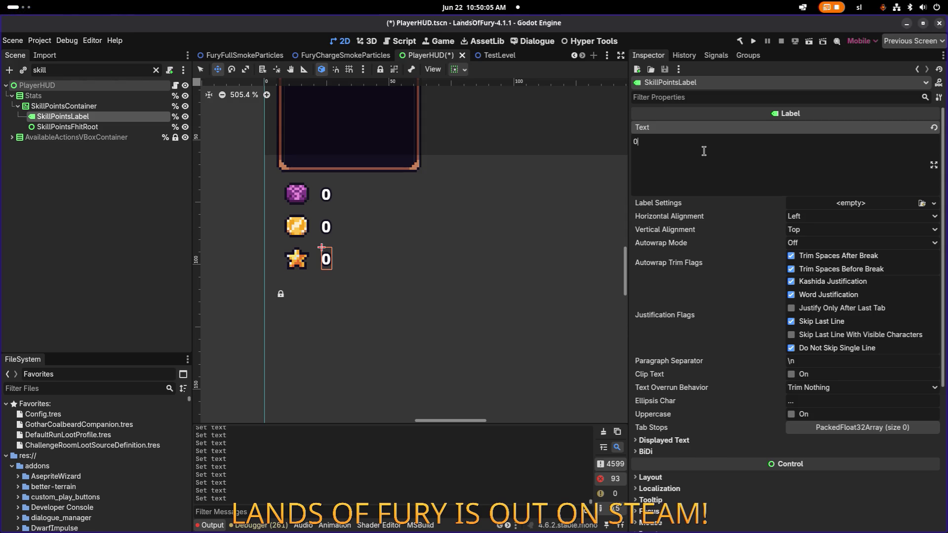
pyautogui.scroll(-3, 408, 197)
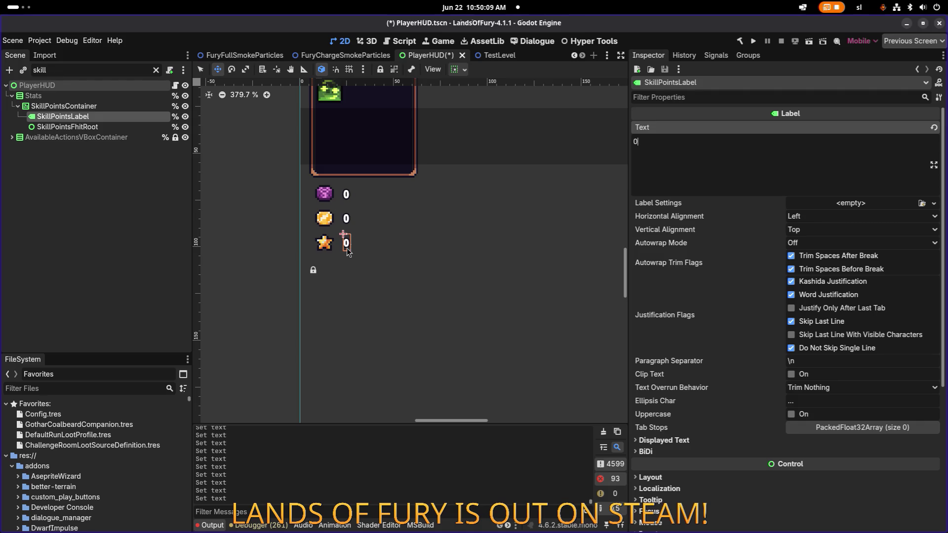
# - Pan around the HUD canvas to check the hotbar and counters, then close the PlayerHUD tab
pyautogui.scroll(-5, 350, 247)
pyautogui.moveTo(374, 240); pyautogui.dragTo(266, 230)
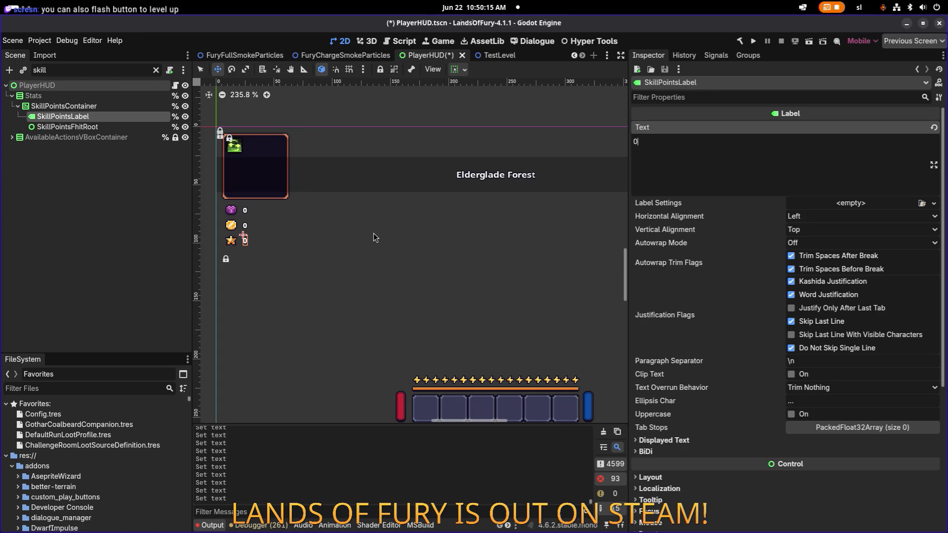
pyautogui.moveTo(443, 252); pyautogui.dragTo(354, 173)
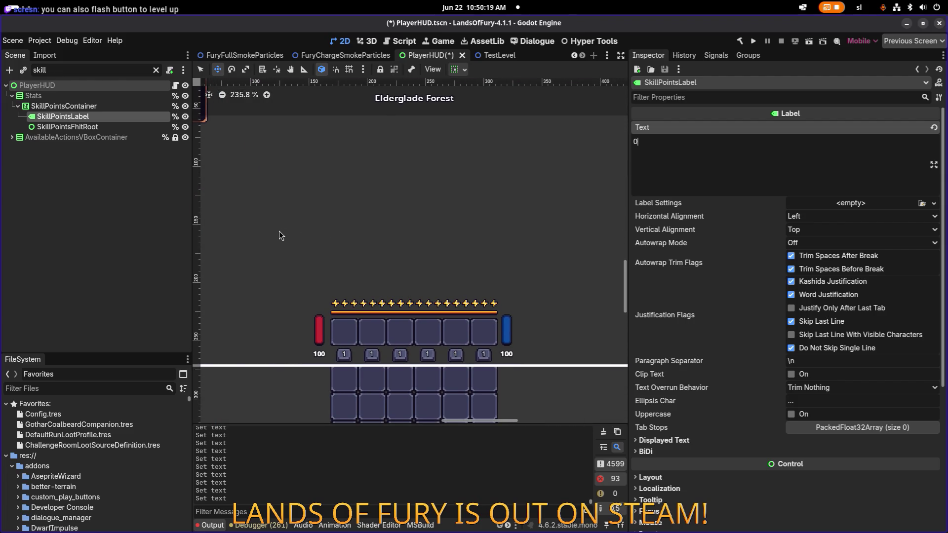
pyautogui.moveTo(300, 202); pyautogui.dragTo(380, 205)
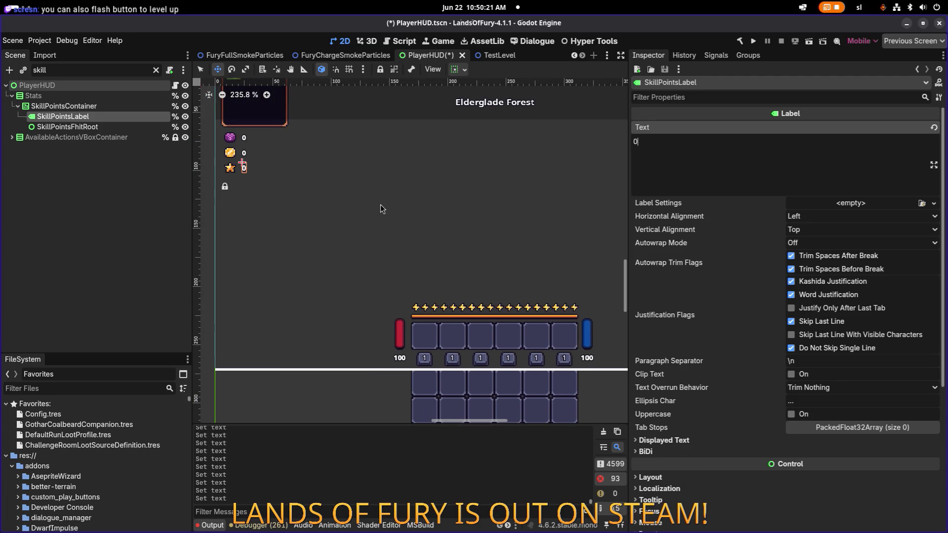
pyautogui.scroll(-1, 410, 188)
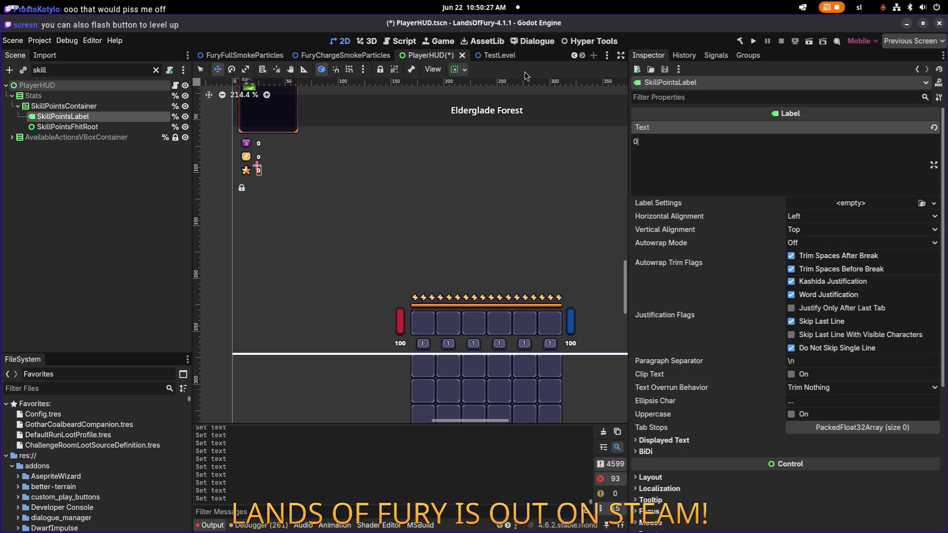
pyautogui.click(462, 59)
# - Save PlayerHUD on close, run the project, and start a new game from the main menu
pyautogui.click(413, 308)
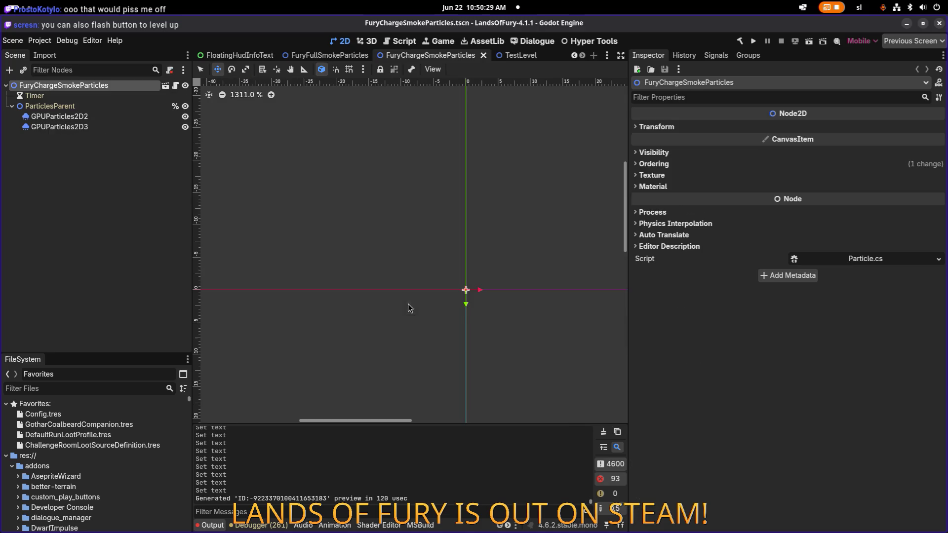
pyautogui.click(754, 43)
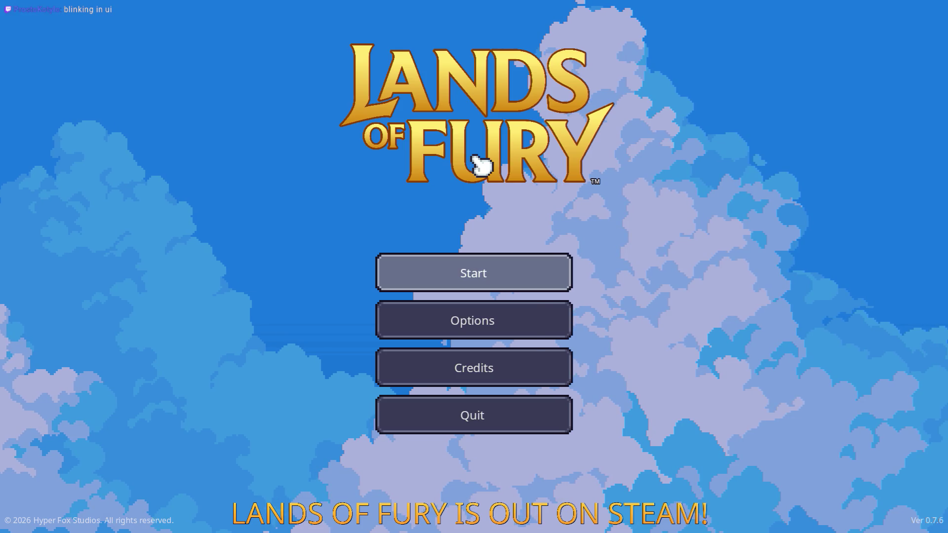
pyautogui.click(486, 271)
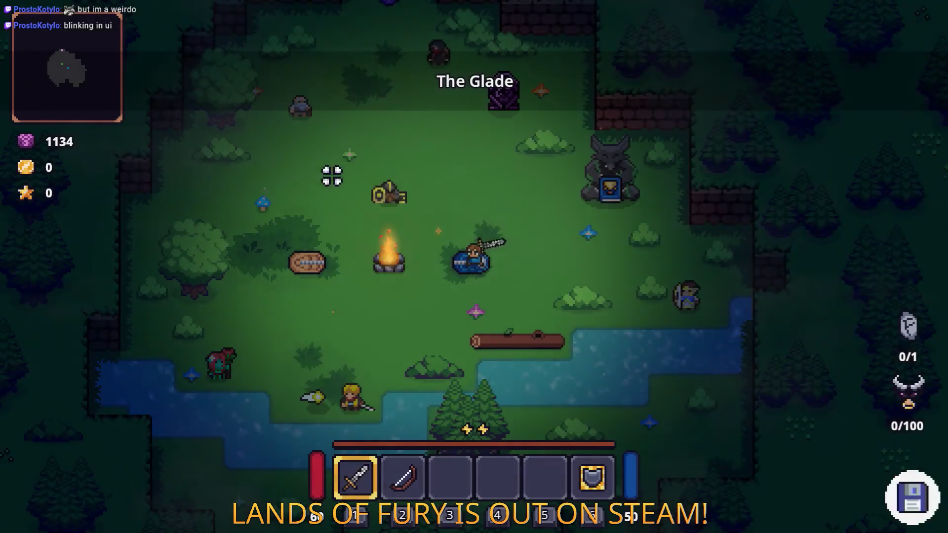
# - Glance at the inventory, talk to Brin, then ask Gothar to accompany you
pyautogui.press('Tab')
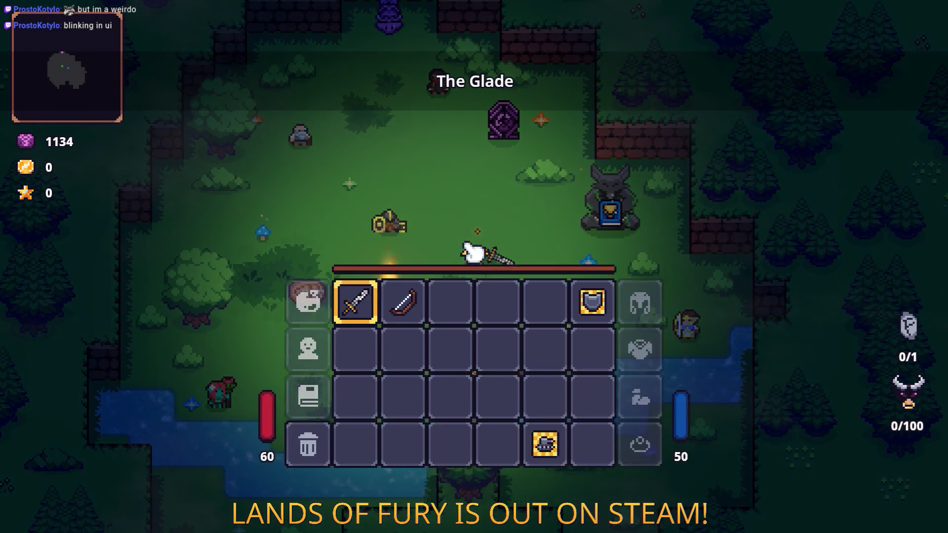
pyautogui.press('Tab')
pyautogui.press('w')
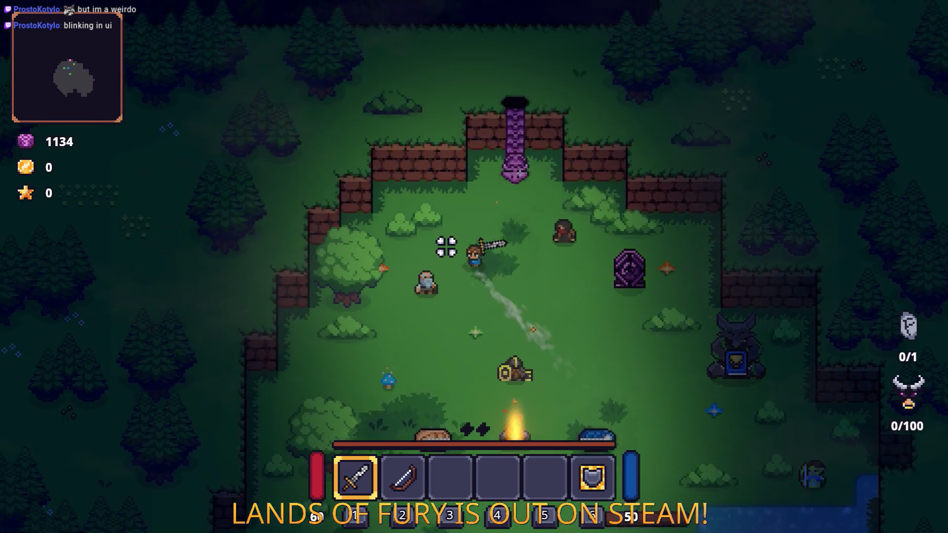
pyautogui.press('s')
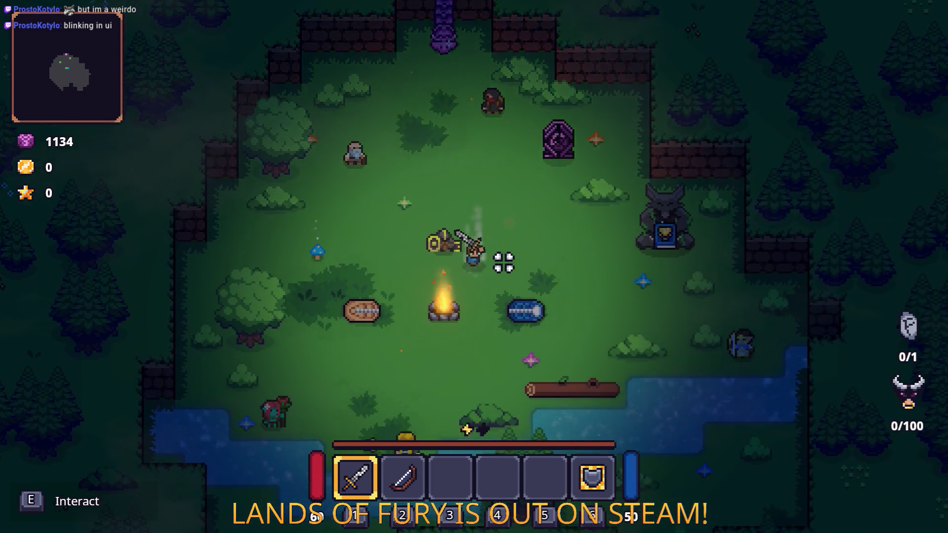
pyautogui.press('e')
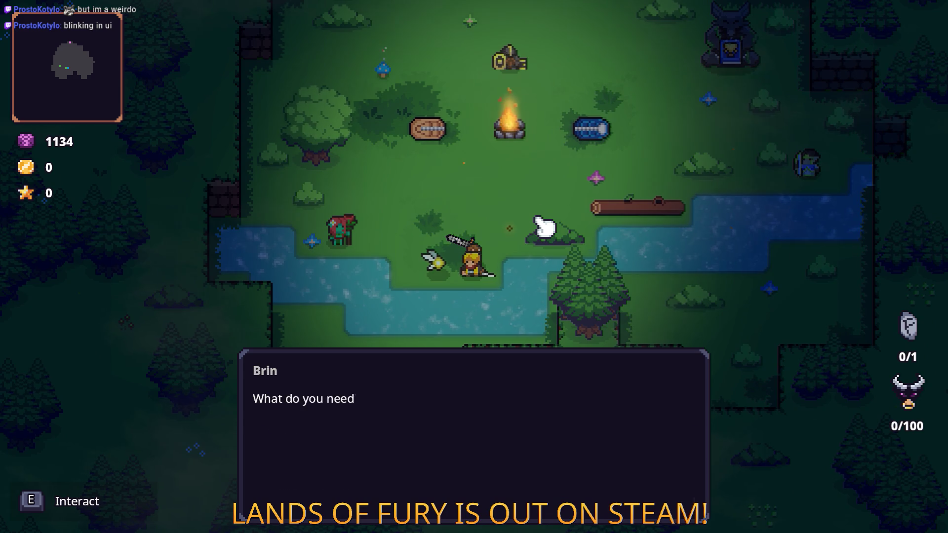
pyautogui.press('e')
pyautogui.press('e')
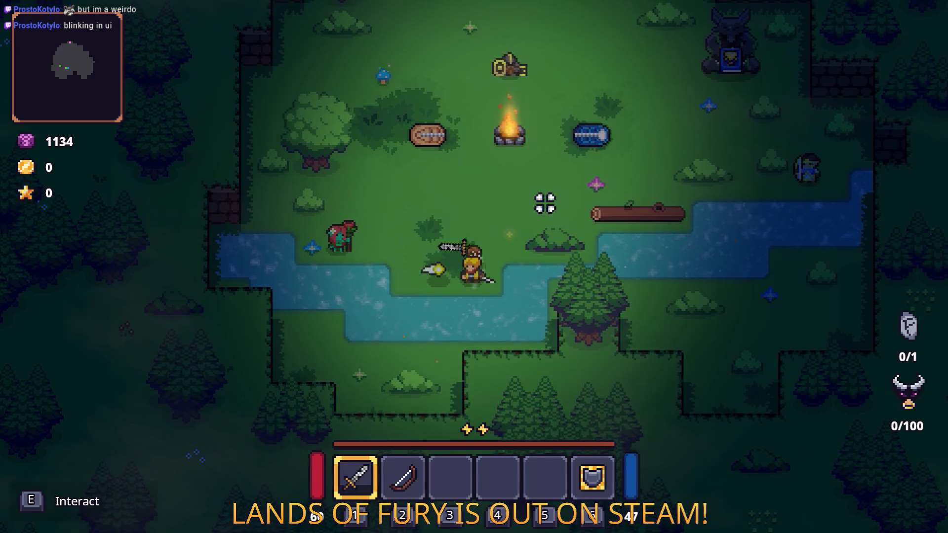
pyautogui.press('w')
pyautogui.press('e')
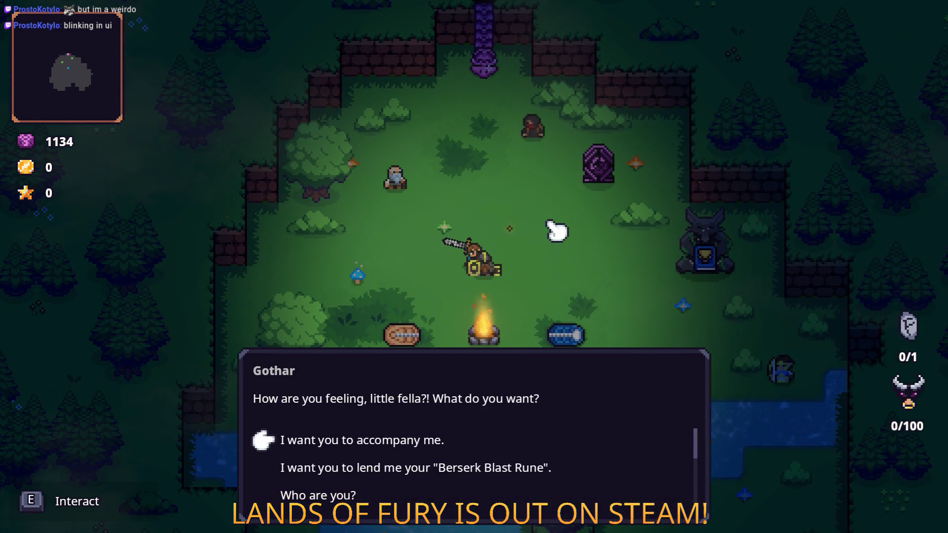
pyautogui.press('e')
pyautogui.press('w')
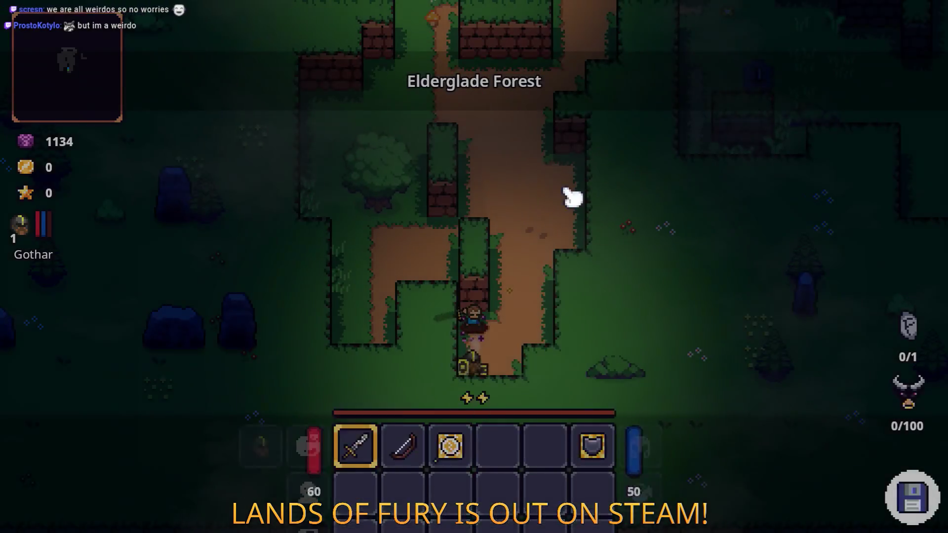
# - Assign the Electric Discharge Rune to the Rusty Sword in the inventory
pyautogui.press('i')
pyautogui.rightClick(377, 360)
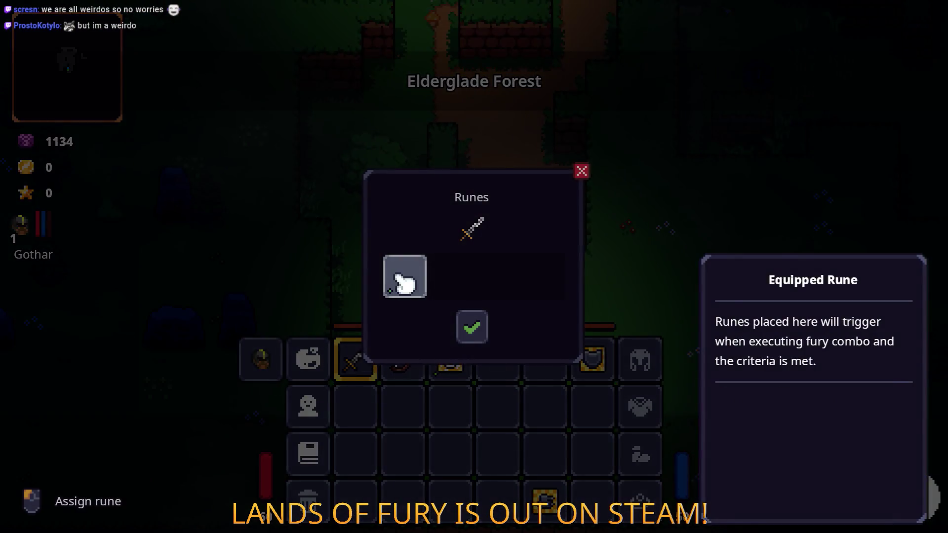
pyautogui.click(404, 283)
pyautogui.click(473, 325)
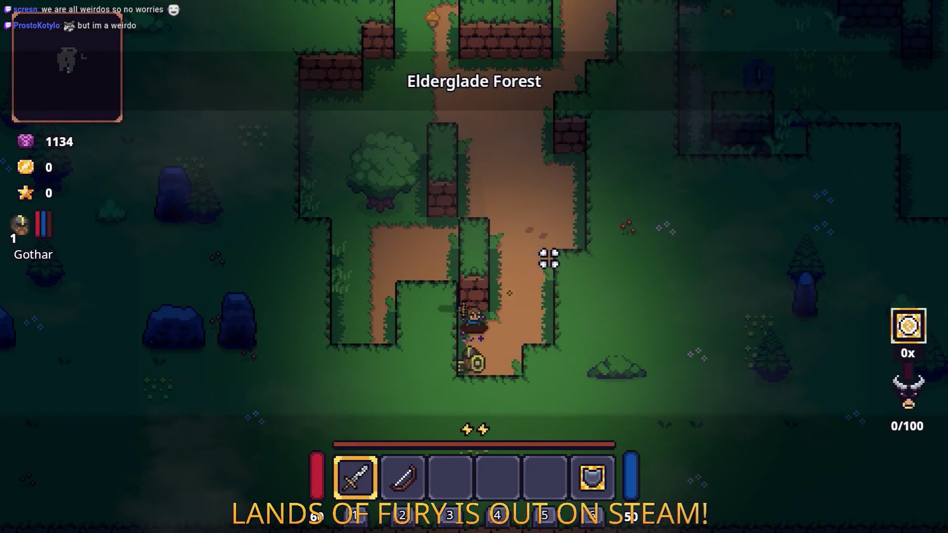
# - Advance north and attack the two enemies near the campfire
pyautogui.press('w')
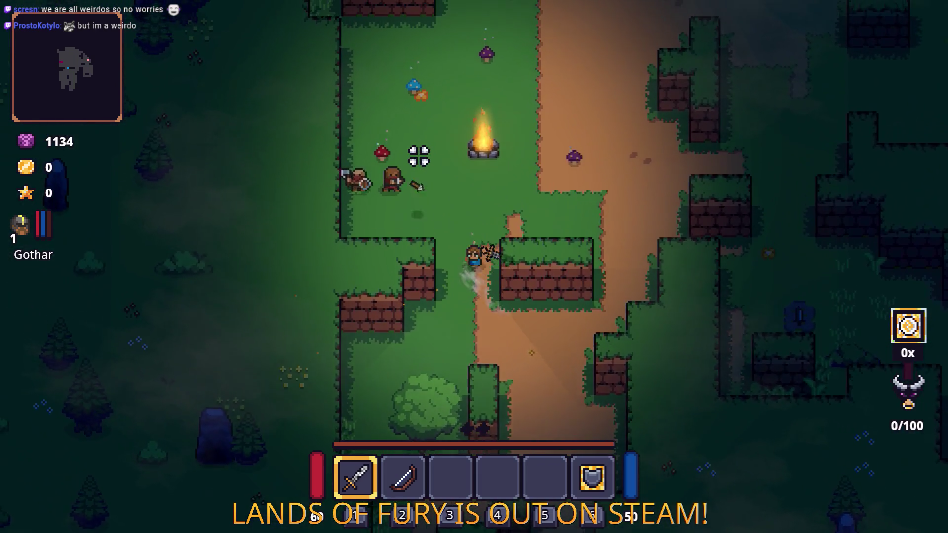
pyautogui.press('w')
pyautogui.press('a')
pyautogui.click(351, 233)
pyautogui.click(359, 262)
pyautogui.click(369, 294)
pyautogui.press('d')
pyautogui.click(338, 275)
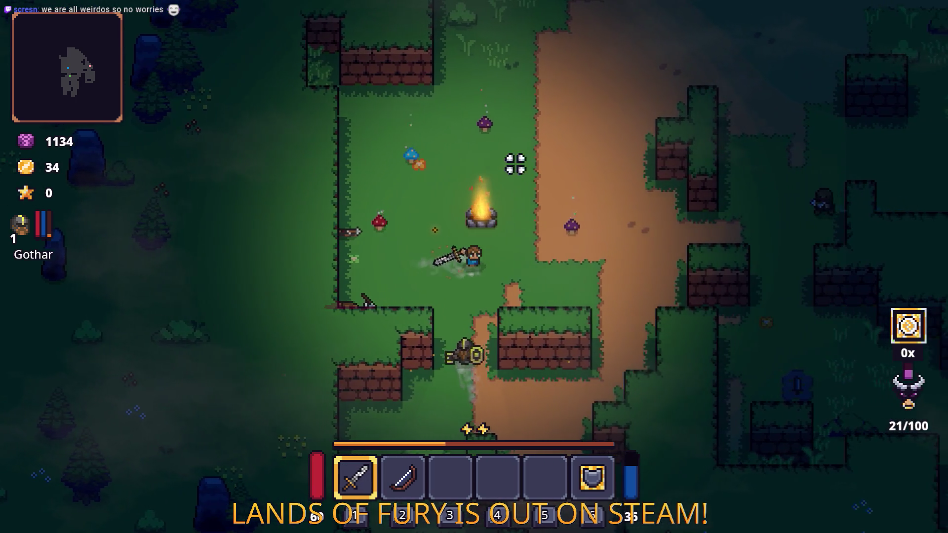
pyautogui.click(461, 159)
# - Head east, pick up the corn, and kill the enemy by the brick pillar
pyautogui.press('d')
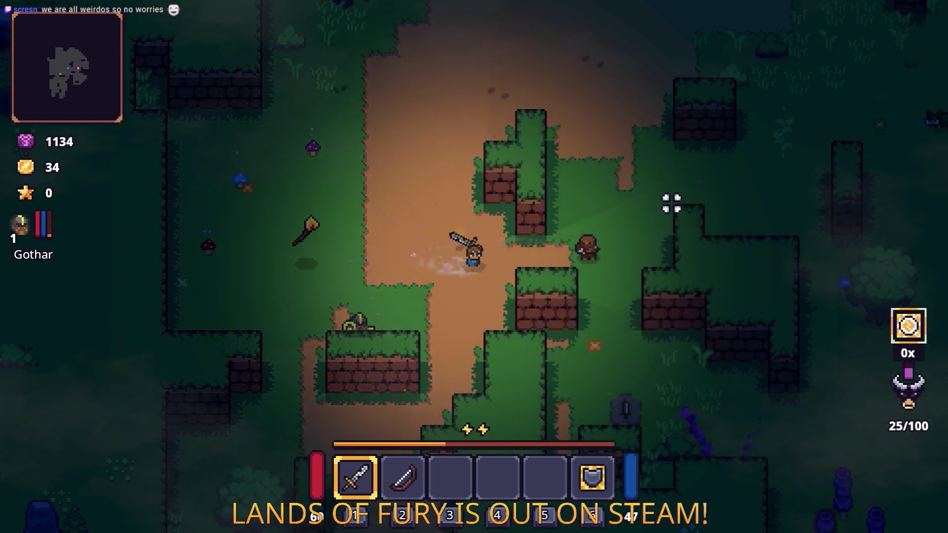
pyautogui.press('d')
pyautogui.click(617, 197)
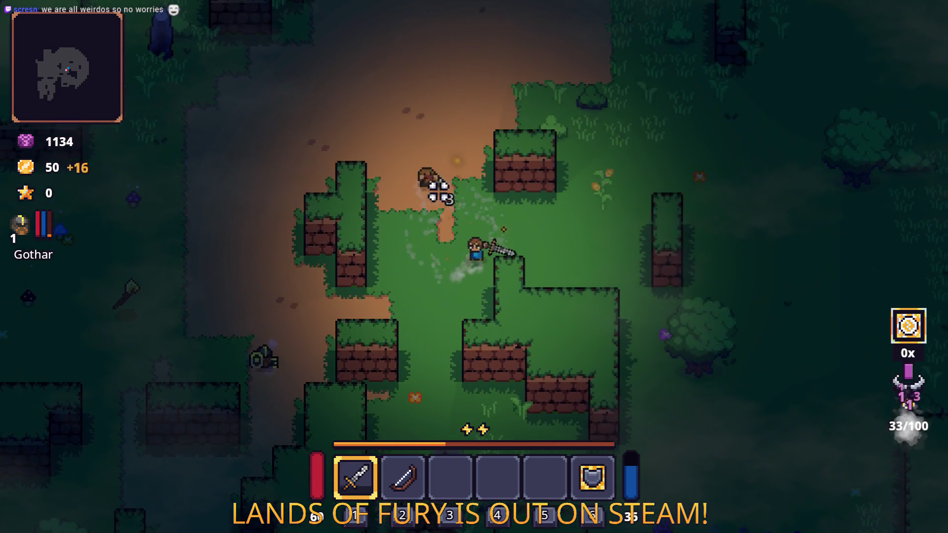
pyautogui.press('d')
pyautogui.press('e')
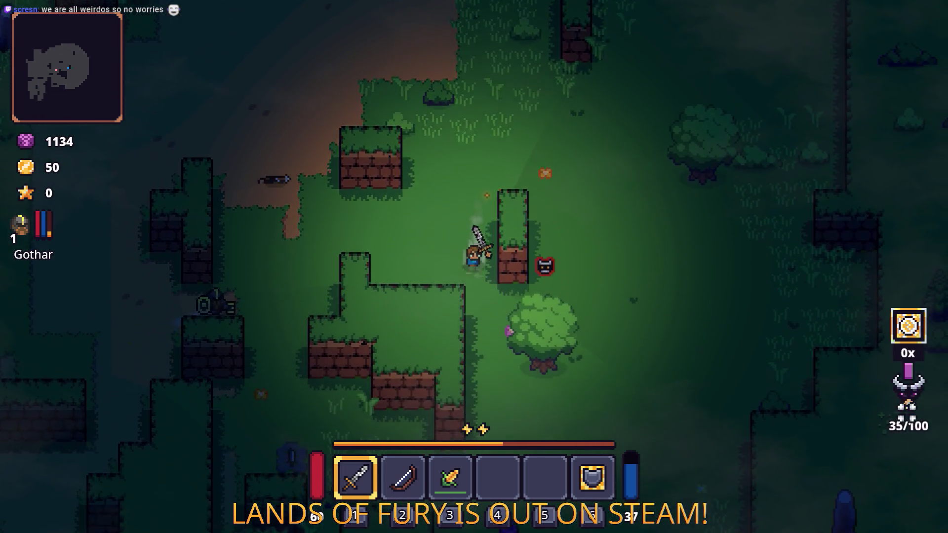
pyautogui.press('d')
pyautogui.click(577, 127)
pyautogui.click(414, 211)
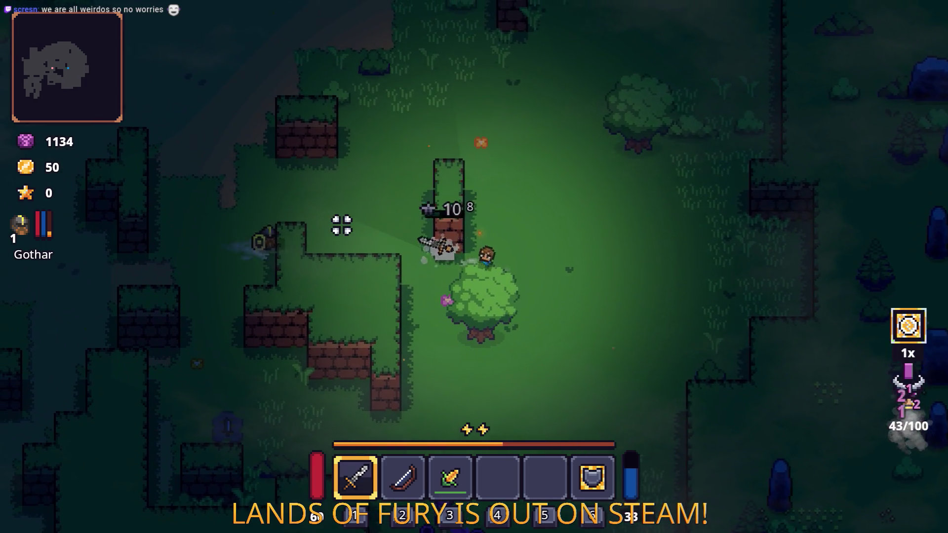
pyautogui.press('a')
pyautogui.click(486, 197)
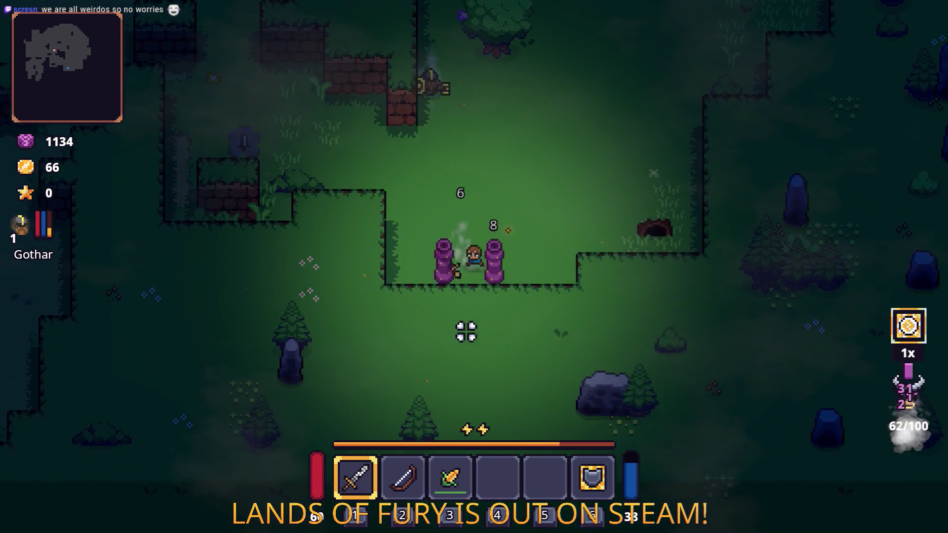
# - Dash north through the clearing and dirt corridor toward the armoured enemies
pyautogui.press('space')
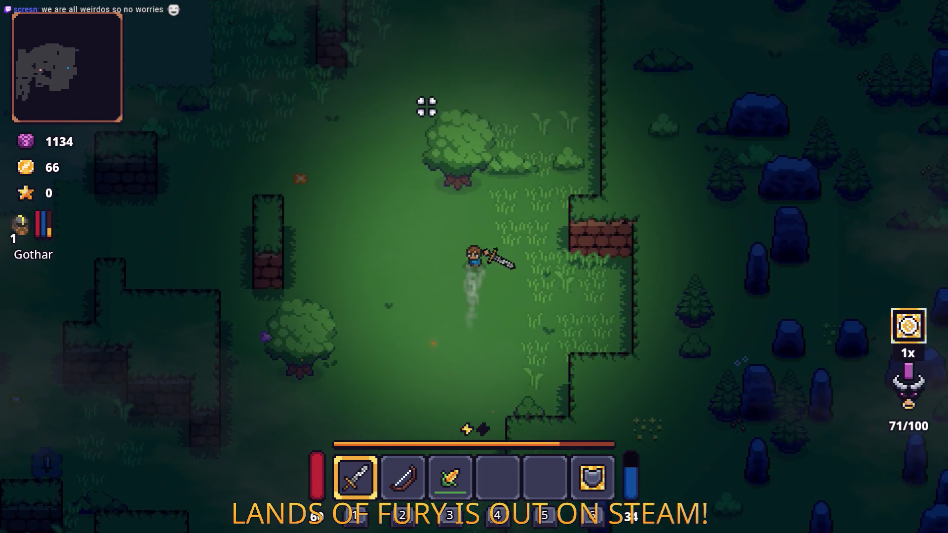
pyautogui.press('w')
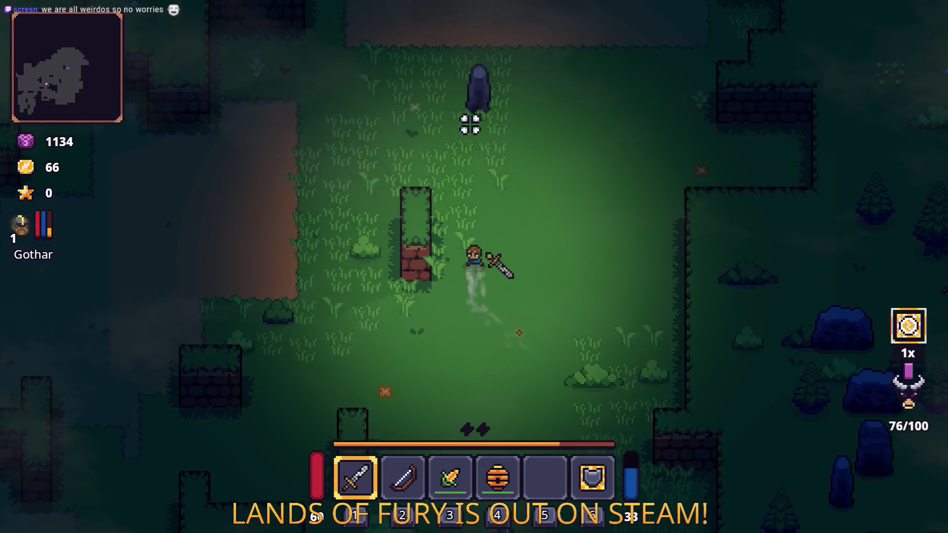
pyautogui.press('w')
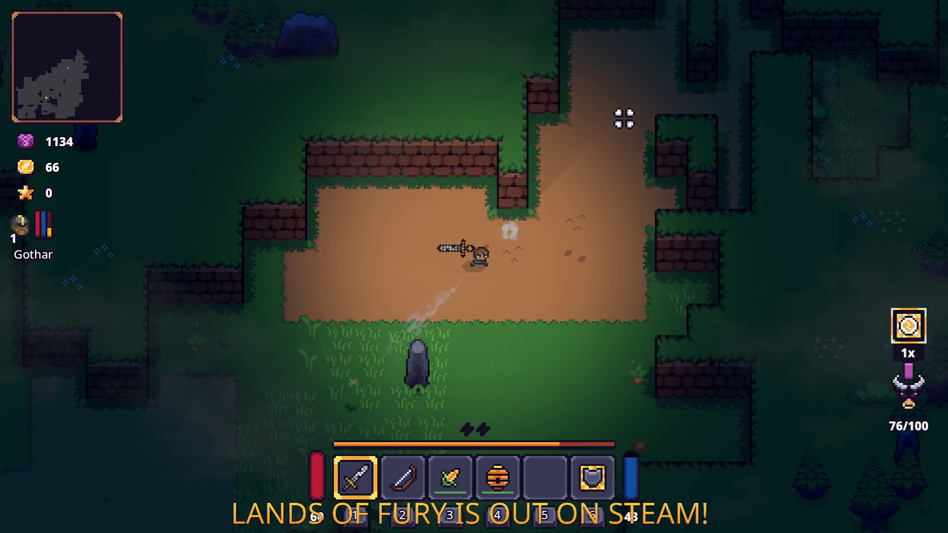
pyautogui.press('space')
pyautogui.press('w')
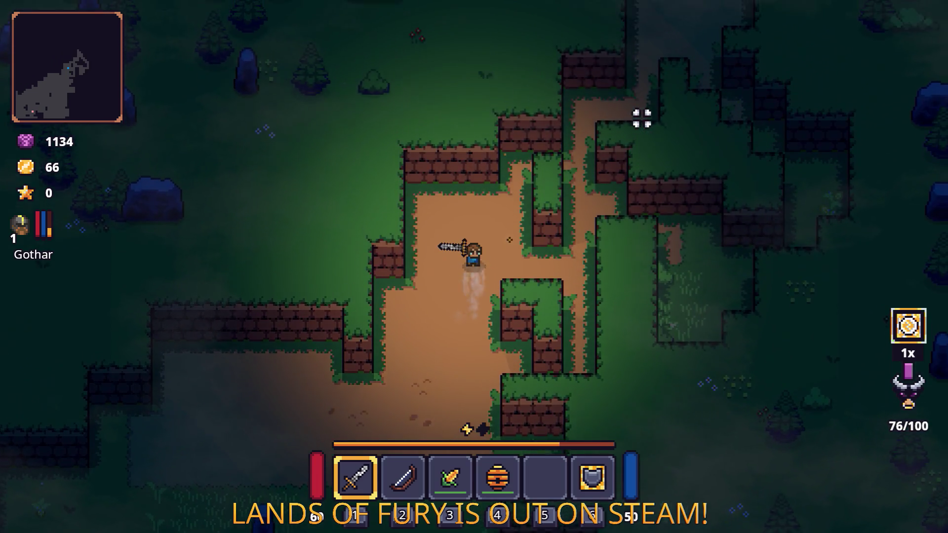
pyautogui.press('w')
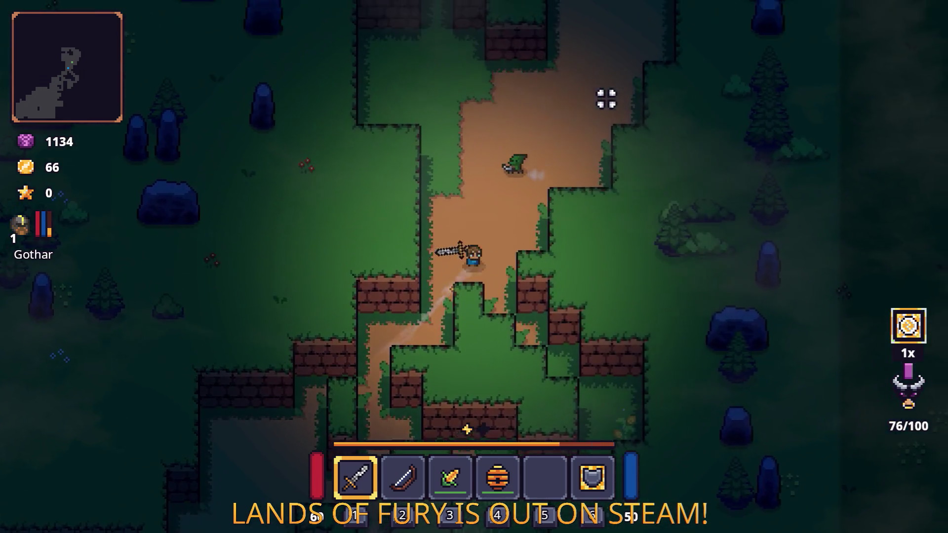
pyautogui.press('space')
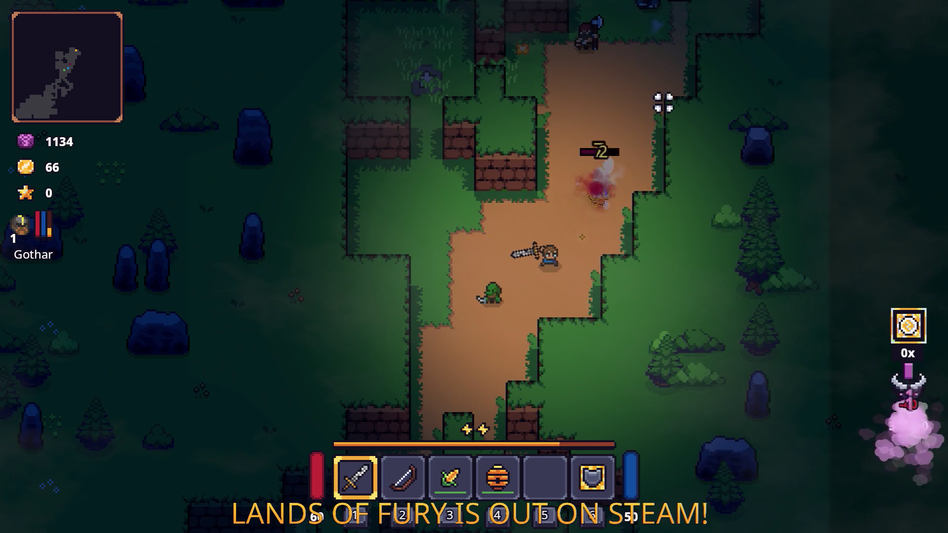
pyautogui.press('w')
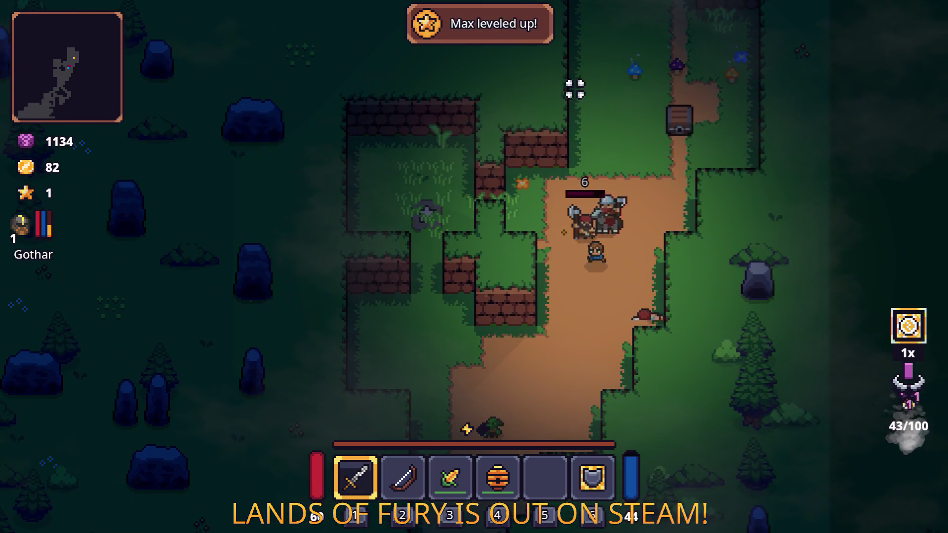
pyautogui.press('w')
# - Kill the armoured enemies, levelling up with gold at 155, and open the inventory
pyautogui.click(575, 89)
pyautogui.press('w')
pyautogui.click(728, 159)
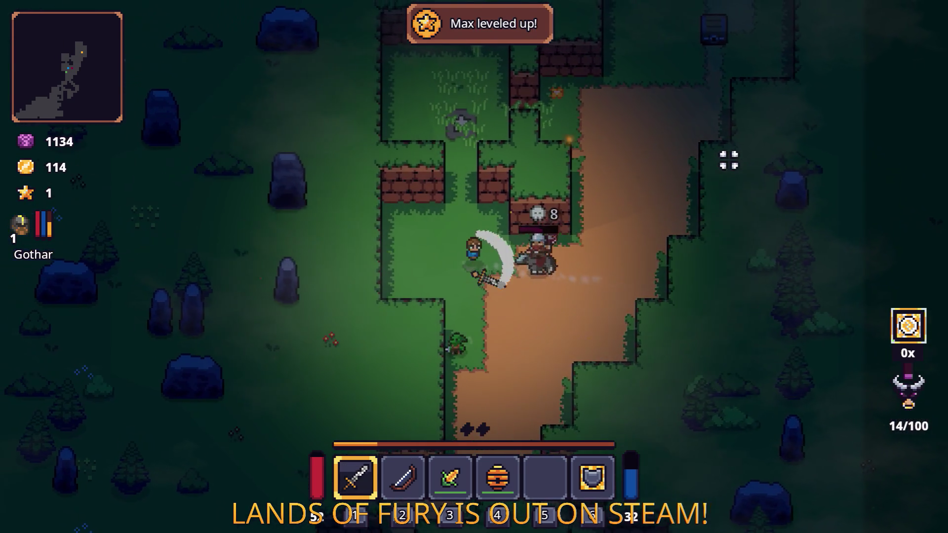
pyautogui.click(417, 114)
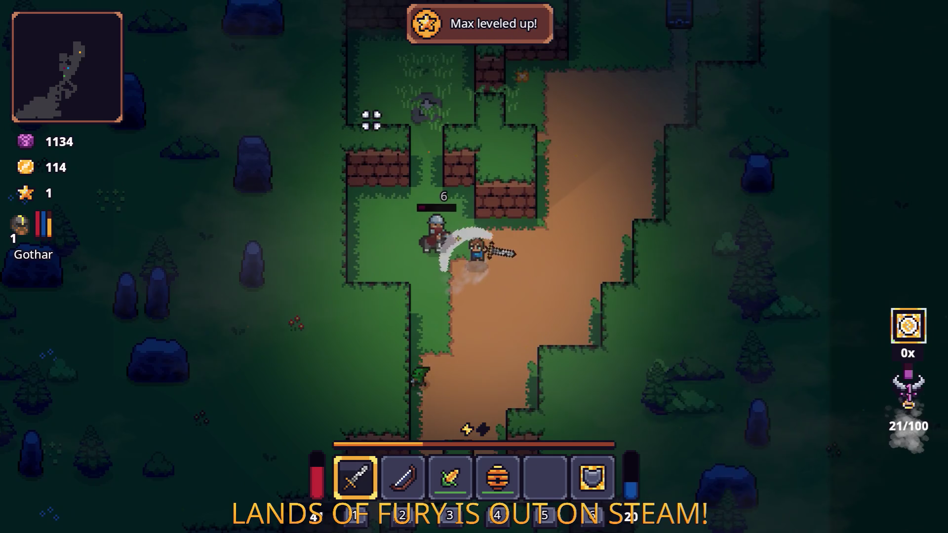
pyautogui.press('d')
pyautogui.click(336, 148)
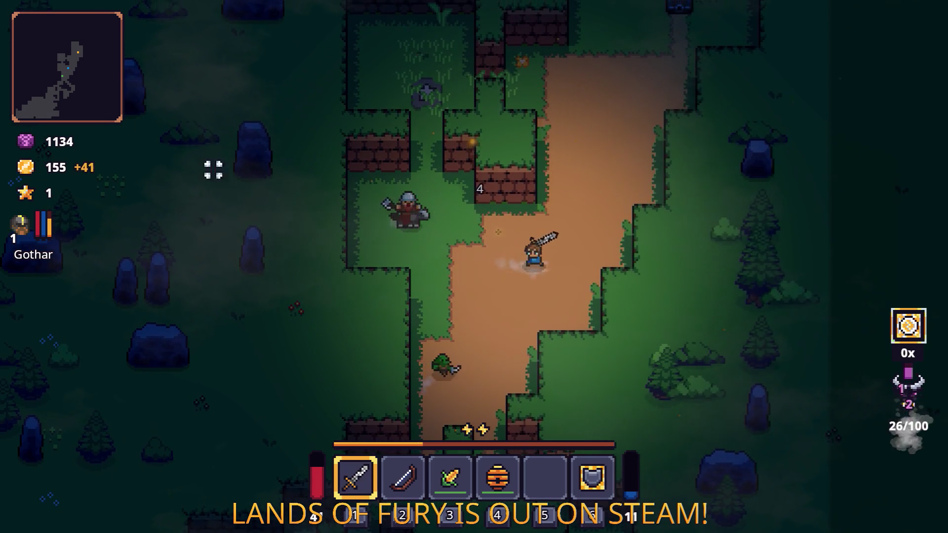
pyautogui.press('Tab')
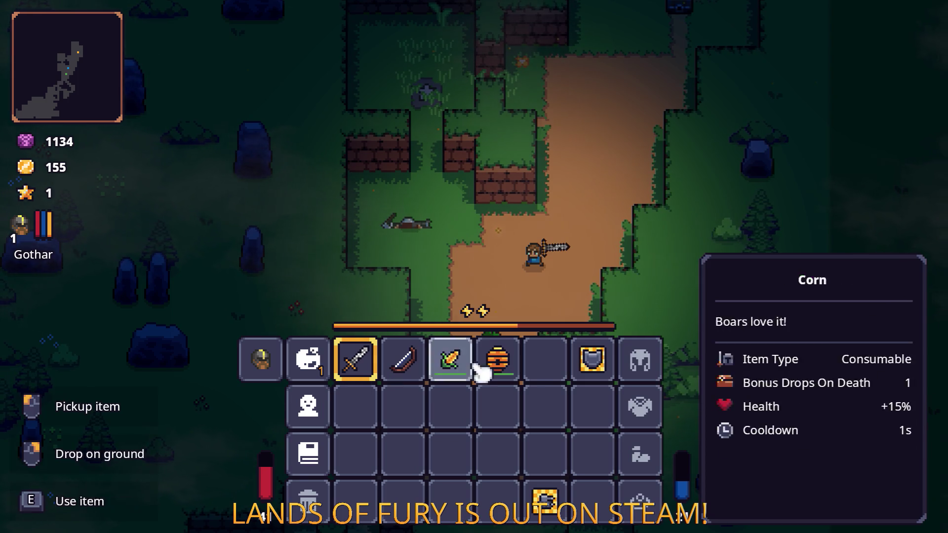
# - Flip between ALMA's and Gothar's companion details, then close the inventory
pyautogui.press('Left')
pyautogui.press('Right')
pyautogui.press('Left')
pyautogui.press('Left')
pyautogui.press('Right')
pyautogui.press('Left')
pyautogui.press('Right')
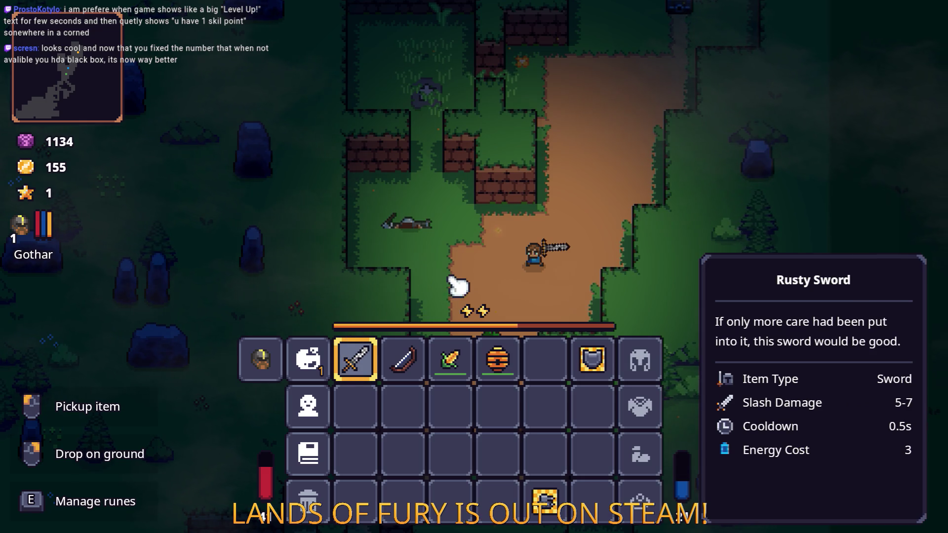
pyautogui.press('Tab')
# - Walk up-right and pick up the club from the chest
pyautogui.press('w')
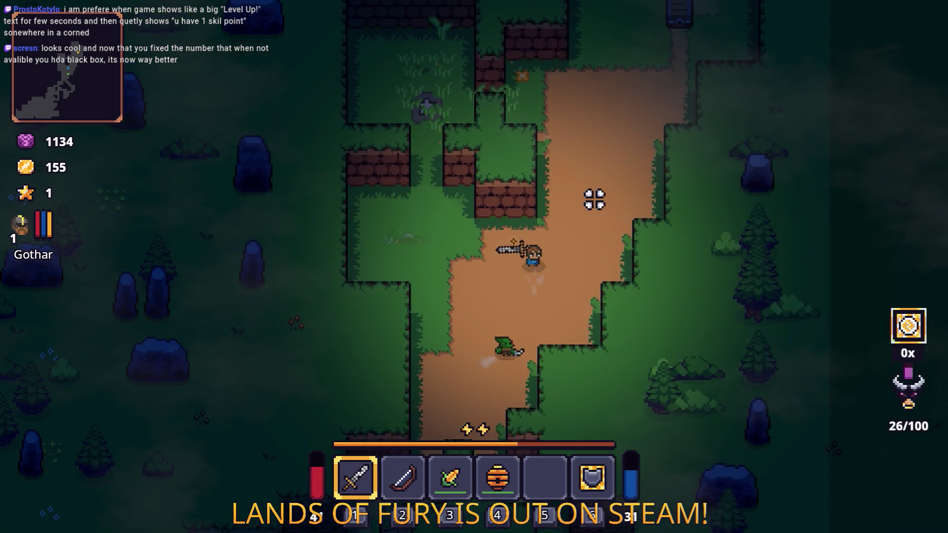
pyautogui.press('d')
pyautogui.press('e')
pyautogui.press('w')
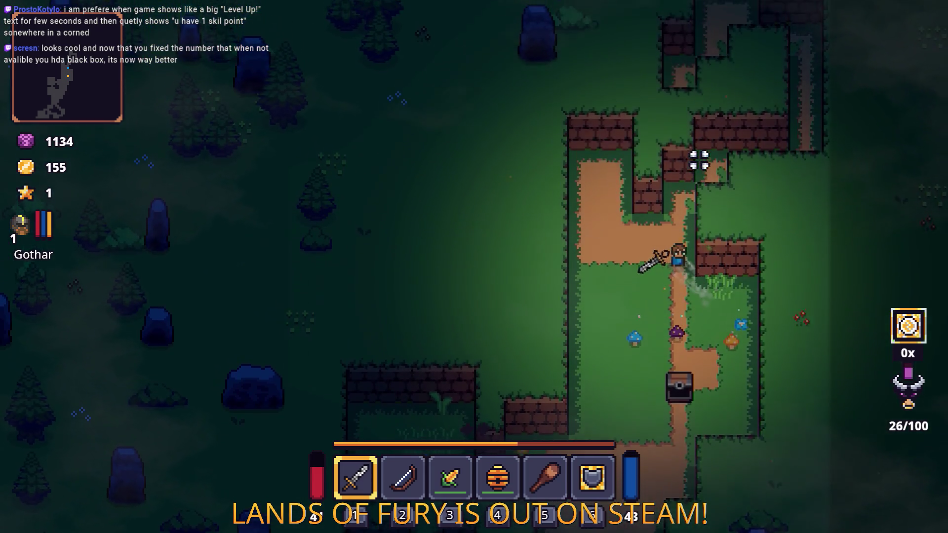
# - Follow the dirt path down-left through the corridor into the grassy clearing
pyautogui.press('s')
pyautogui.press('a')
pyautogui.press('s')
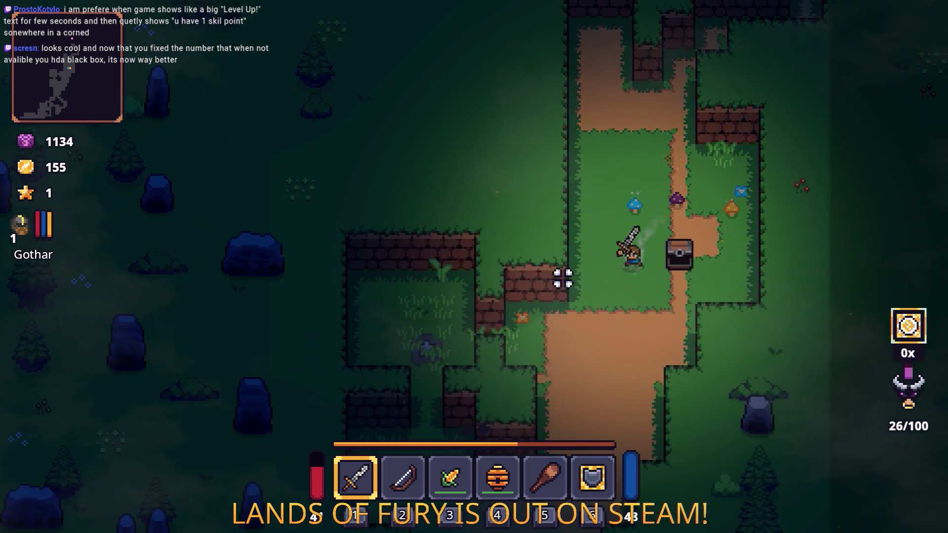
pyautogui.press('a')
pyautogui.press('s')
pyautogui.press('a')
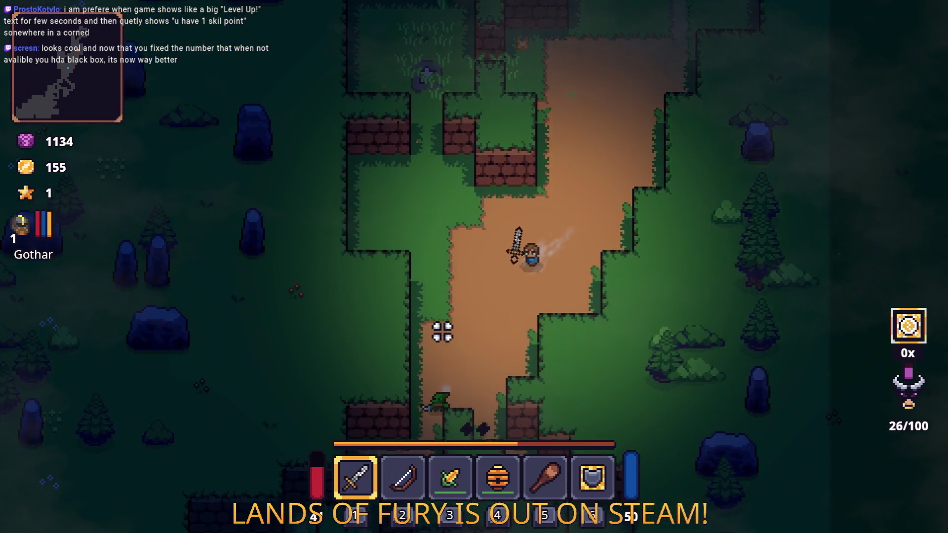
pyautogui.press('s')
pyautogui.press('a')
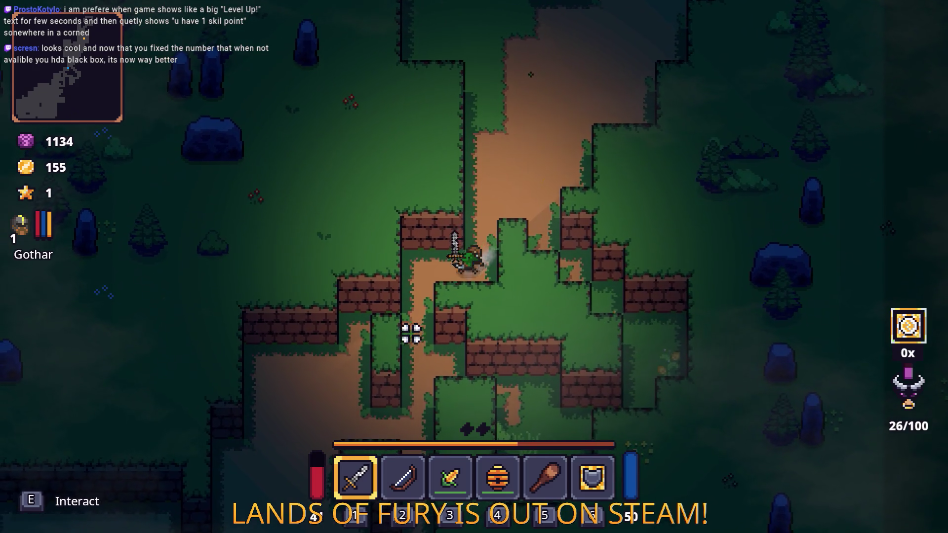
pyautogui.press('s')
pyautogui.press('a')
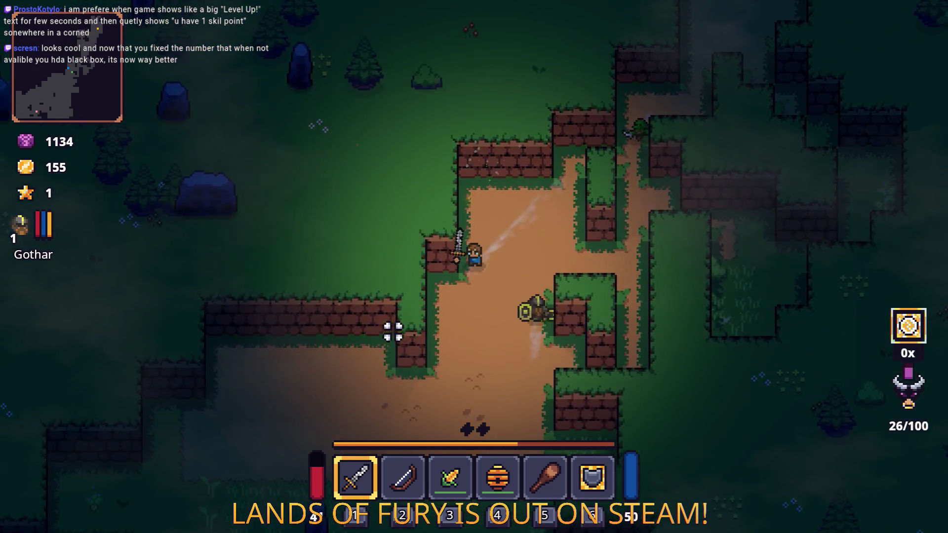
pyautogui.press('s')
pyautogui.press('a')
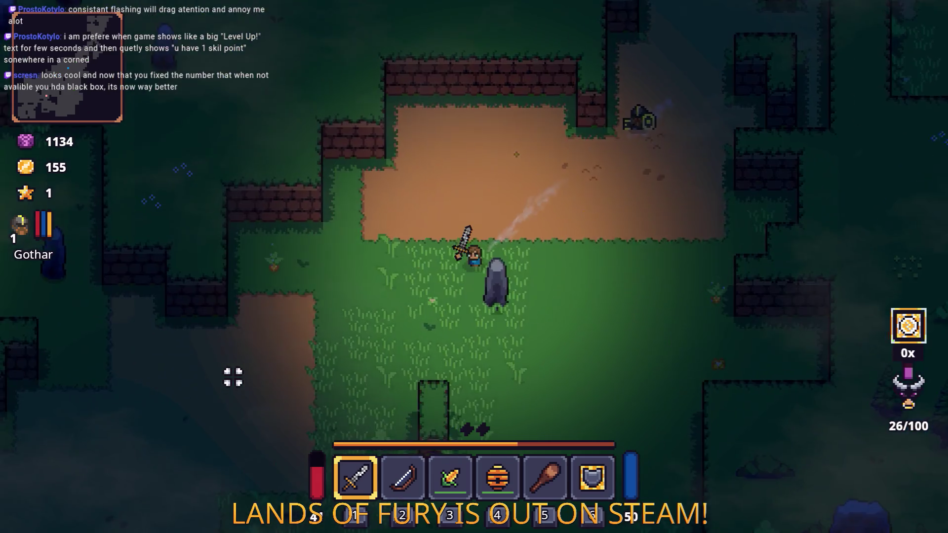
pyautogui.press('s')
pyautogui.press('a')
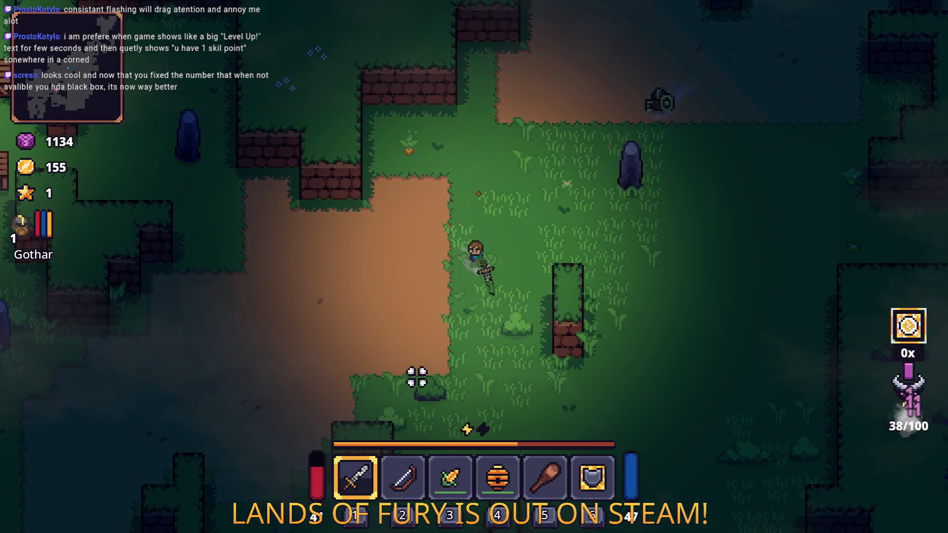
# - Kill the axe bandit and the other bandits at the campfire camp
pyautogui.click(507, 322)
pyautogui.press('w')
pyautogui.press('a')
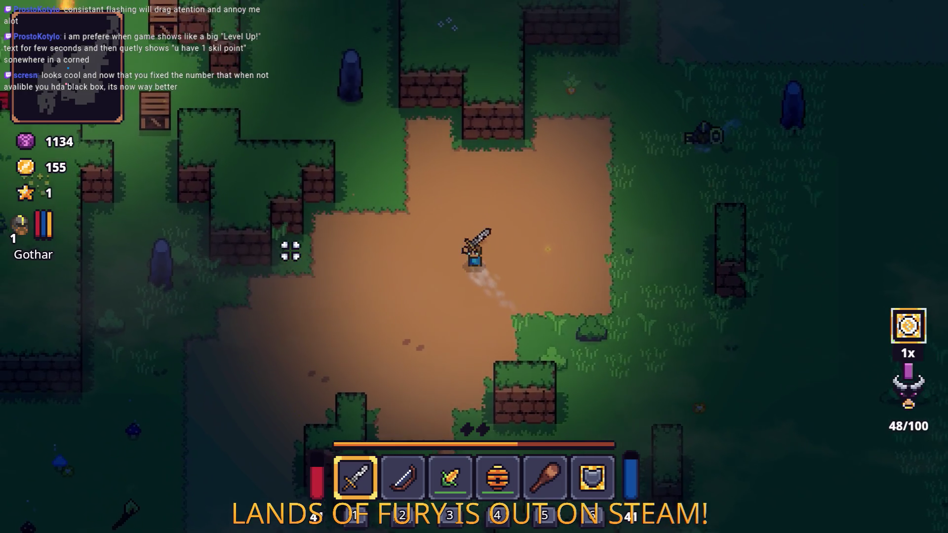
pyautogui.press('a')
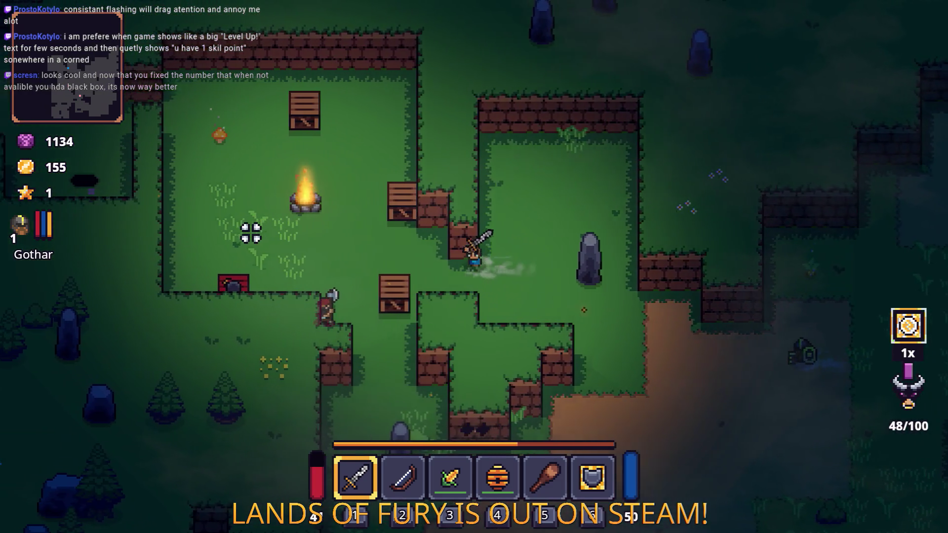
pyautogui.click(416, 355)
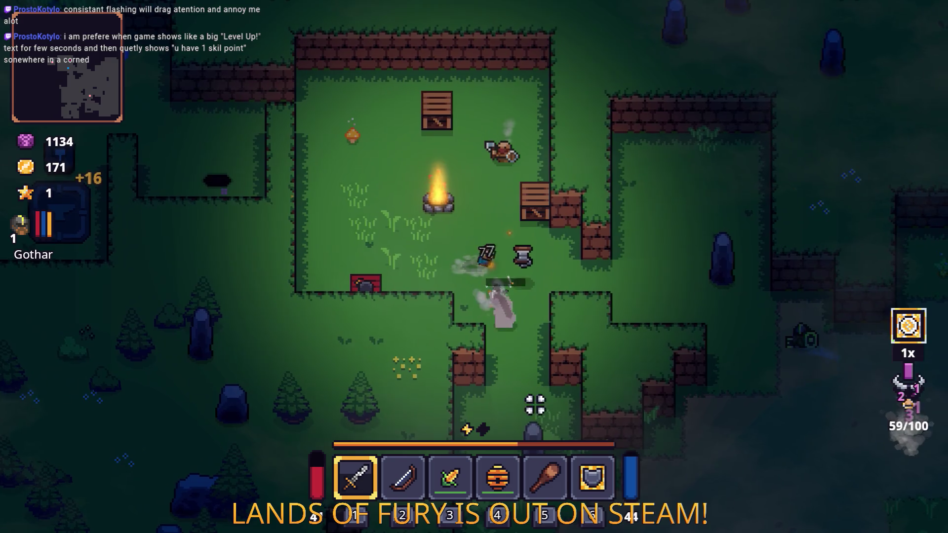
pyautogui.press('w')
pyautogui.click(486, 211)
pyautogui.press('s')
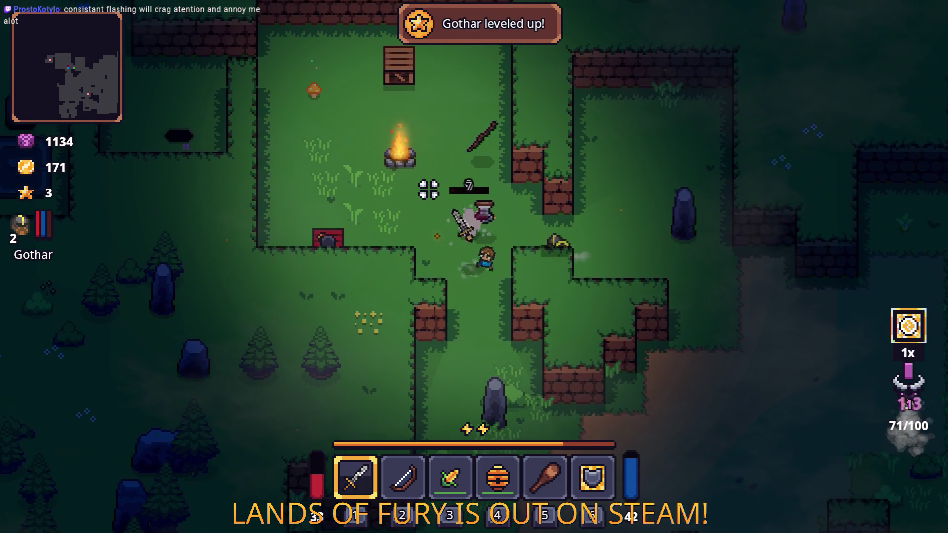
pyautogui.press('w')
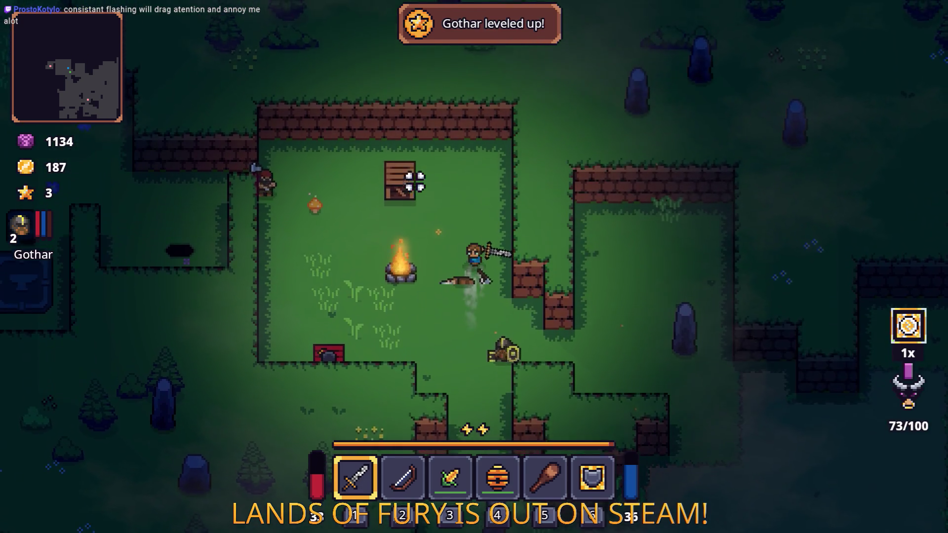
pyautogui.press('a')
pyautogui.press('a')
pyautogui.click(292, 214)
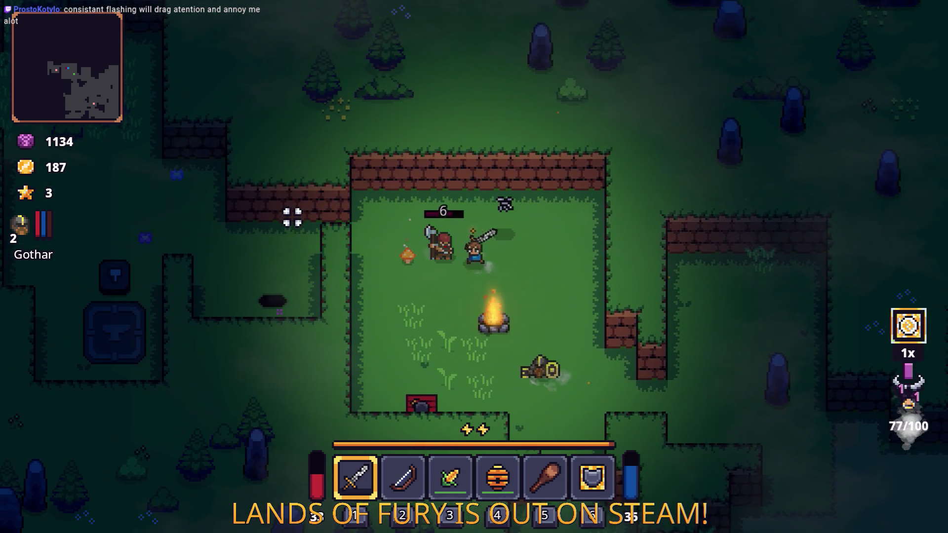
pyautogui.click(271, 235)
pyautogui.press('a')
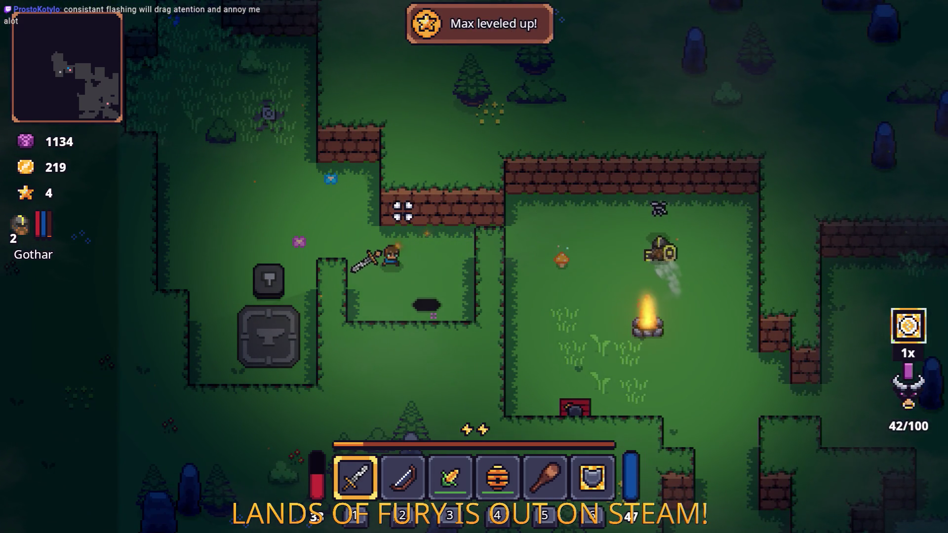
# - Fight up-left to the stone platform, return south and switch to the bow
pyautogui.press('w')
pyautogui.press('a')
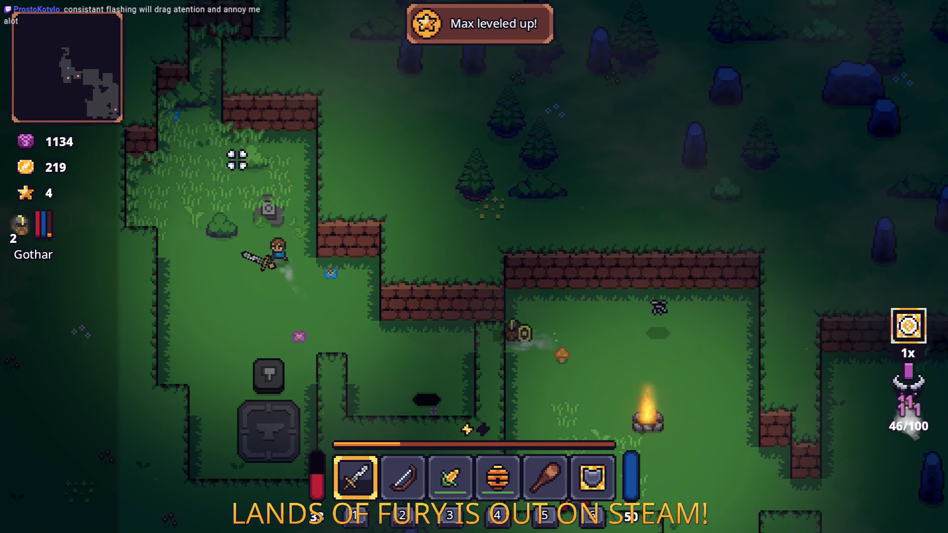
pyautogui.click(211, 158)
pyautogui.click(214, 162)
pyautogui.press('w')
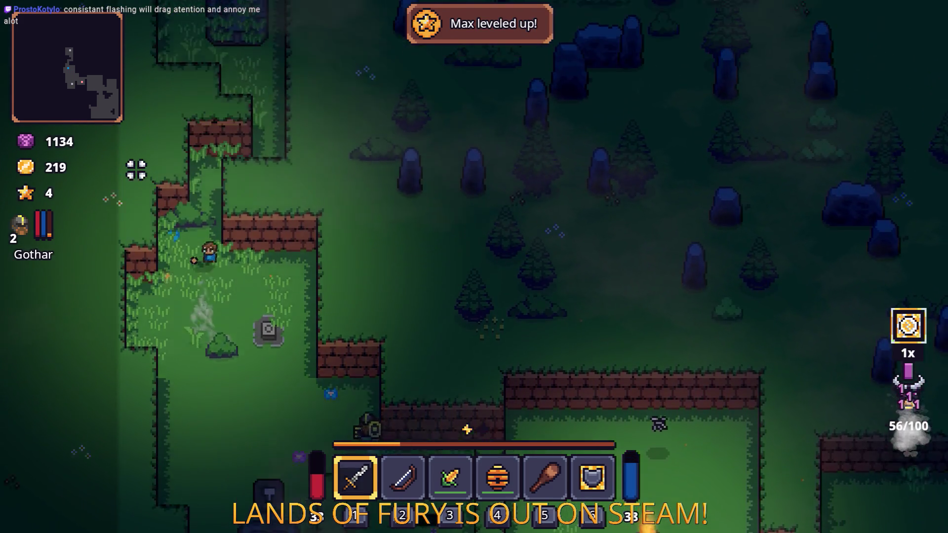
pyautogui.press('w')
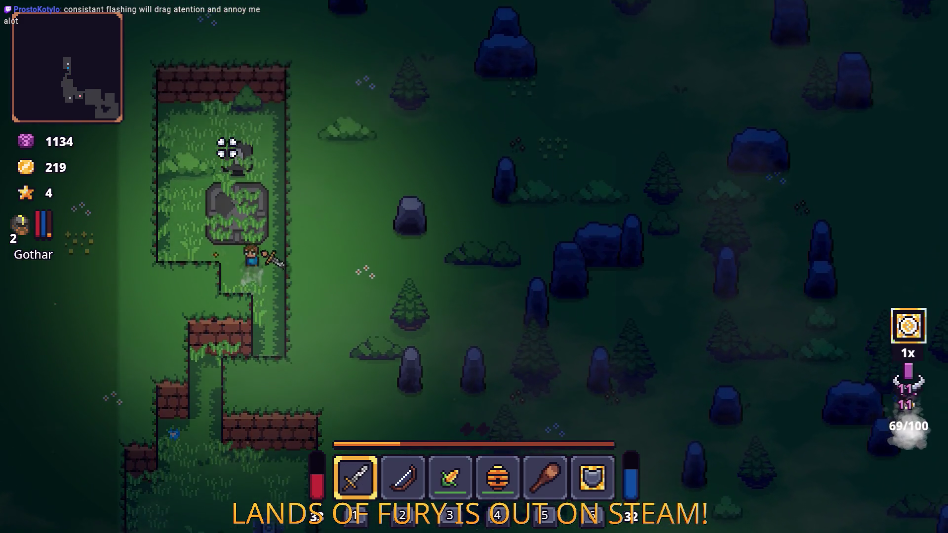
pyautogui.press('s')
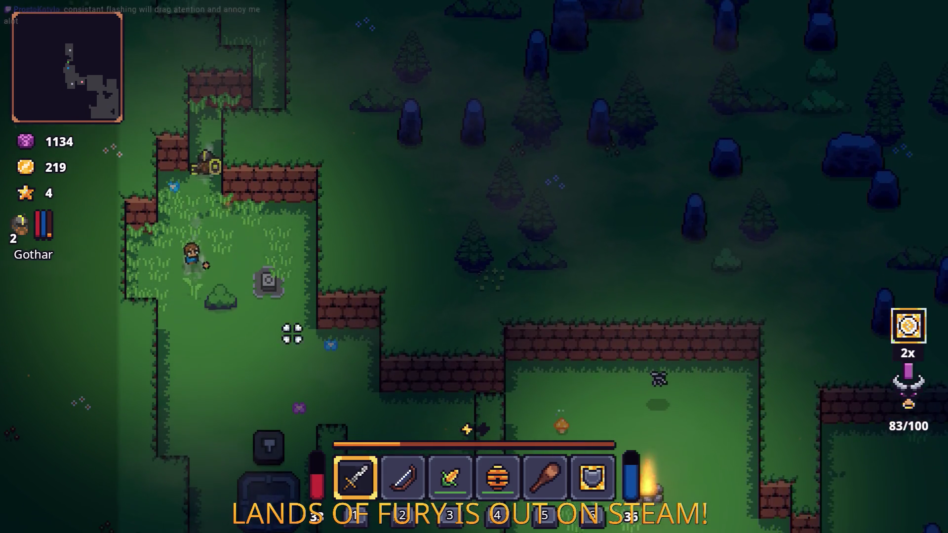
pyautogui.press('d')
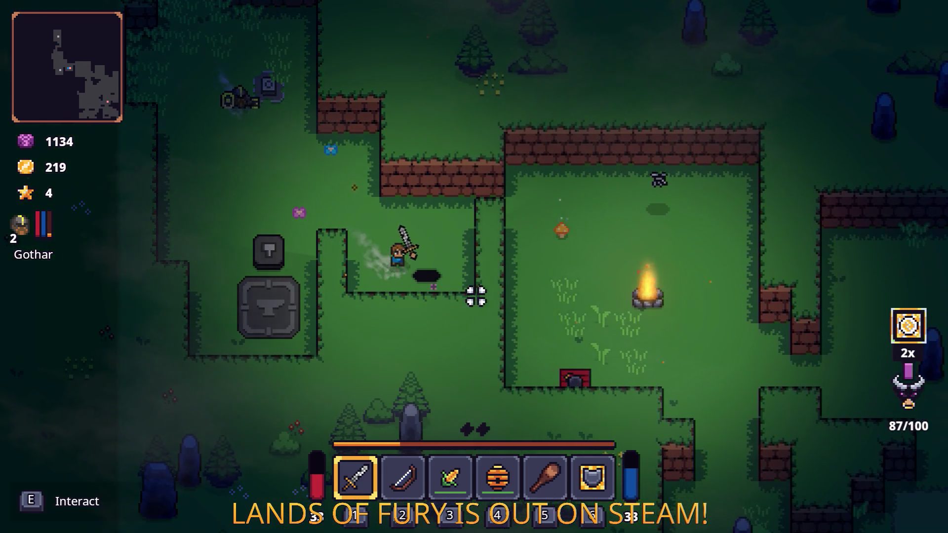
pyautogui.press('2')
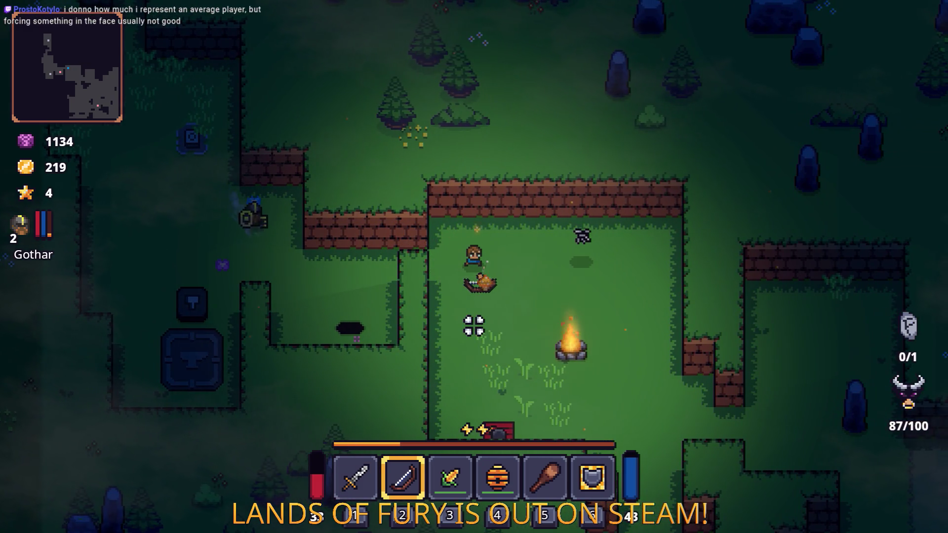
pyautogui.press('d')
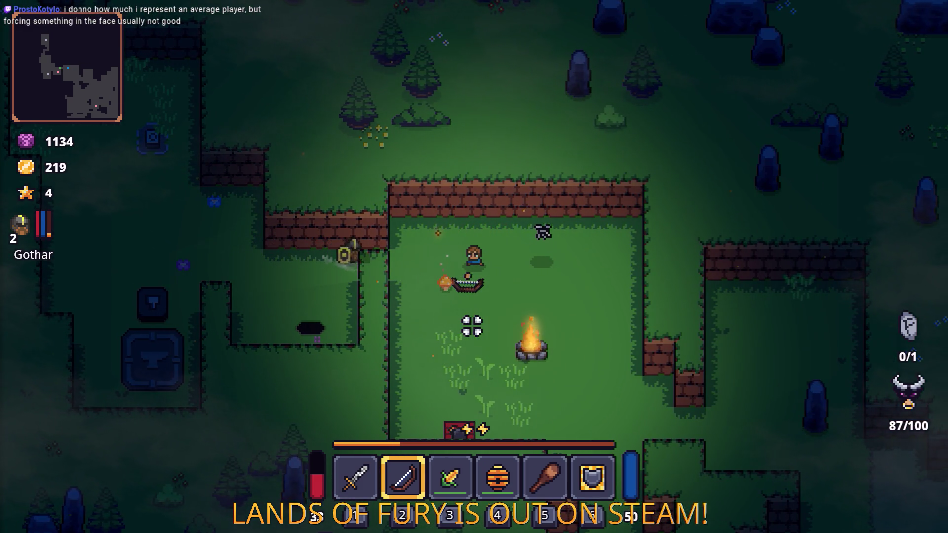
# - Switch back to the sword and enter the shield-topped cavern entrance
pyautogui.press('d')
pyautogui.press('s')
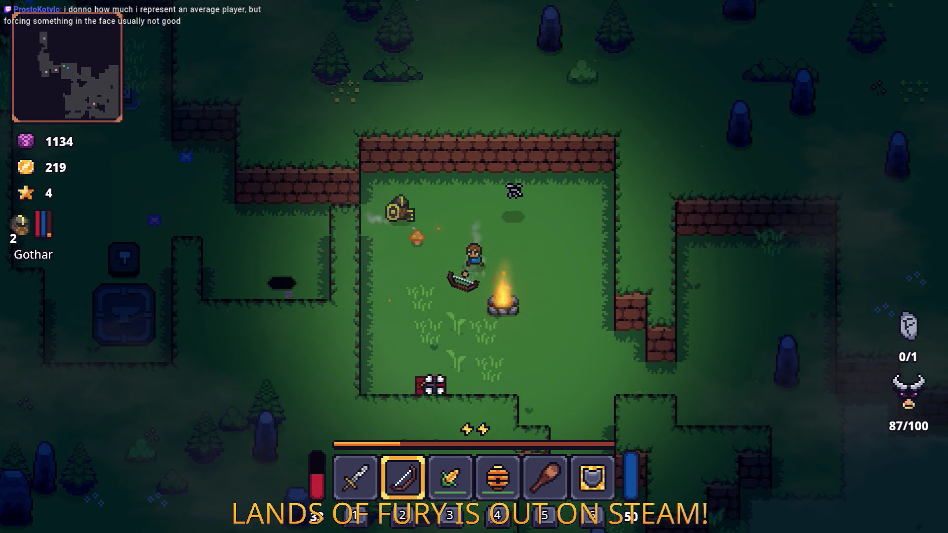
pyautogui.press('s')
pyautogui.press('d')
pyautogui.press('1')
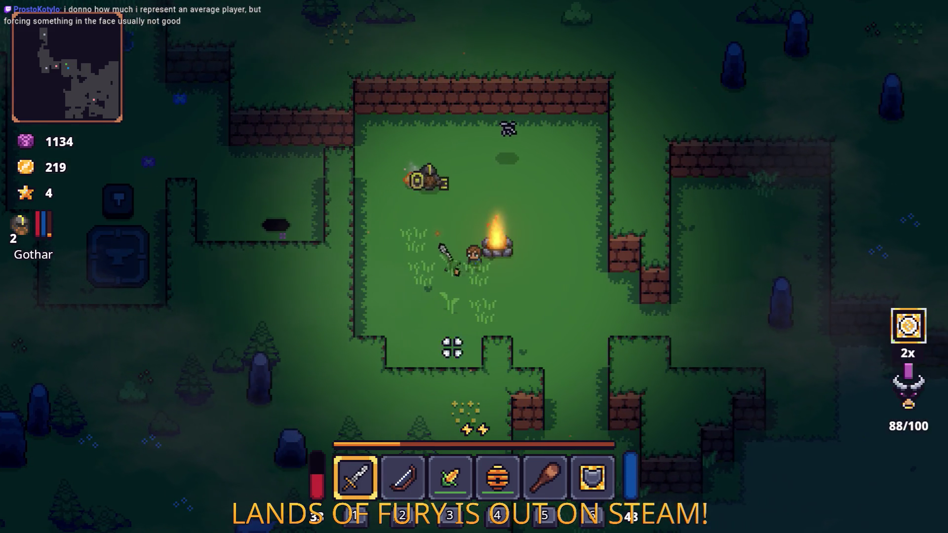
pyautogui.press('a')
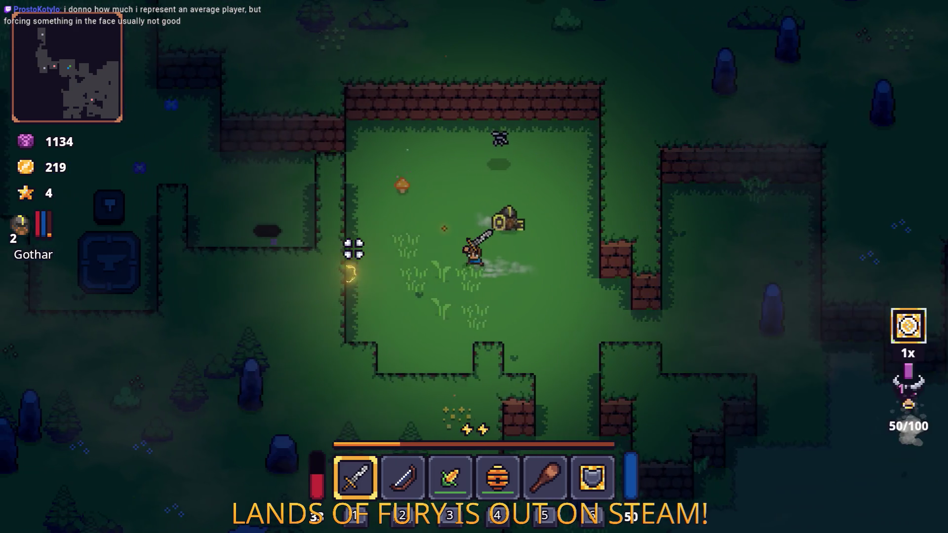
pyautogui.press('w')
pyautogui.press('w')
pyautogui.press('s')
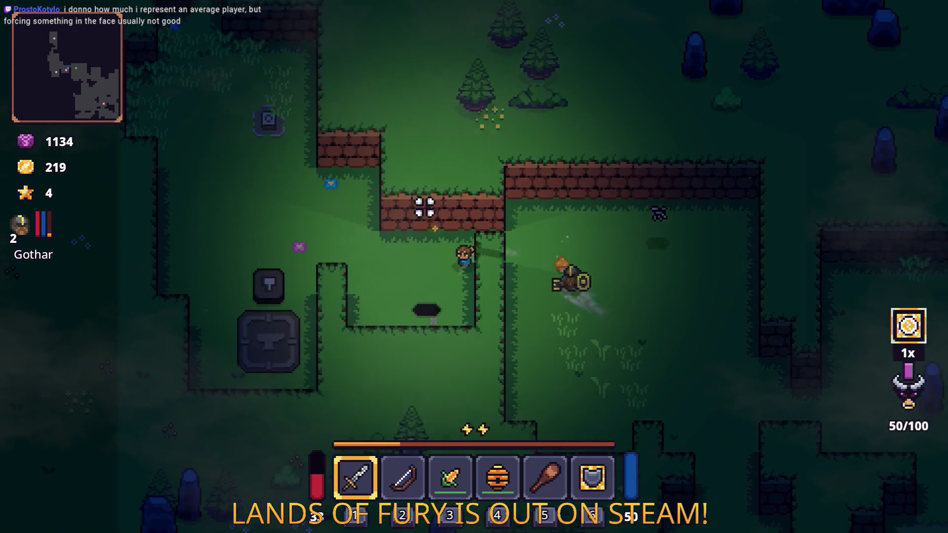
pyautogui.press('d')
pyautogui.press('e')
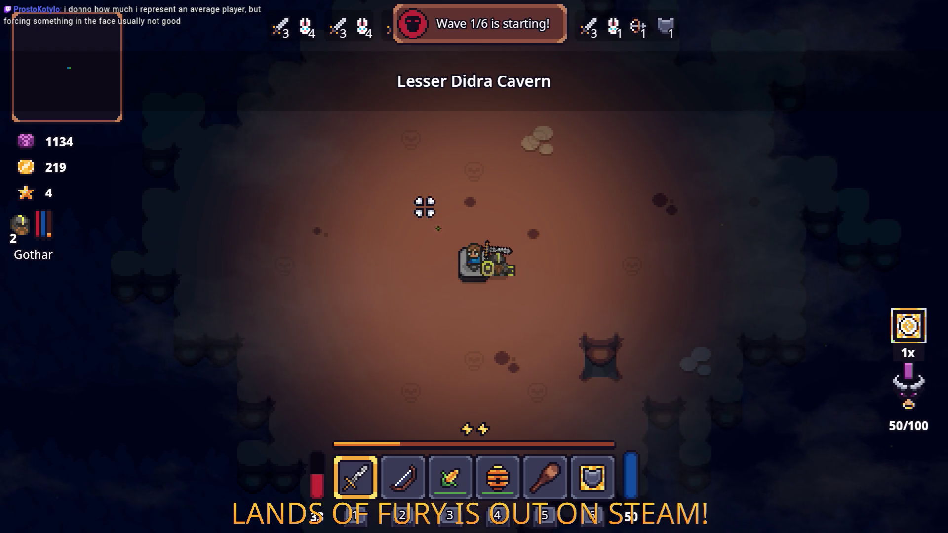
# - Engage the first wave's enemies, dodging around the cavern
pyautogui.press('a')
pyautogui.press('d')
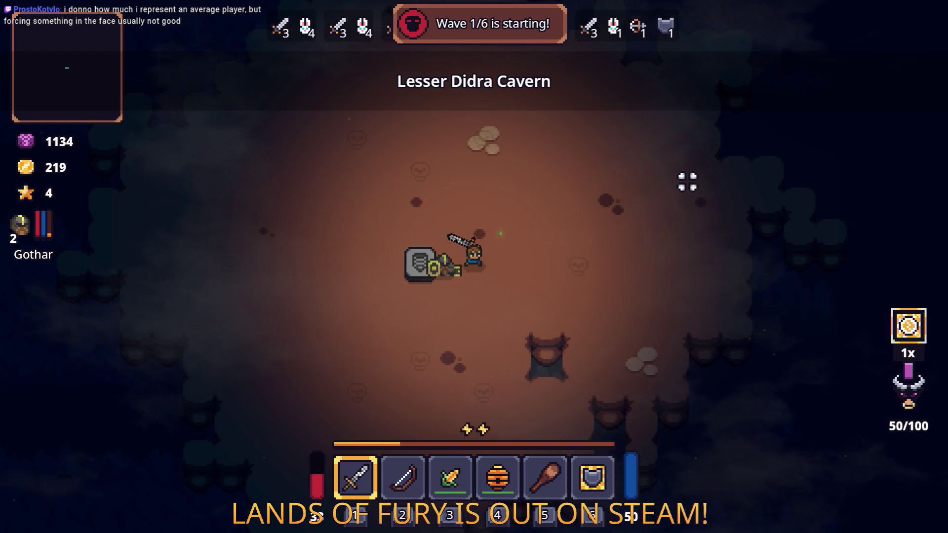
pyautogui.press('d')
pyautogui.press('a')
pyautogui.press('w')
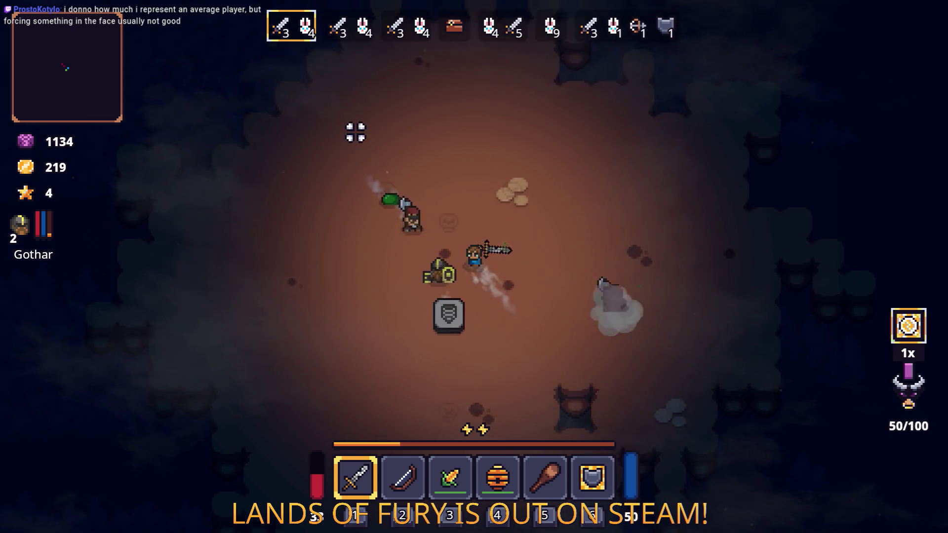
pyautogui.press('d')
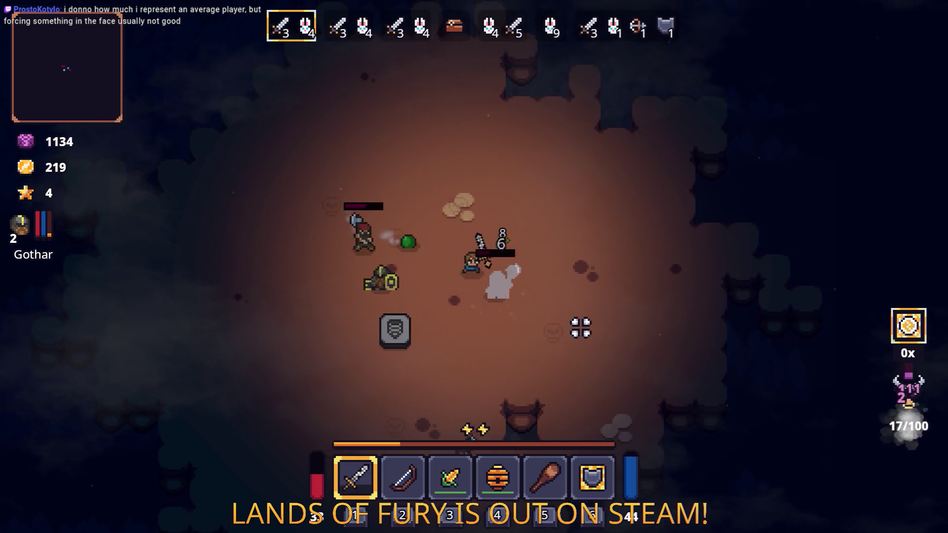
pyautogui.press('s')
pyautogui.press('a')
pyautogui.press('w')
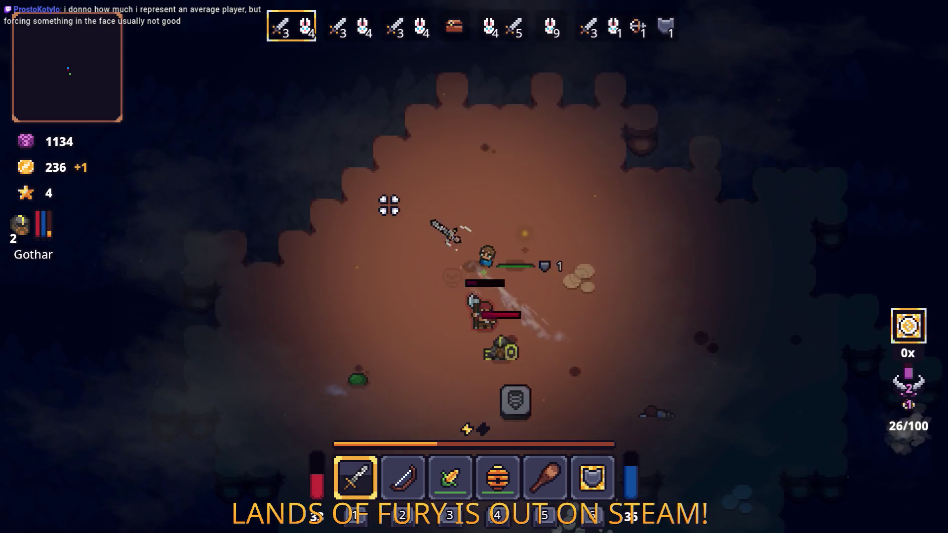
pyautogui.press('d')
# - Collect the dropped gold and finish off the last wave 1 enemy
pyautogui.press('d')
pyautogui.press('s')
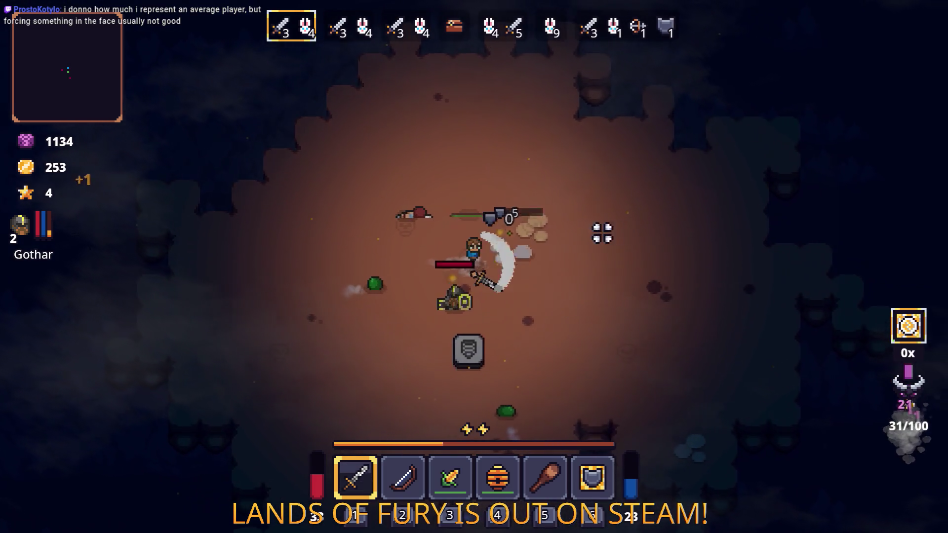
pyautogui.press('a')
pyautogui.press('d')
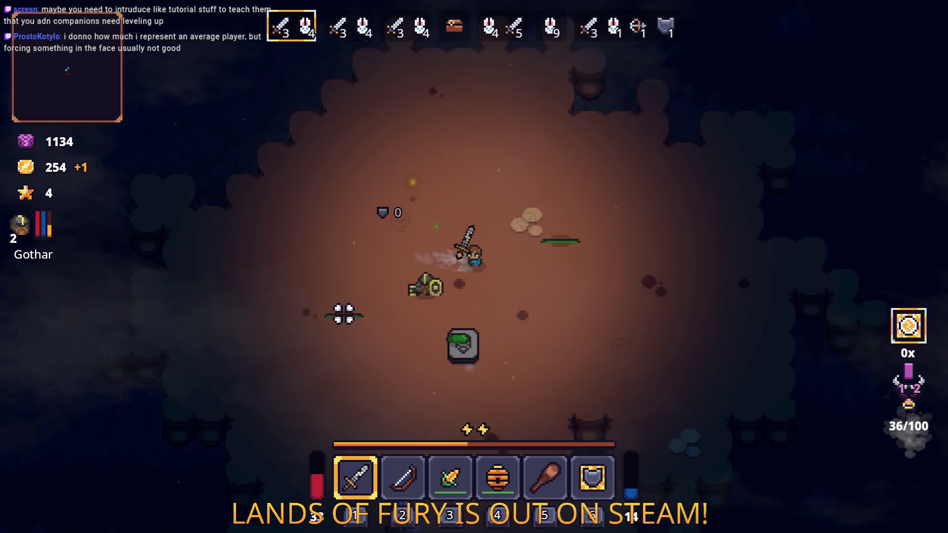
pyautogui.press('s')
pyautogui.press('a')
pyautogui.press('d')
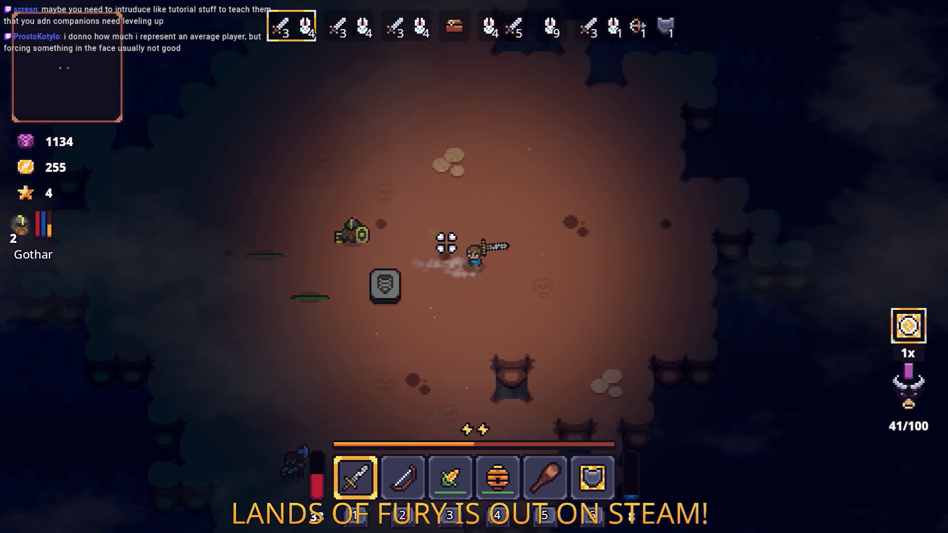
pyautogui.press('w')
pyautogui.press('a')
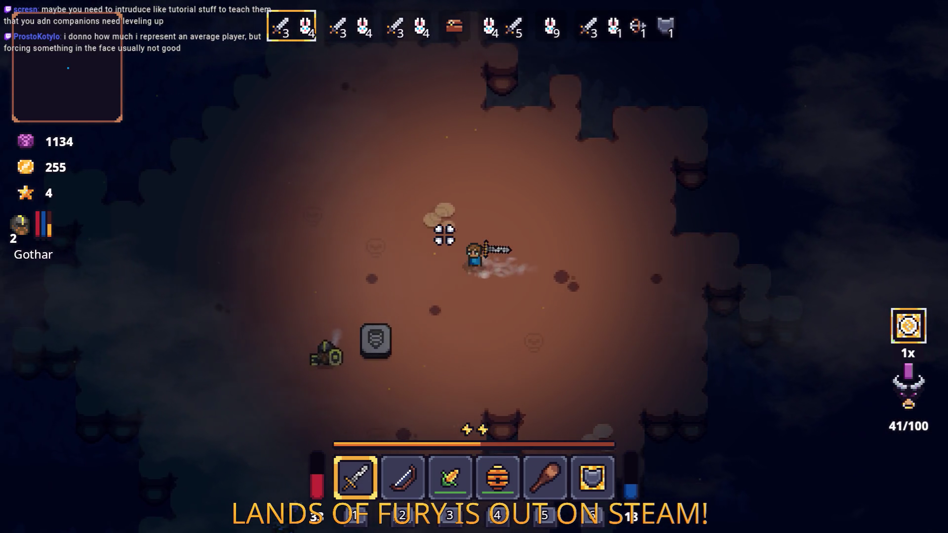
pyautogui.press('s')
pyautogui.press('s')
pyautogui.press('a')
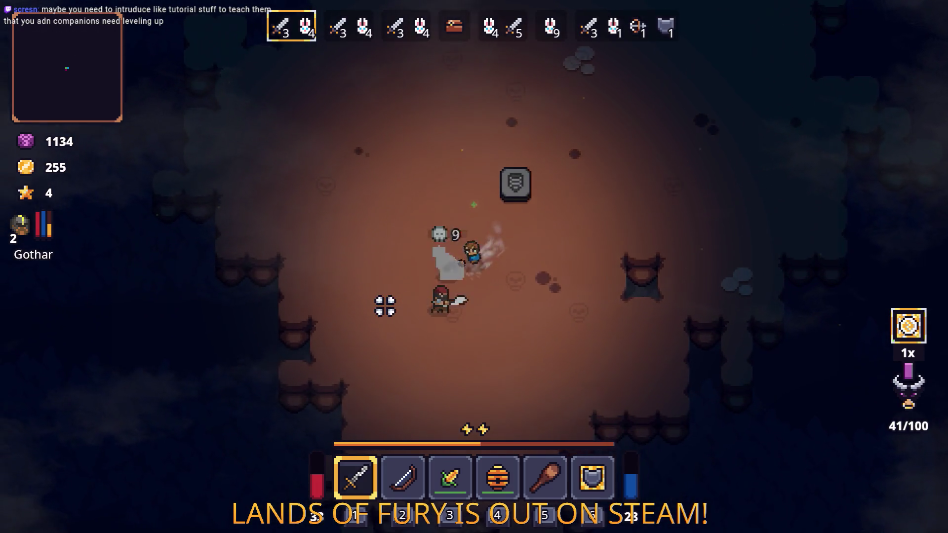
pyautogui.press('s')
pyautogui.press('d')
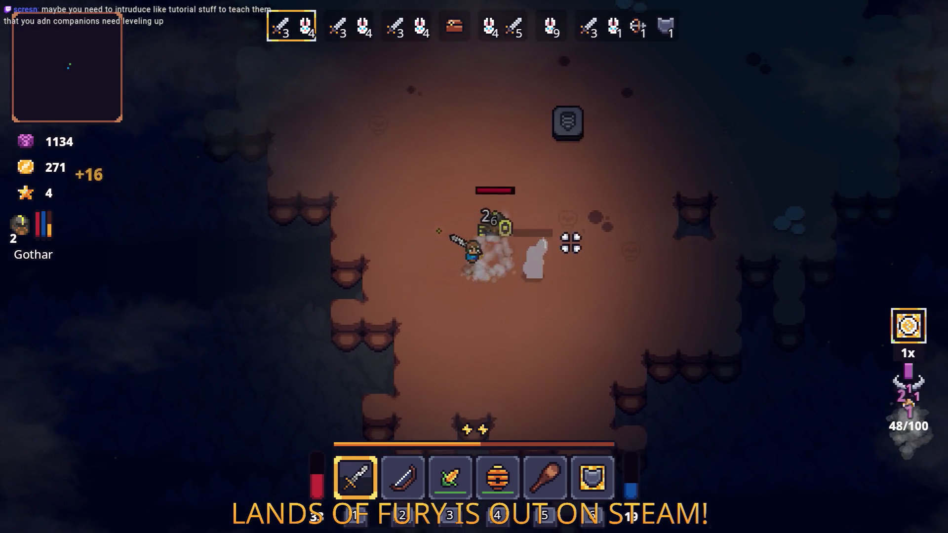
pyautogui.press('a')
# - Clear wave 2 so Max and Gothar both level up
pyautogui.press('d')
pyautogui.press('w')
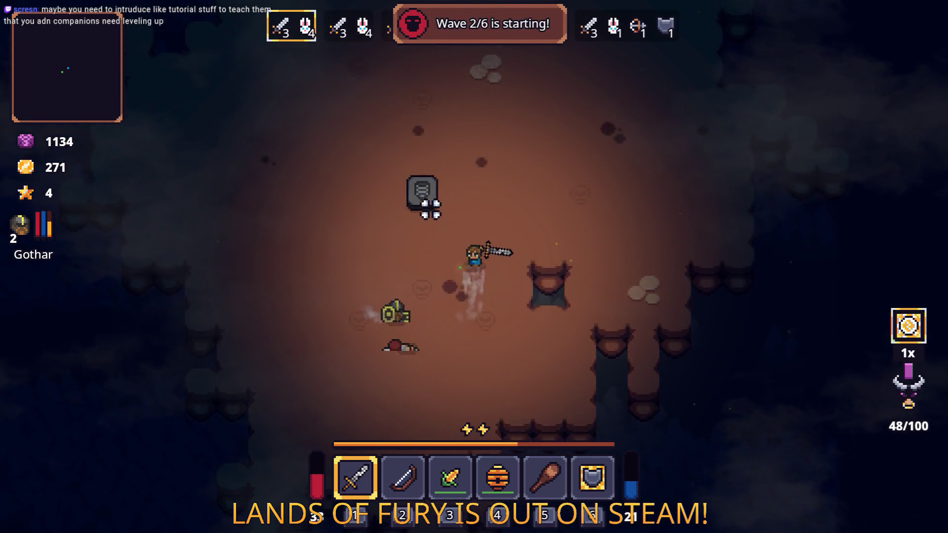
pyautogui.press('w')
pyautogui.press('d')
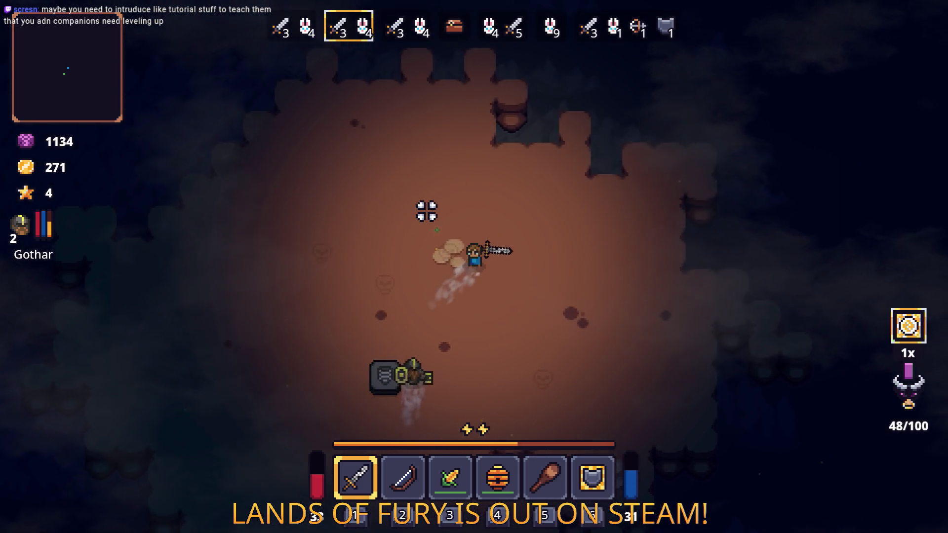
pyautogui.press('s')
pyautogui.press('a')
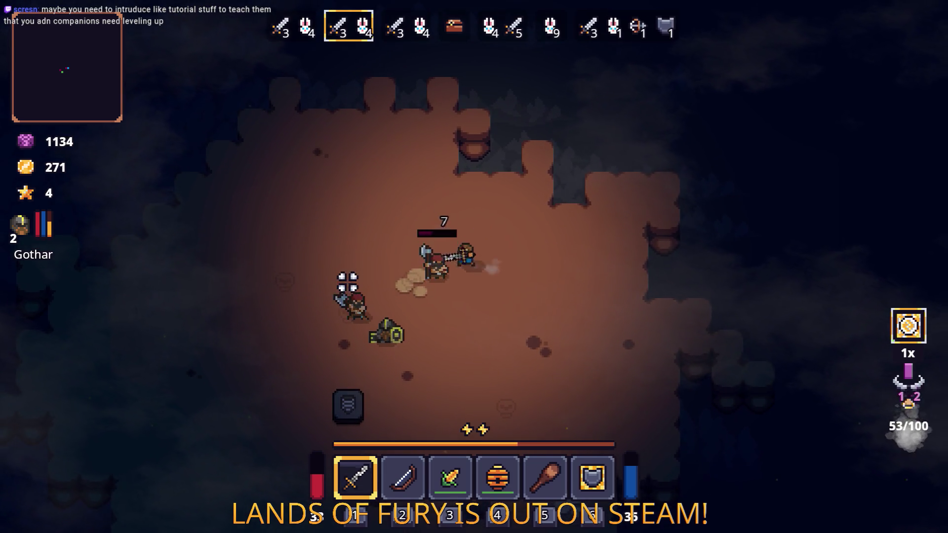
pyautogui.press('a')
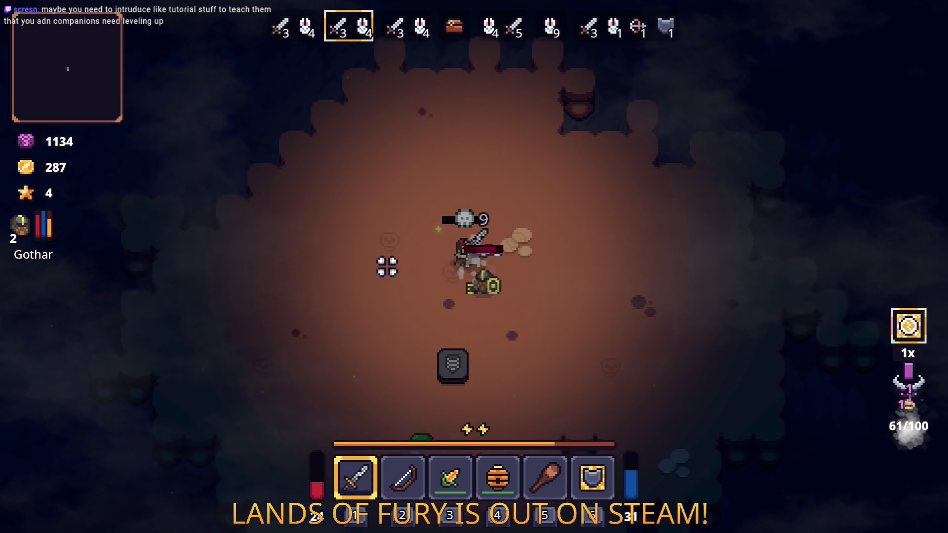
pyautogui.press('s')
pyautogui.press('d')
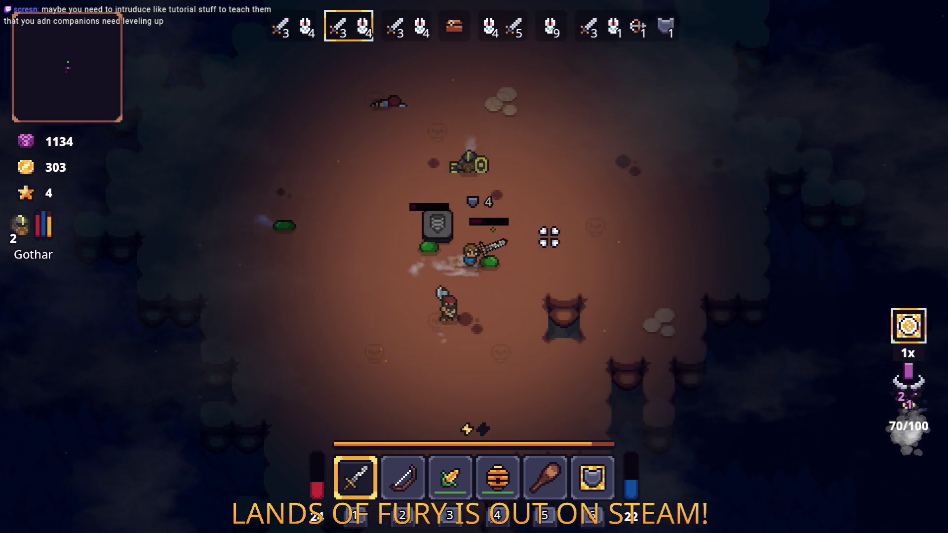
pyautogui.press('d')
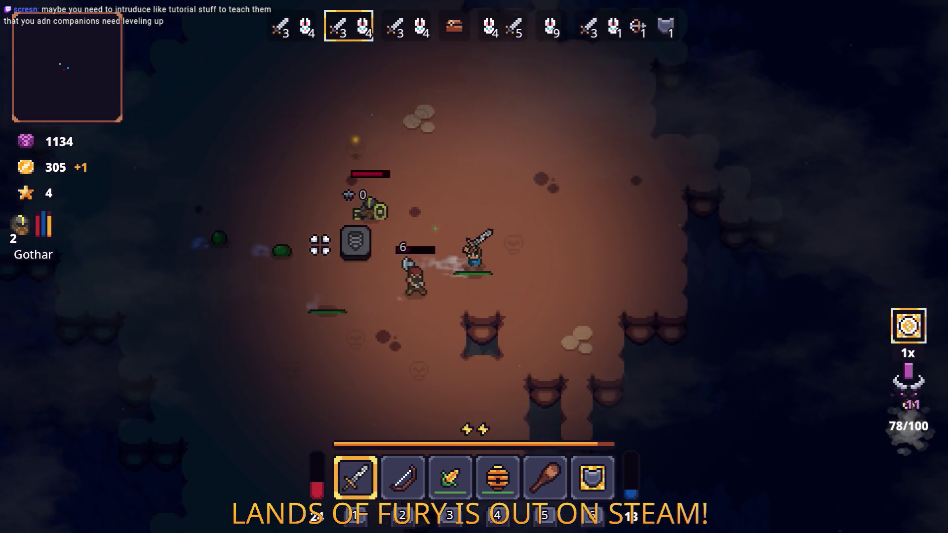
pyautogui.press('a')
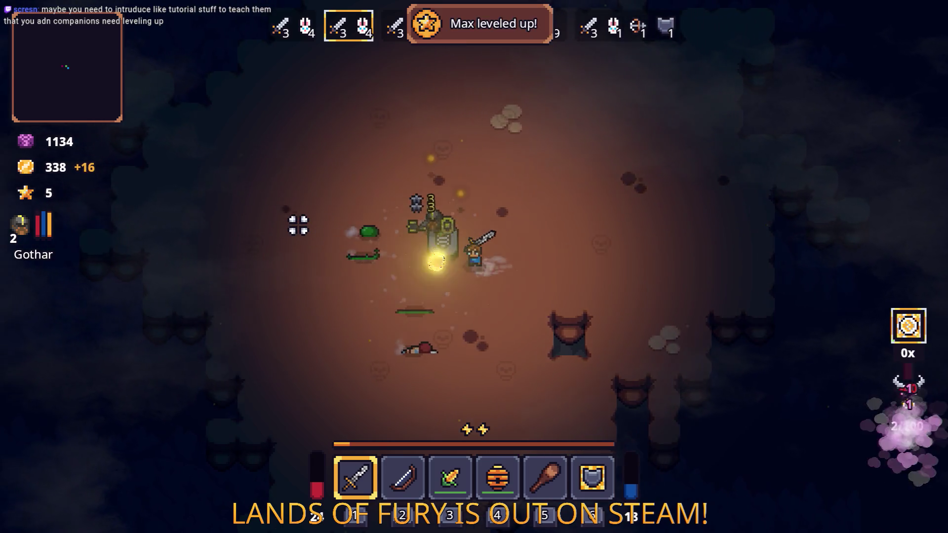
pyautogui.press('d')
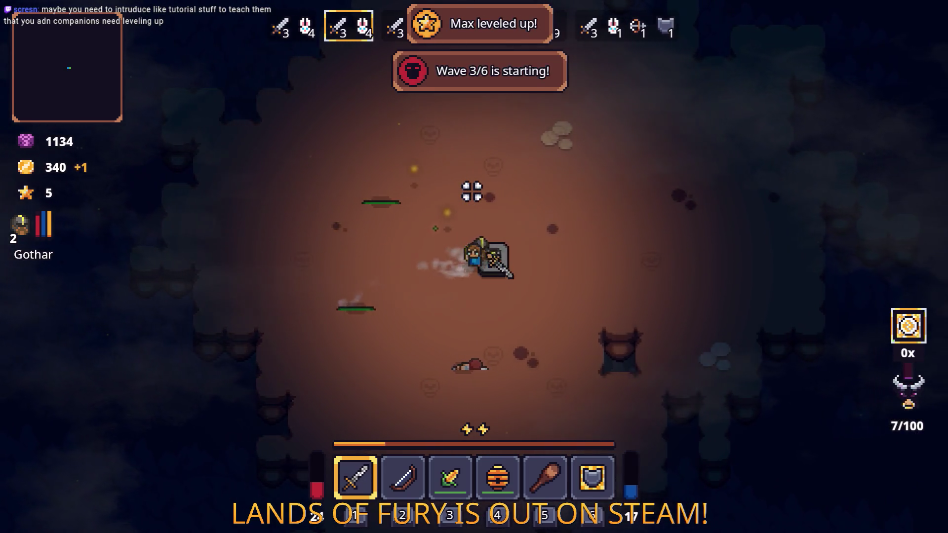
# - As wave 3 begins, bring up ALMA's skill tree from the inventory
pyautogui.press('w')
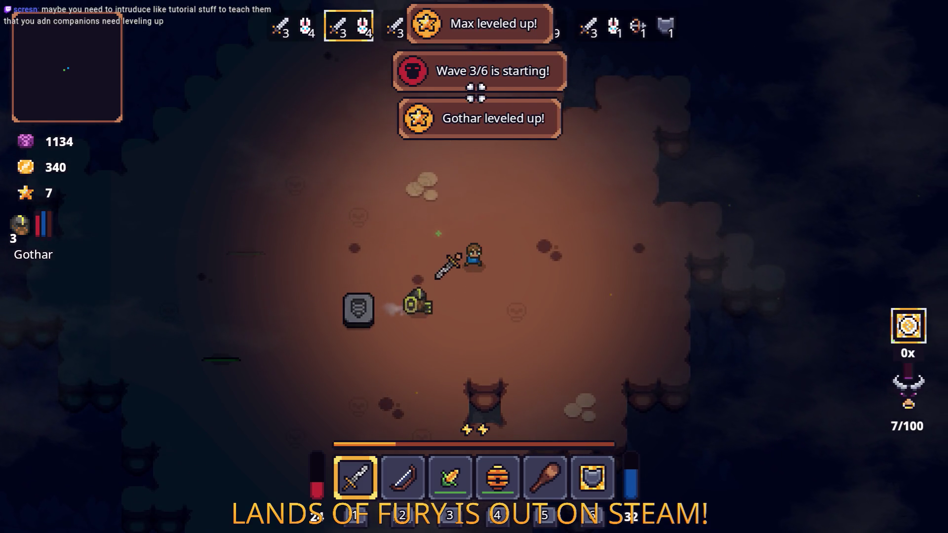
pyautogui.press('i')
pyautogui.click(316, 361)
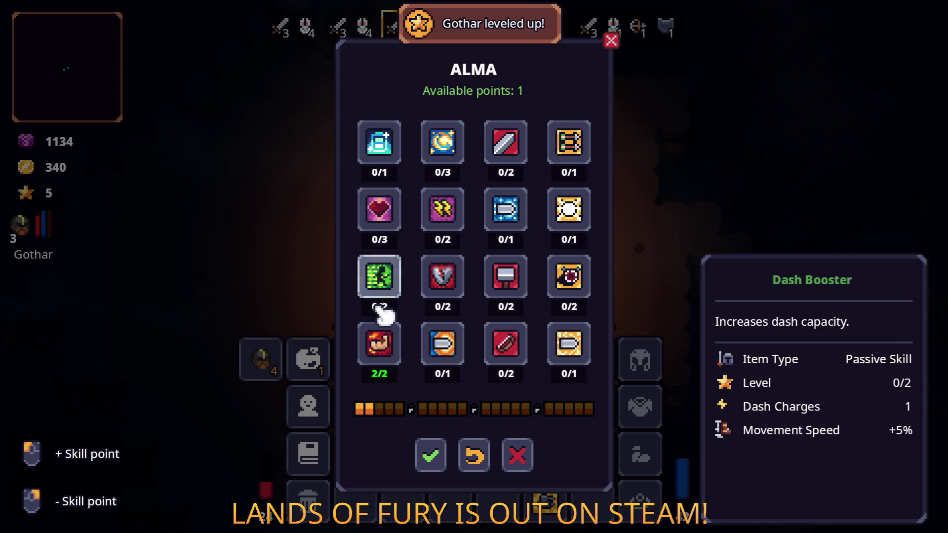
# - Save ALMA's skills and Gothar's stats (Support 3, Hammer Slam and Shield Blast 1), then close the inventory
pyautogui.click(440, 461)
pyautogui.click(266, 364)
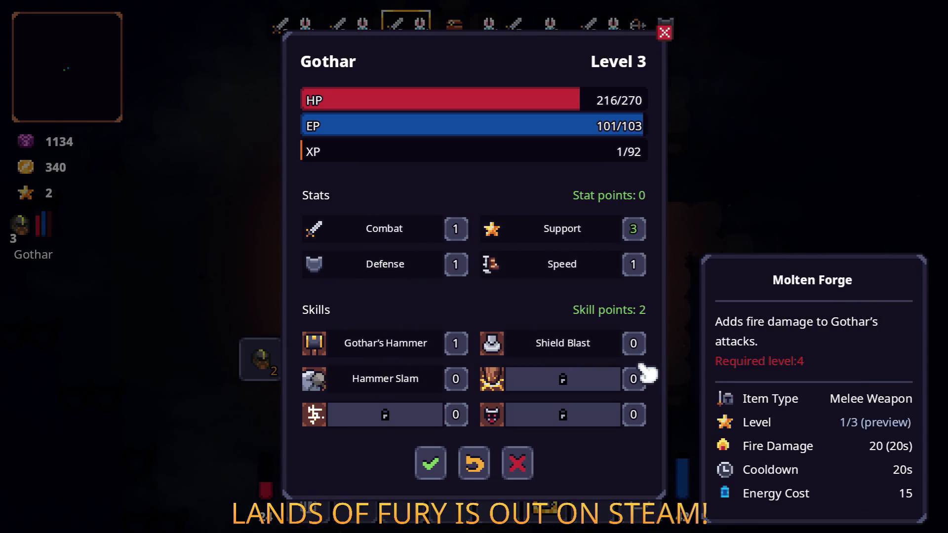
pyautogui.click(436, 468)
pyautogui.press('Escape')
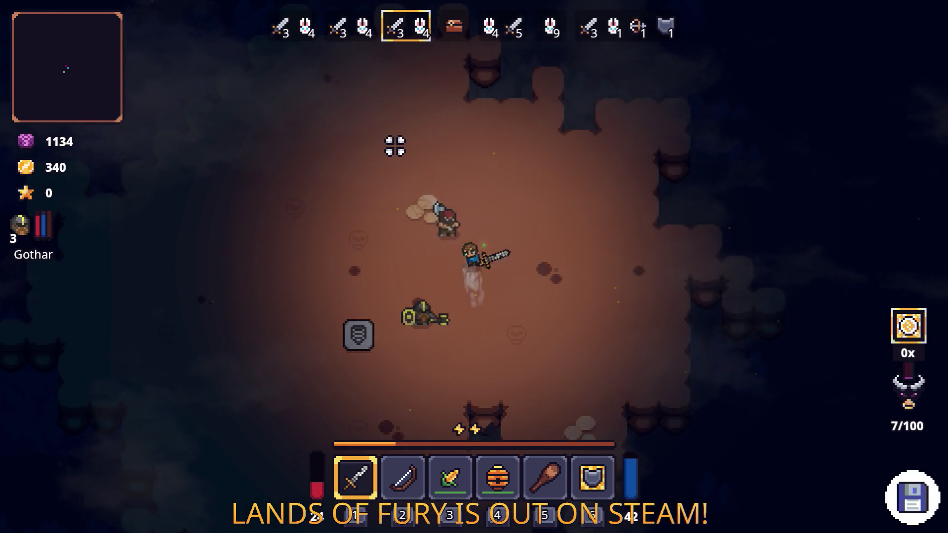
# - Manoeuvre the hero around the stone totem while fighting wave 4
pyautogui.press('a')
pyautogui.press('s')
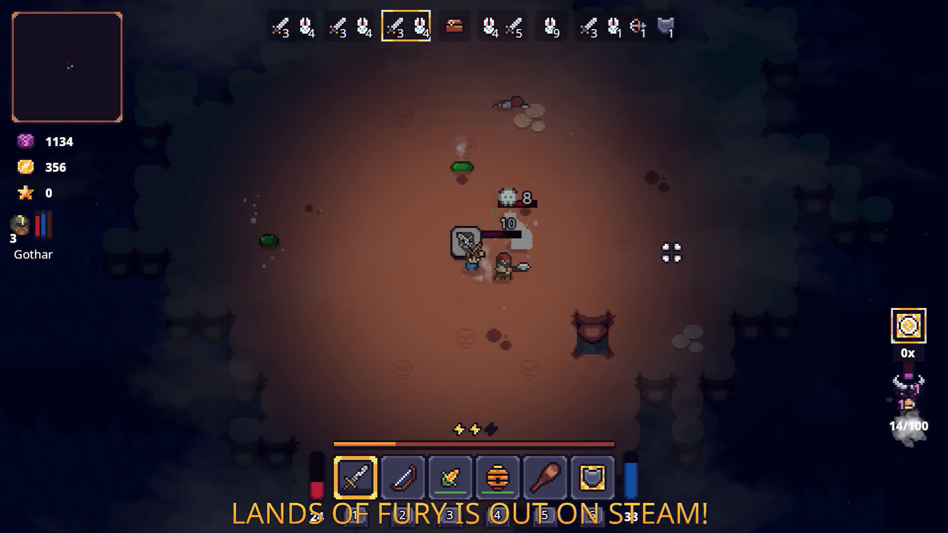
pyautogui.press('w')
pyautogui.press('a')
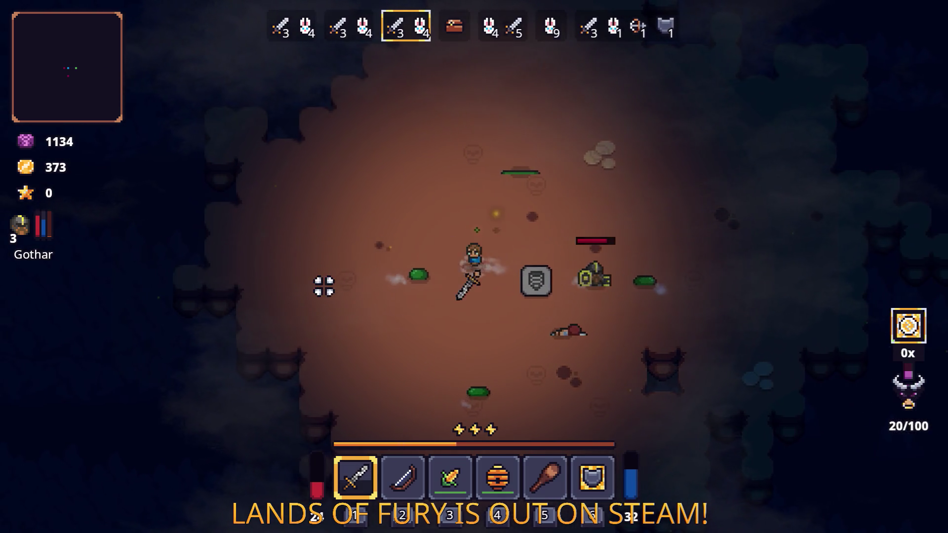
pyautogui.press('d')
pyautogui.press('s')
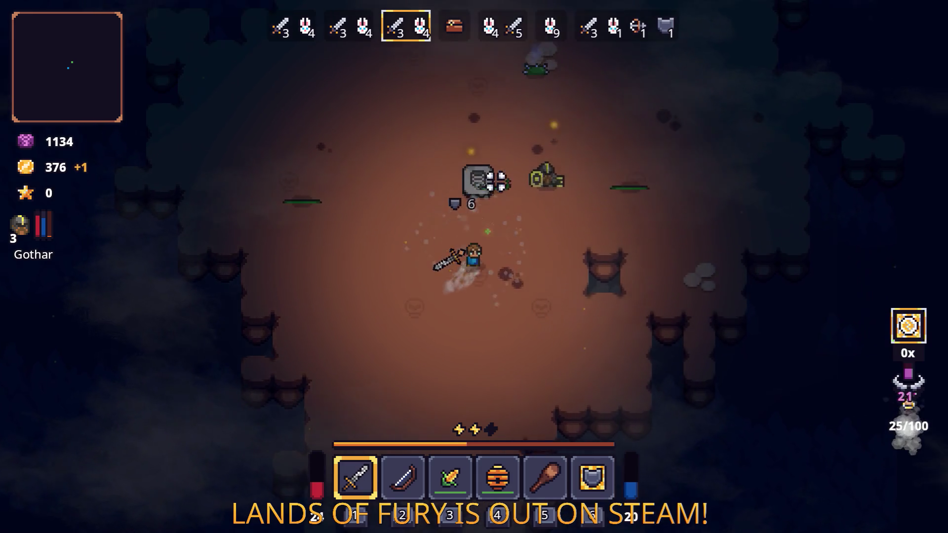
pyautogui.press('w')
pyautogui.press('a')
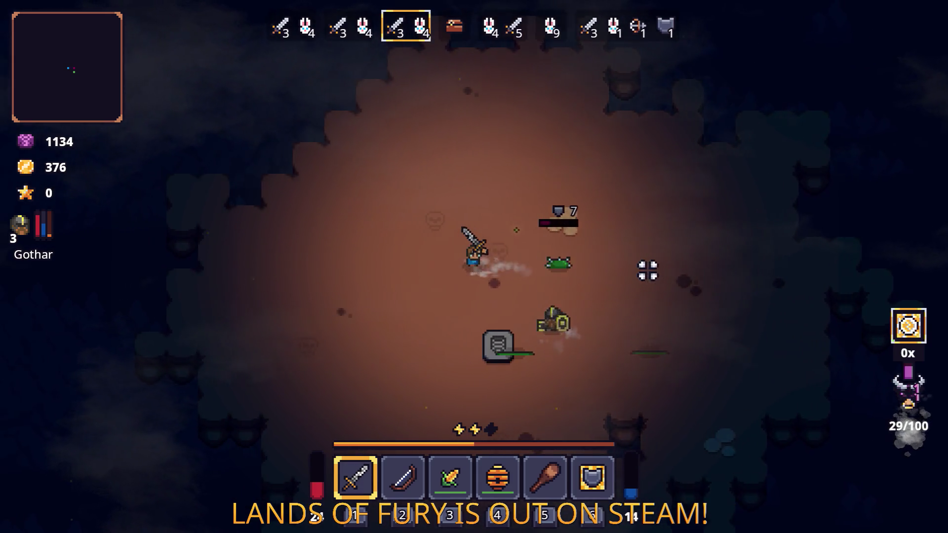
pyautogui.press('d')
pyautogui.press('s')
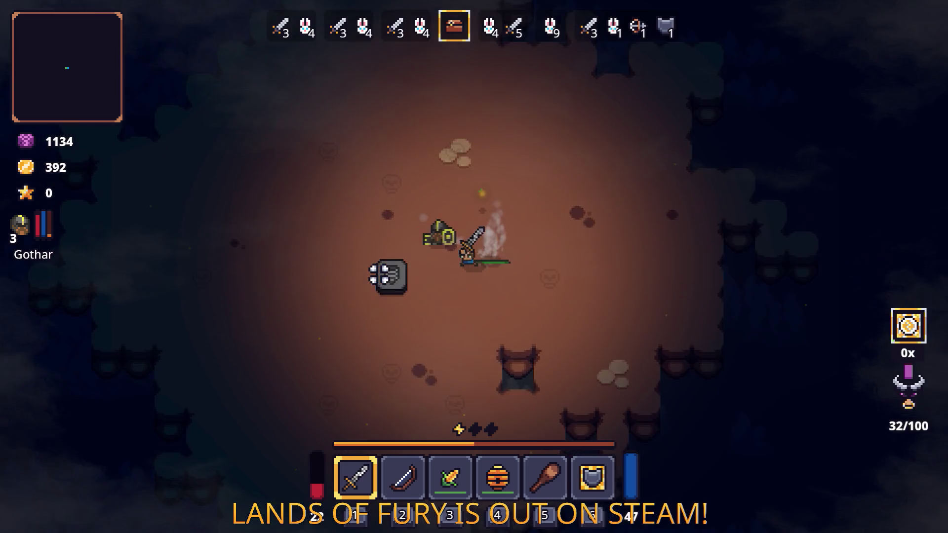
pyautogui.press('a')
# - Trade with the goblin Snap, then briefly check the inventory
pyautogui.press('w')
pyautogui.press('a')
pyautogui.press('e')
pyautogui.press('e')
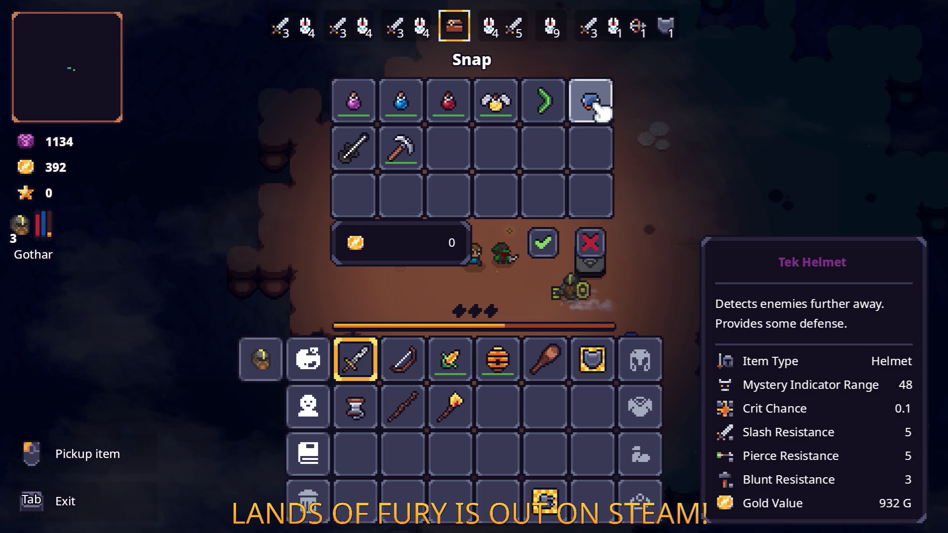
pyautogui.press('Tab')
pyautogui.press('d')
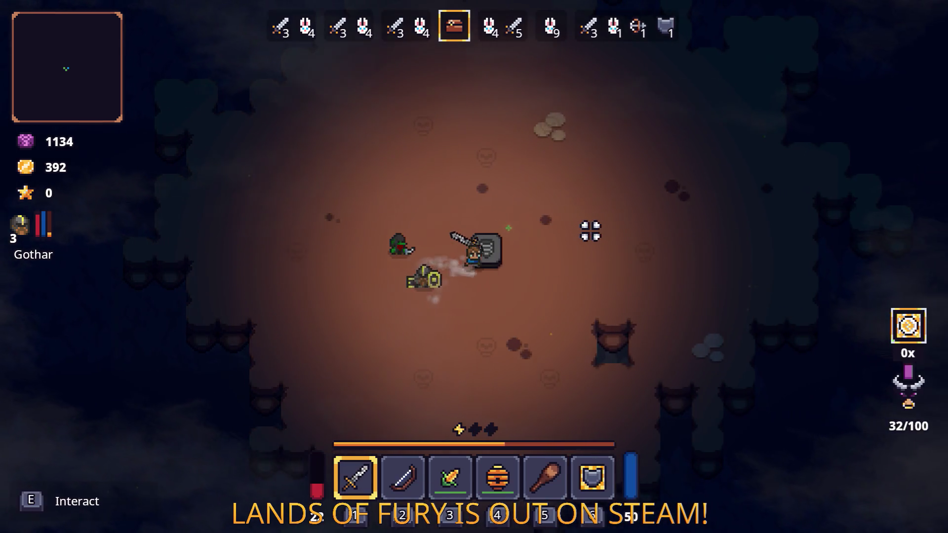
pyautogui.press('d')
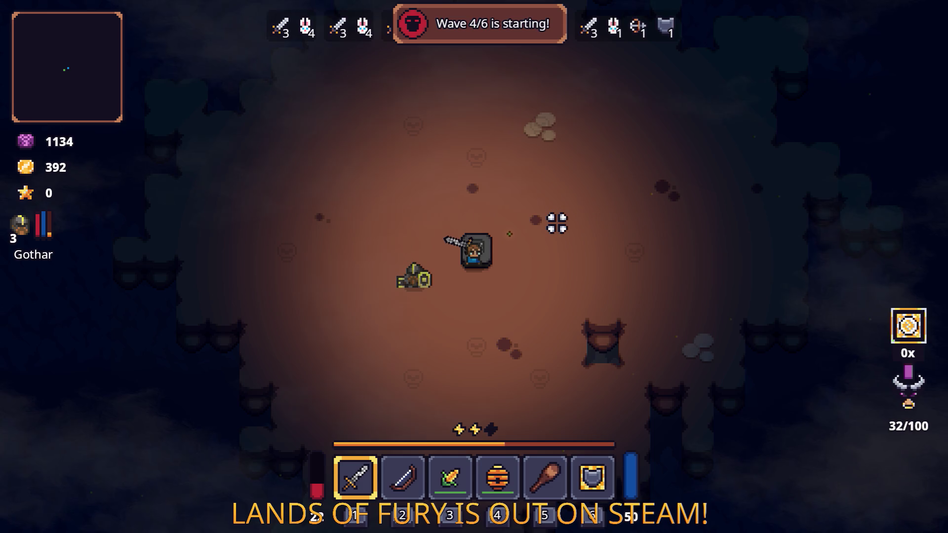
pyautogui.press('Tab')
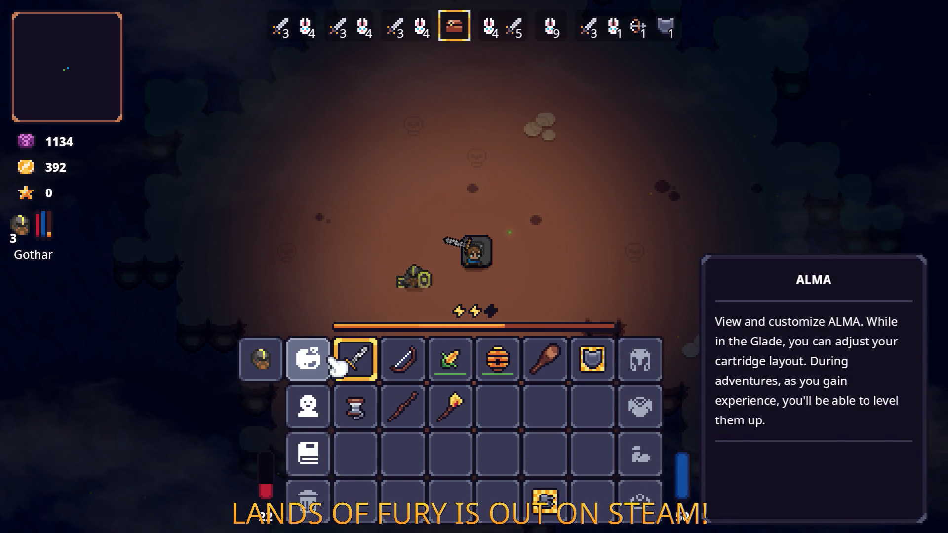
pyautogui.press('Tab')
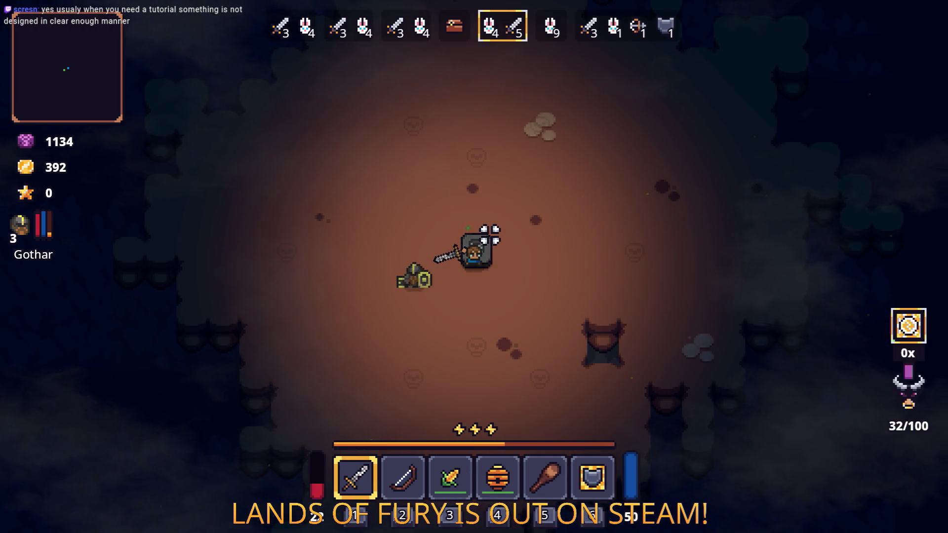
# - Dash into the bandits and kill them, then open the inventory
pyautogui.press('a')
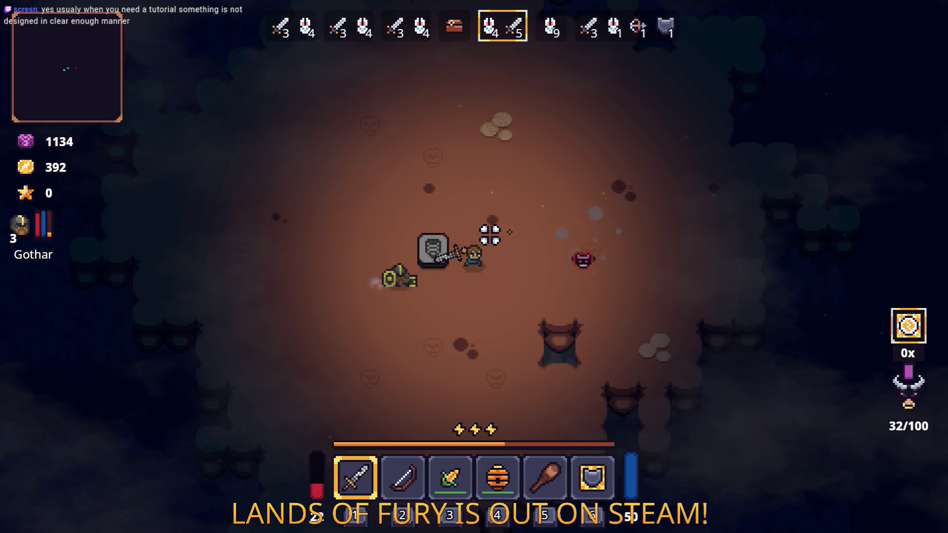
pyautogui.press('d')
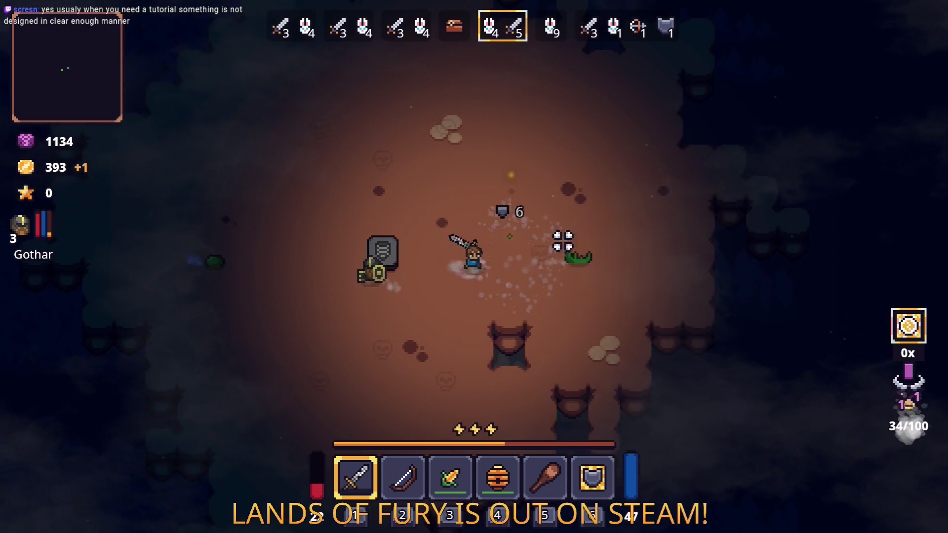
pyautogui.press('a')
pyautogui.press('space')
pyautogui.press('s')
pyautogui.click(661, 316)
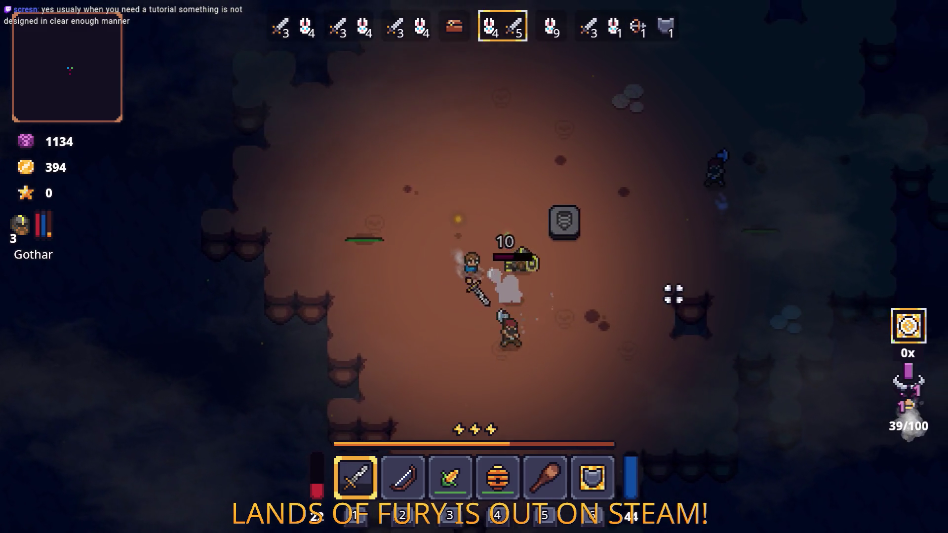
pyautogui.press('d')
pyautogui.click(643, 228)
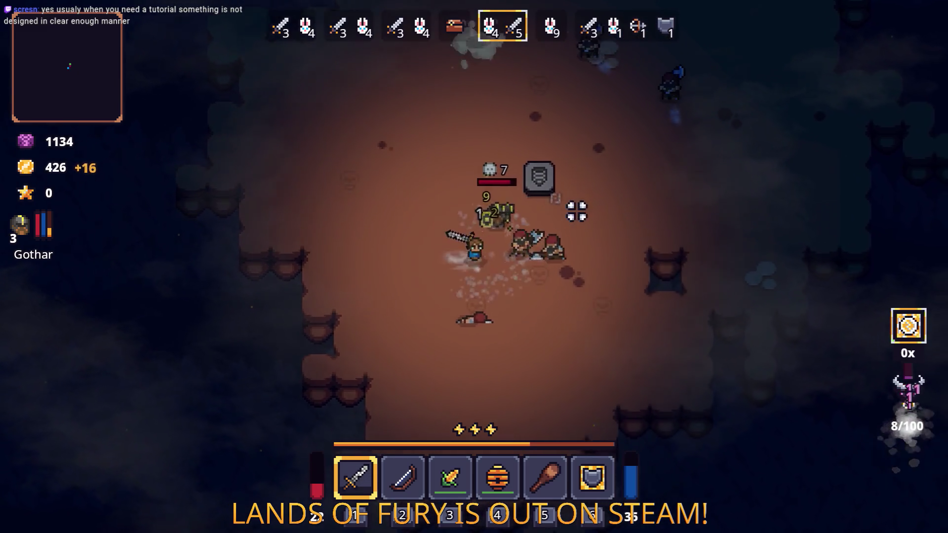
pyautogui.click(395, 326)
pyautogui.press('w')
pyautogui.press('space')
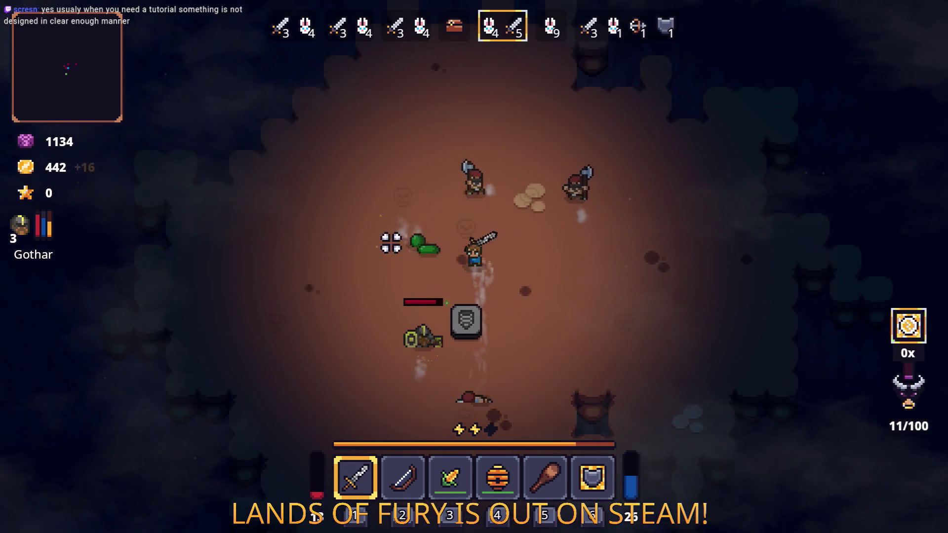
pyautogui.click(714, 236)
pyautogui.press('w')
pyautogui.press('d')
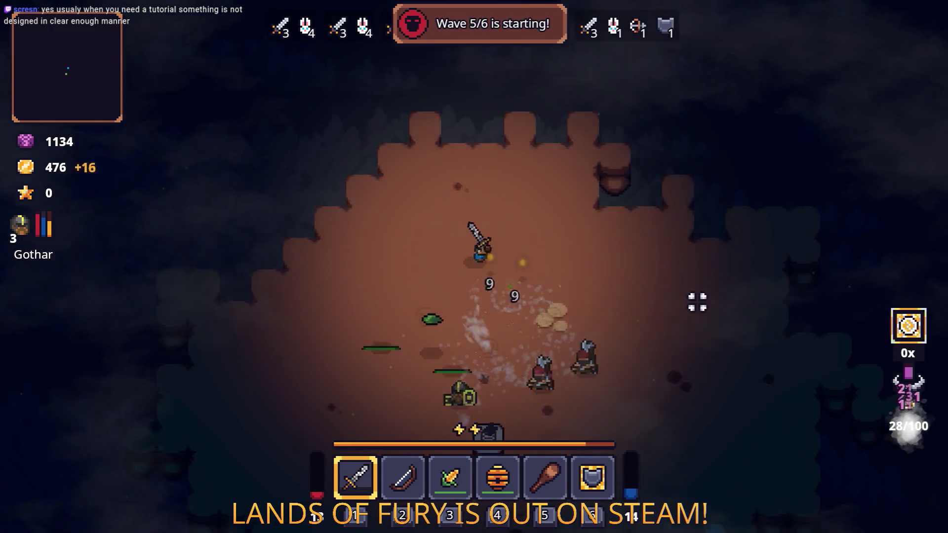
pyautogui.press('Tab')
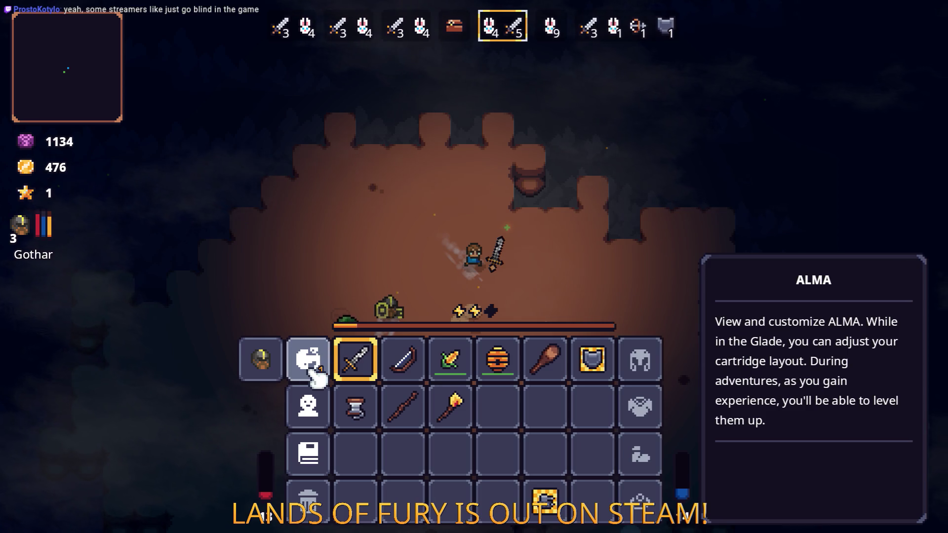
# - Raise ALMA's passive skill to 2/2 and confirm it, then swing at enemies
pyautogui.click(327, 354)
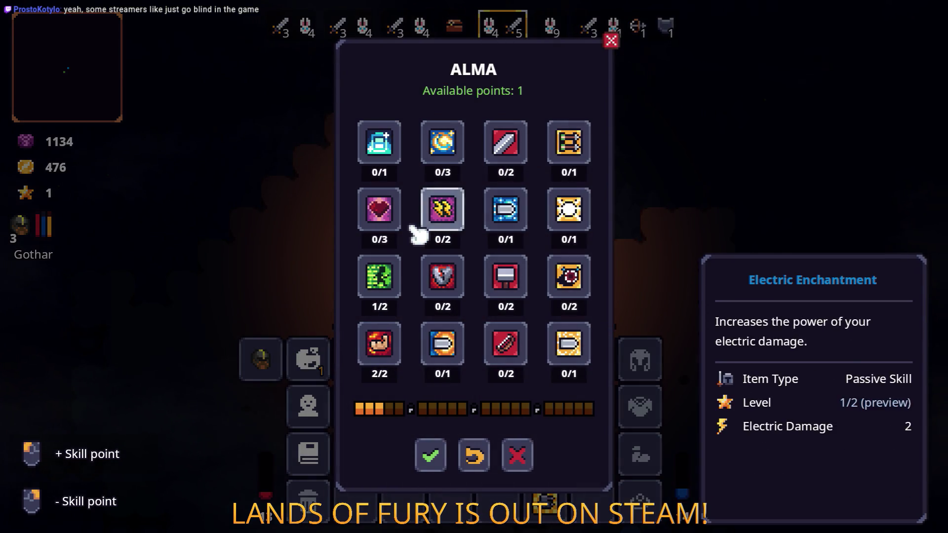
pyautogui.click(431, 452)
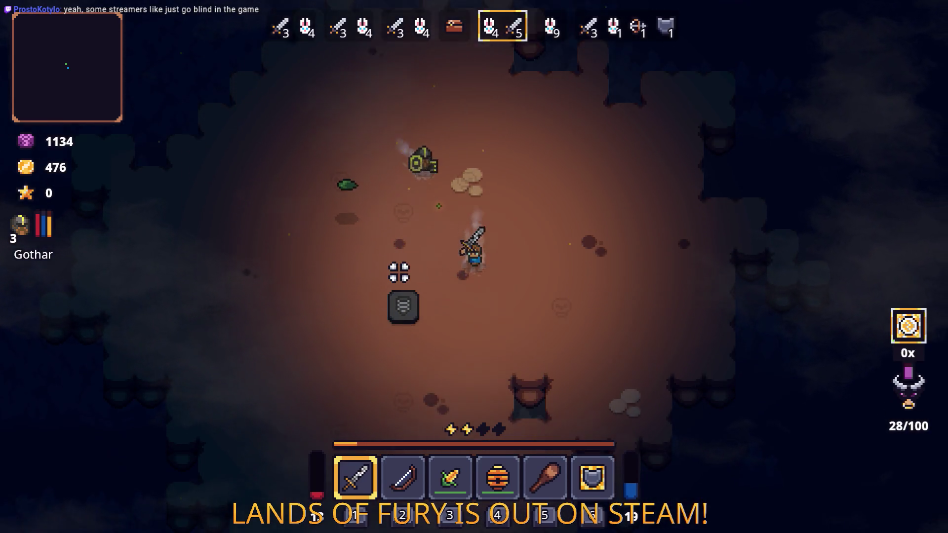
pyautogui.click(687, 296)
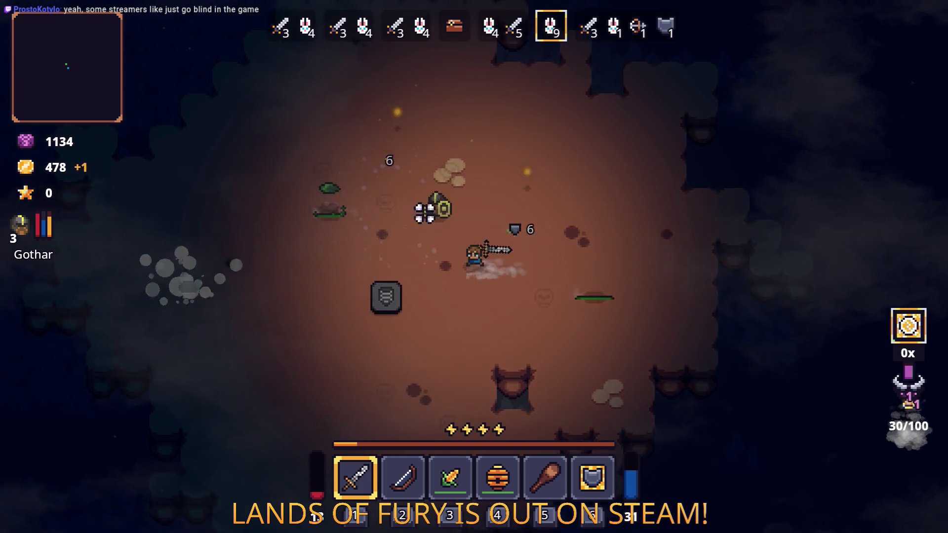
pyautogui.click(437, 216)
pyautogui.press('a')
# - Review ALMA's skill panel without changes, close the inventory and attack nearby enemies
pyautogui.press('Tab')
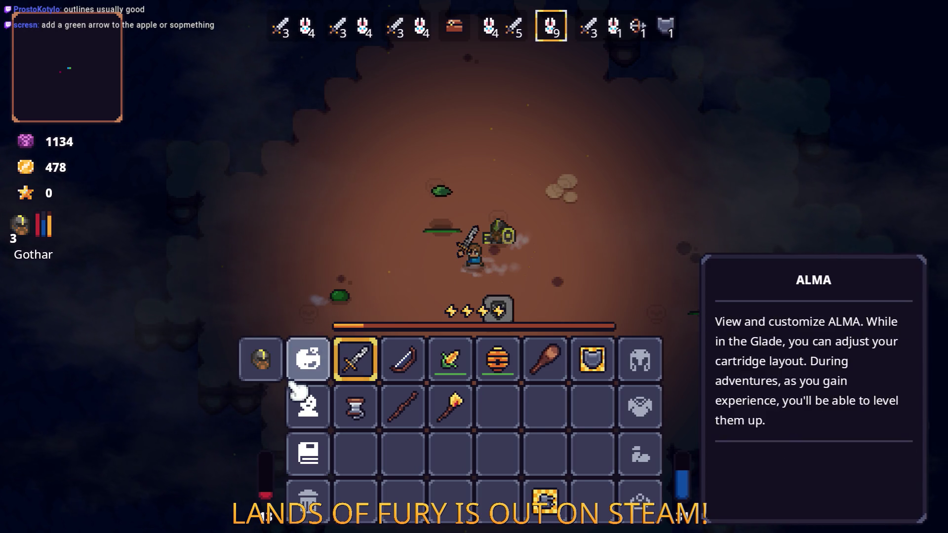
pyautogui.click(323, 370)
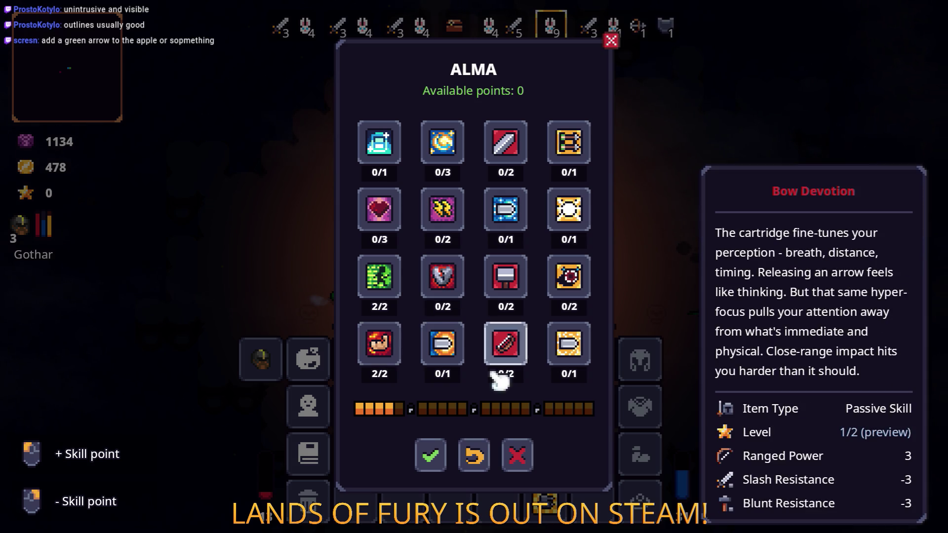
pyautogui.click(518, 449)
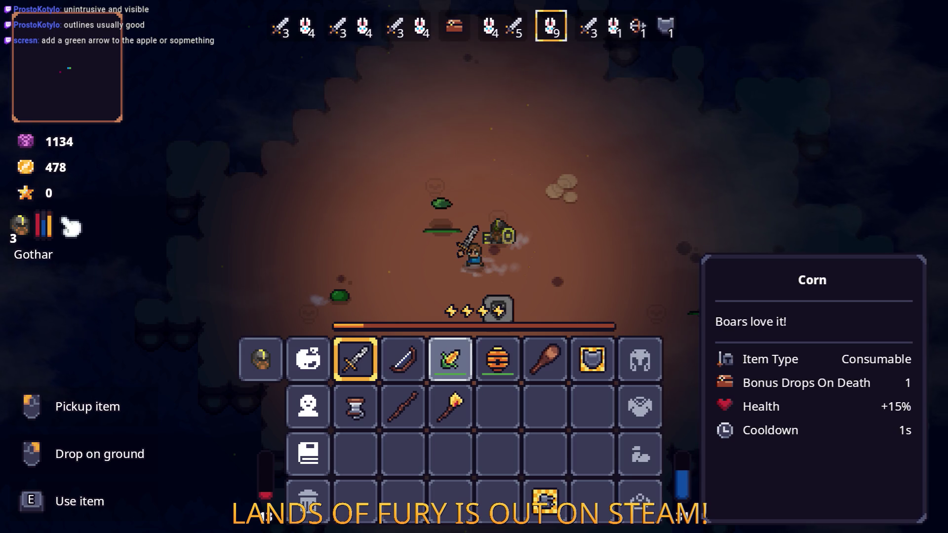
pyautogui.press('Tab')
pyautogui.press('Tab')
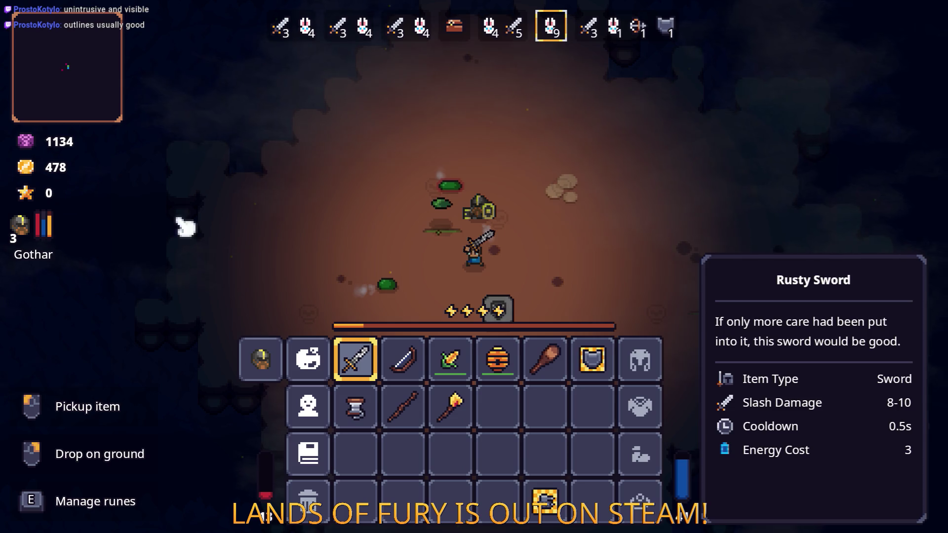
pyautogui.press('Tab')
pyautogui.click(283, 281)
pyautogui.click(541, 179)
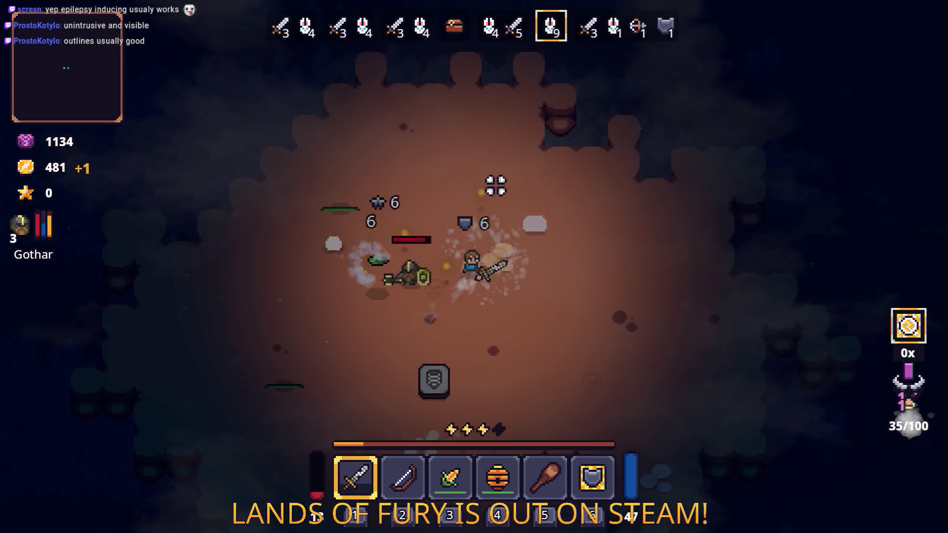
# - Fight the cavern enemies closing in on Gothar, striking the pursuers while circling the arena
pyautogui.press('a')
pyautogui.press('s')
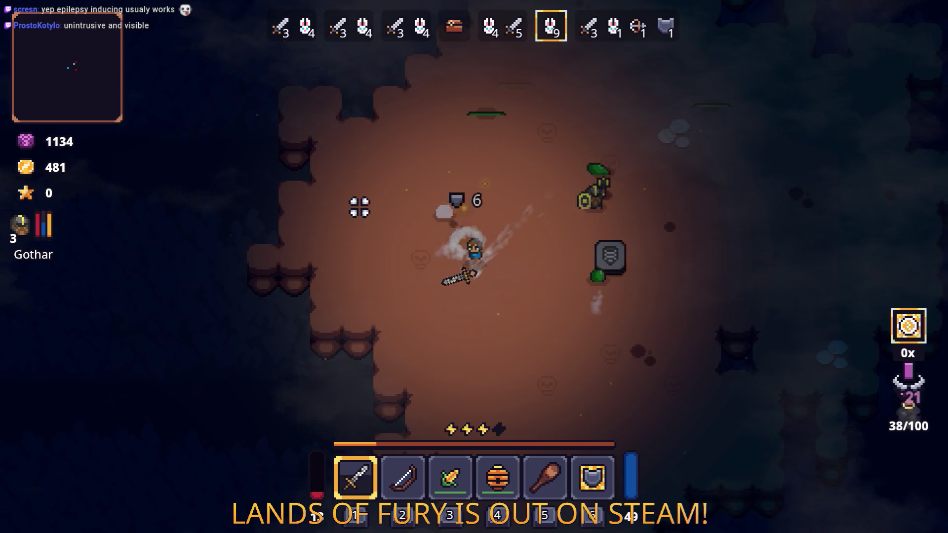
pyautogui.press('d')
pyautogui.click(567, 178)
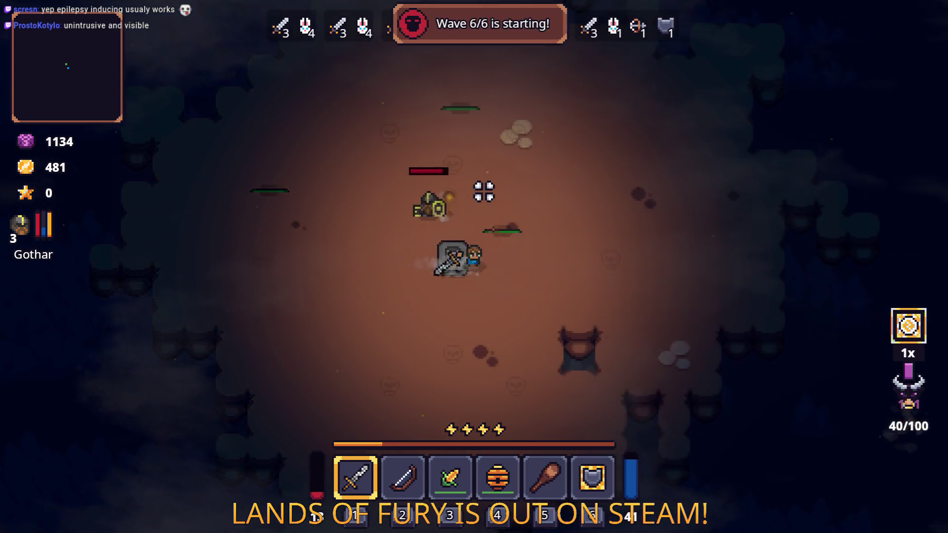
pyautogui.press('d')
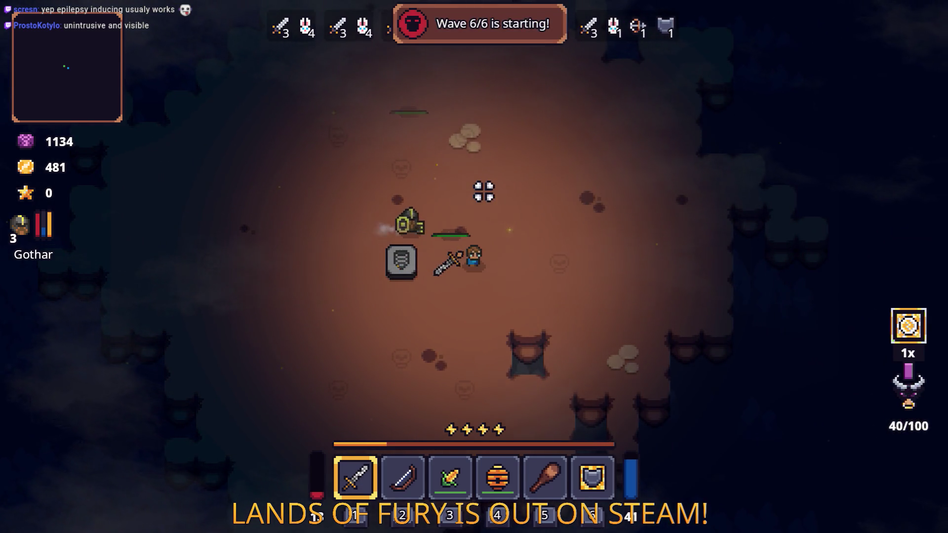
pyautogui.press('w')
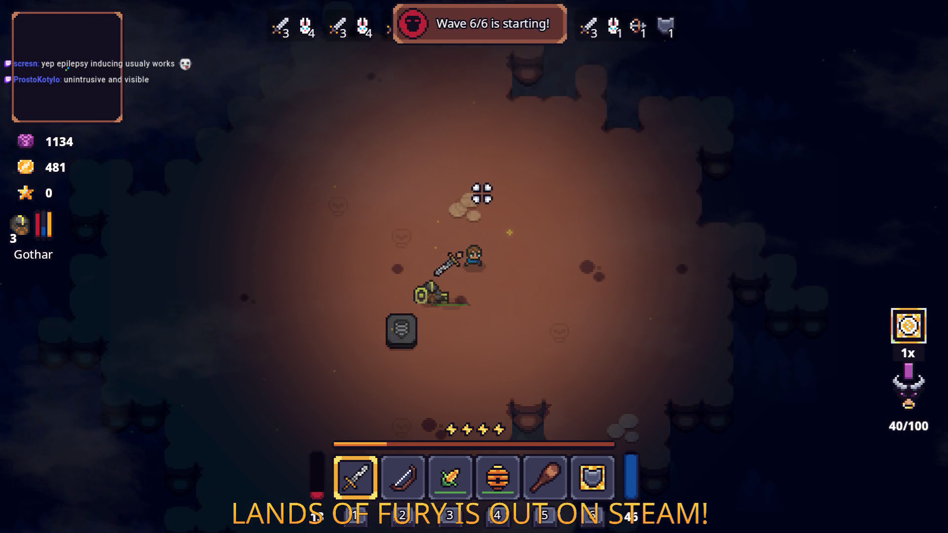
pyautogui.press('a')
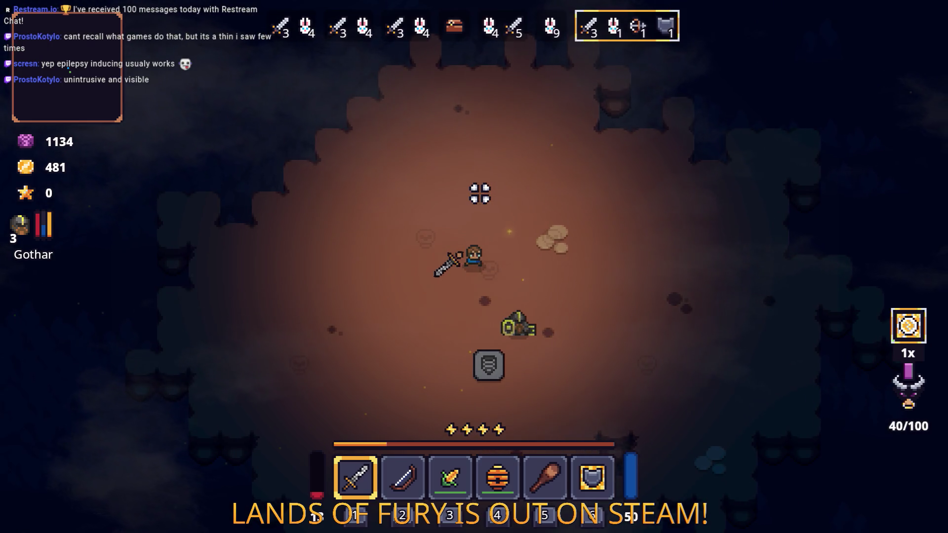
pyautogui.press('s')
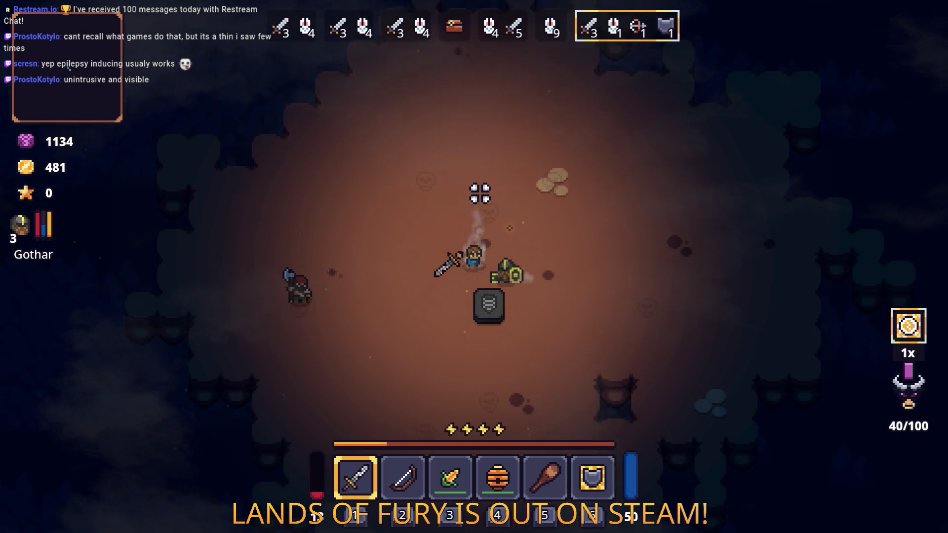
pyautogui.press('a')
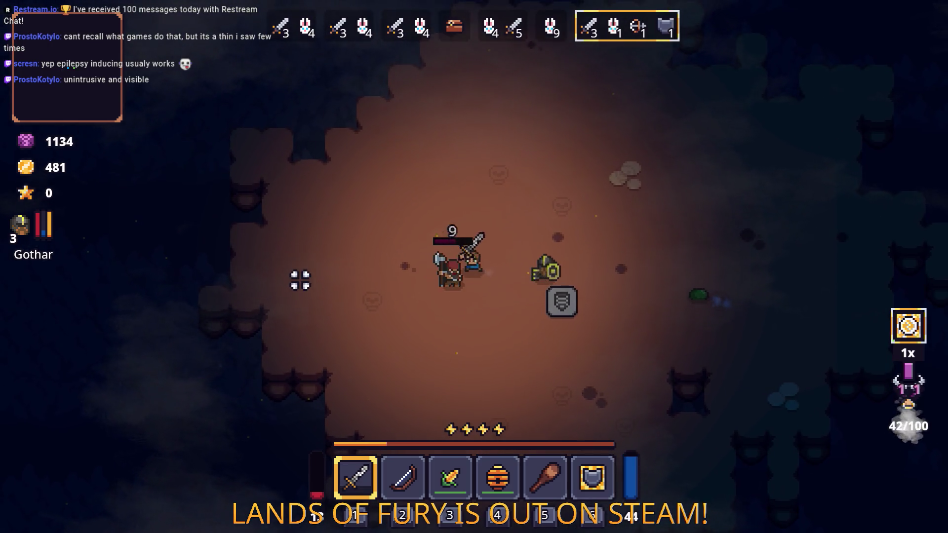
pyautogui.click(300, 280)
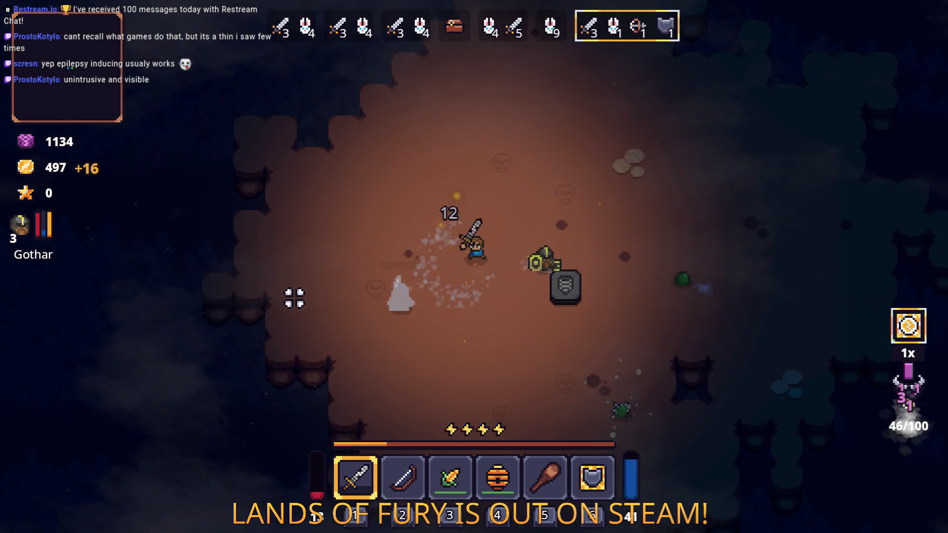
pyautogui.press('d')
pyautogui.press('space')
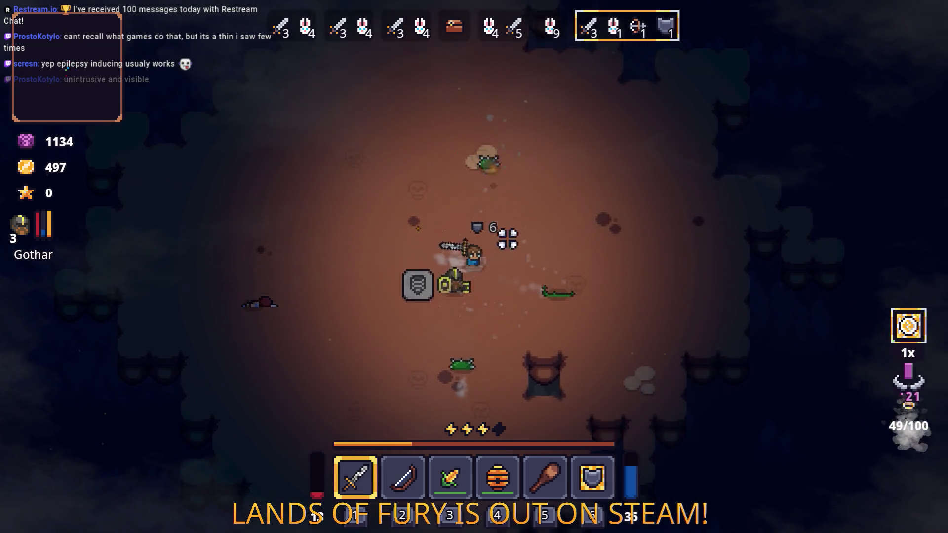
pyautogui.press('s')
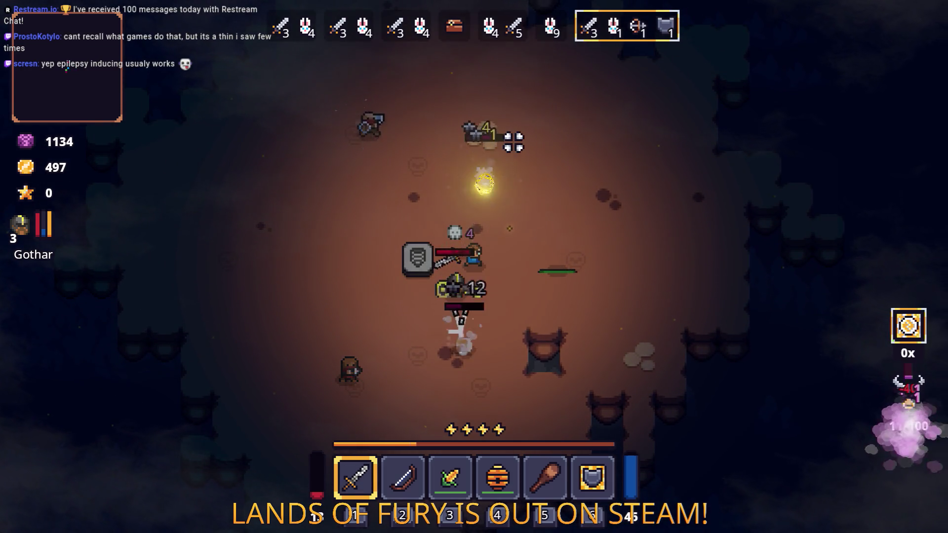
pyautogui.press('w')
pyautogui.press('a')
pyautogui.click(385, 117)
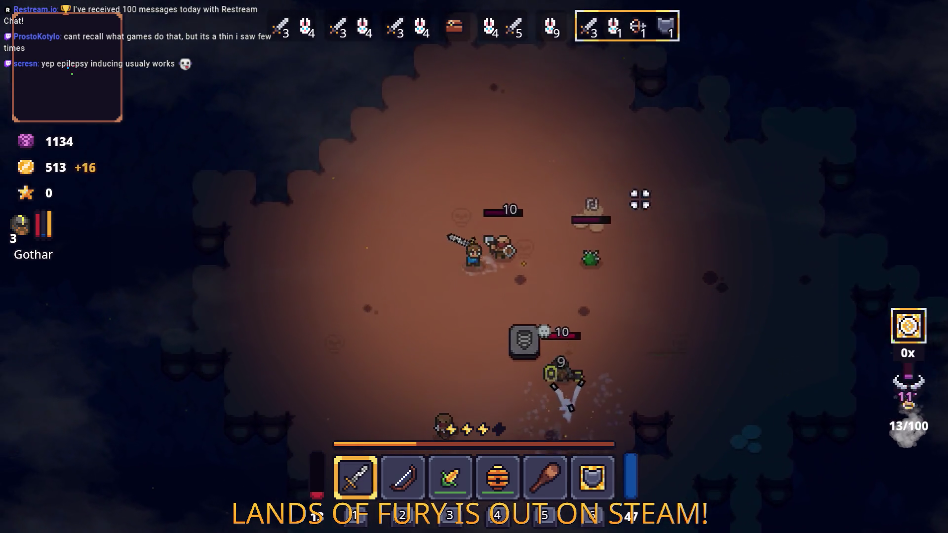
pyautogui.press('space')
pyautogui.press('space')
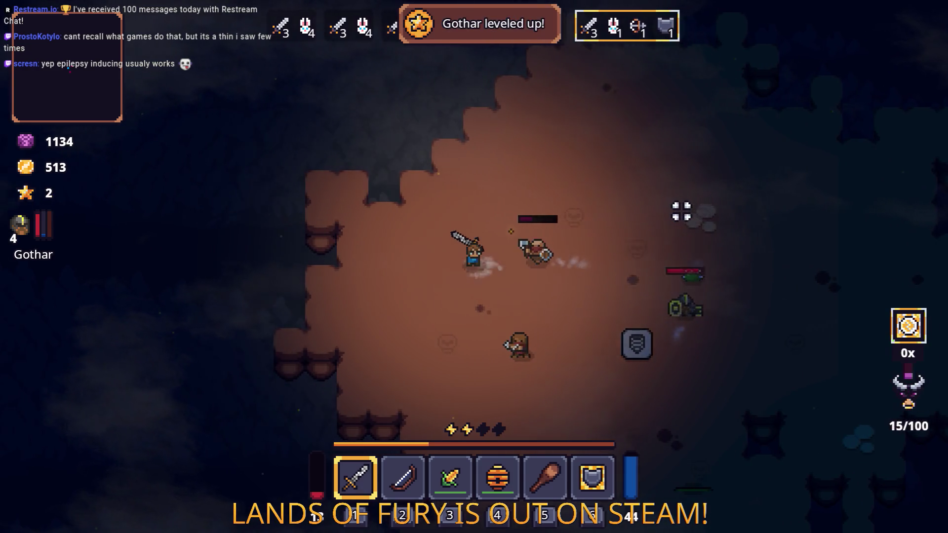
# - Strike down the axe-wielding enemy and the remaining foes, pushing Gothar to level 4
pyautogui.press('a')
pyautogui.press('s')
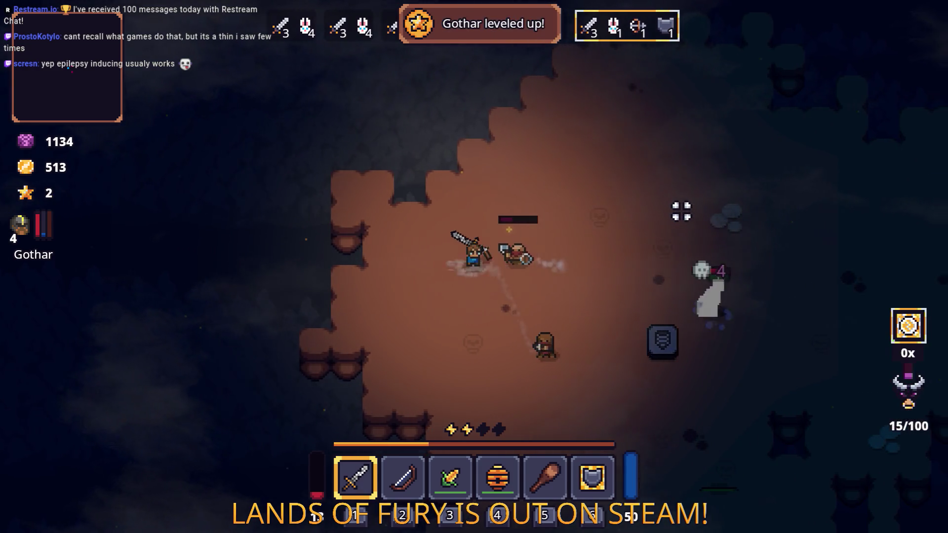
pyautogui.click(681, 212)
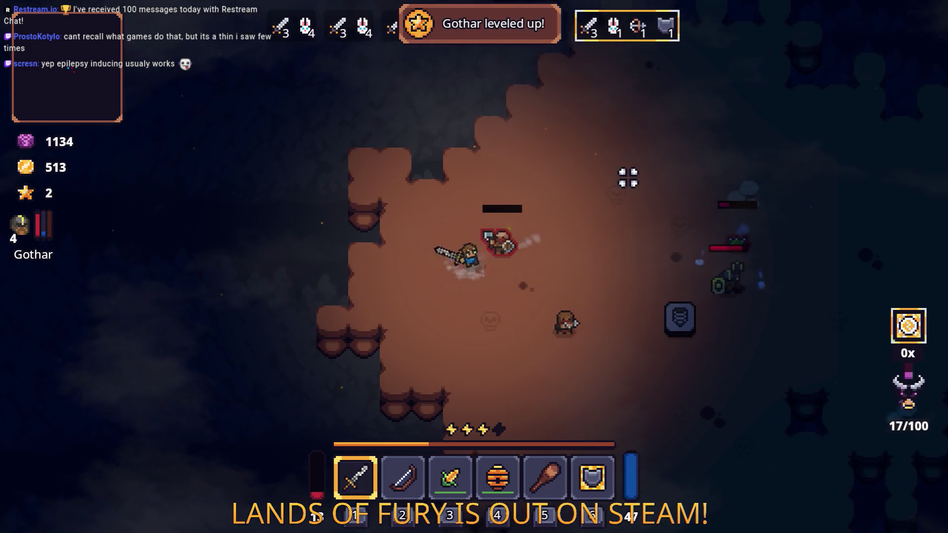
pyautogui.press('d')
pyautogui.click(628, 177)
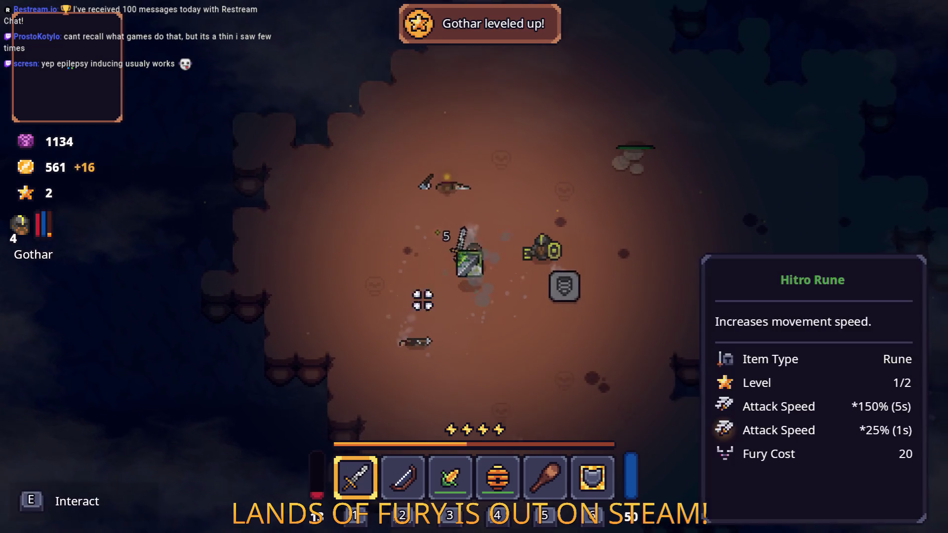
# - With 561 gold, open the inventory and bring up the sword's Runes panel
pyautogui.press('d')
pyautogui.press('s')
pyautogui.press('a')
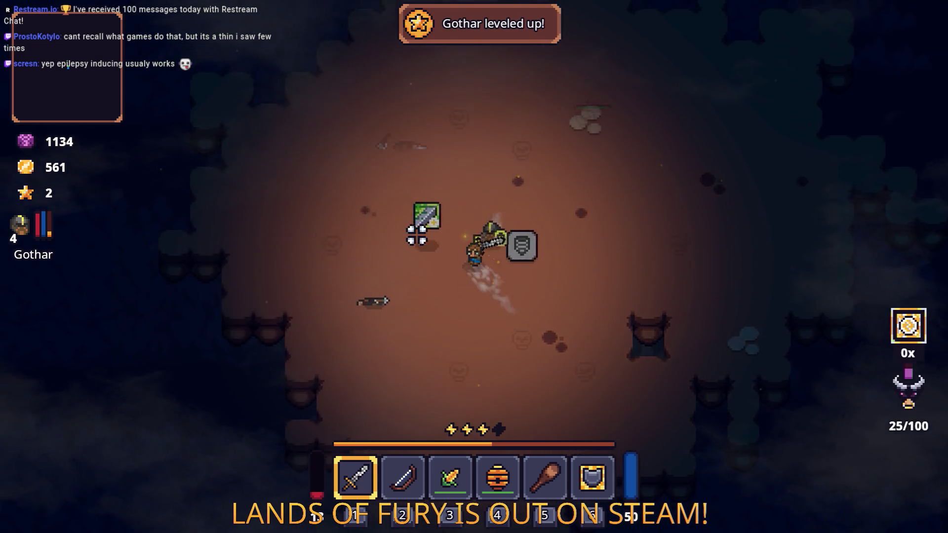
pyautogui.press('w')
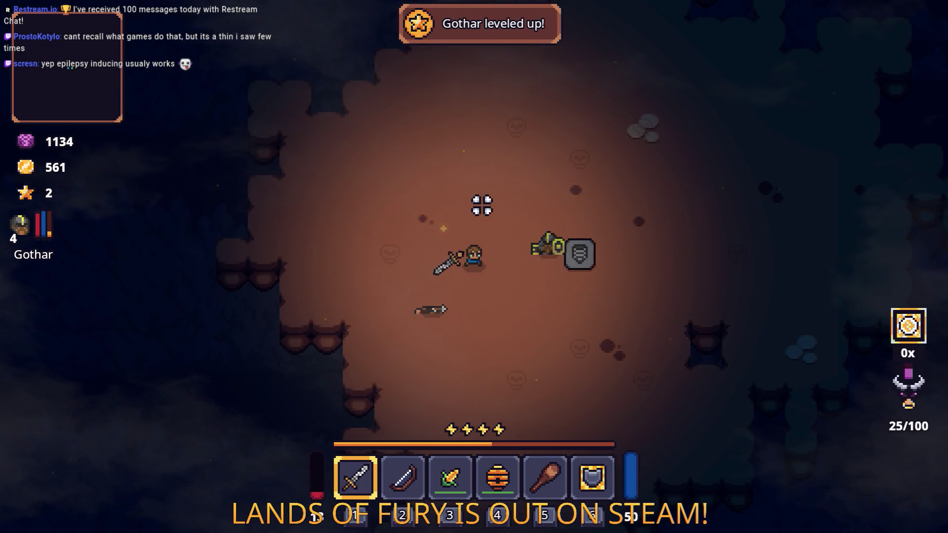
pyautogui.press('i')
pyautogui.rightClick(364, 370)
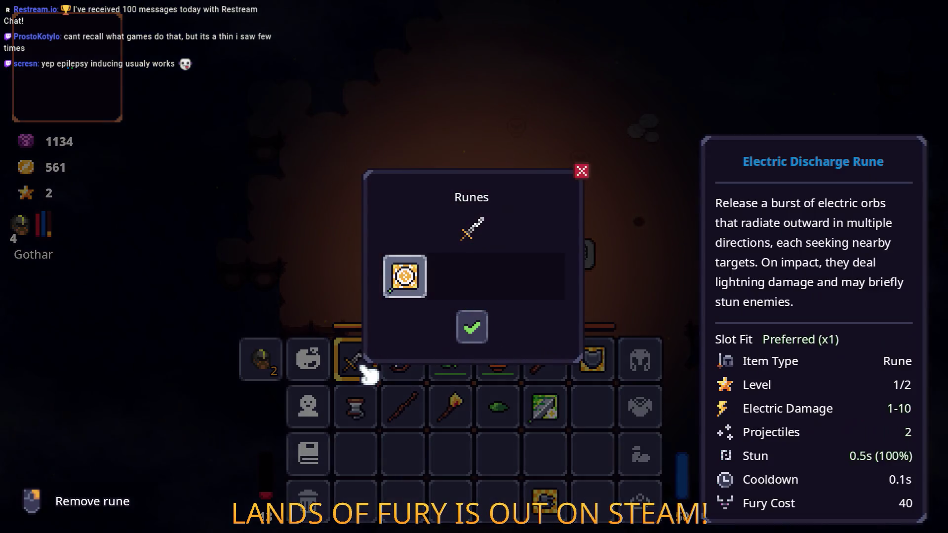
# - Replace the sword's Electric Discharge Rune with the Hitro rune
pyautogui.click(405, 275)
pyautogui.click(419, 275)
pyautogui.click(410, 228)
pyautogui.click(474, 323)
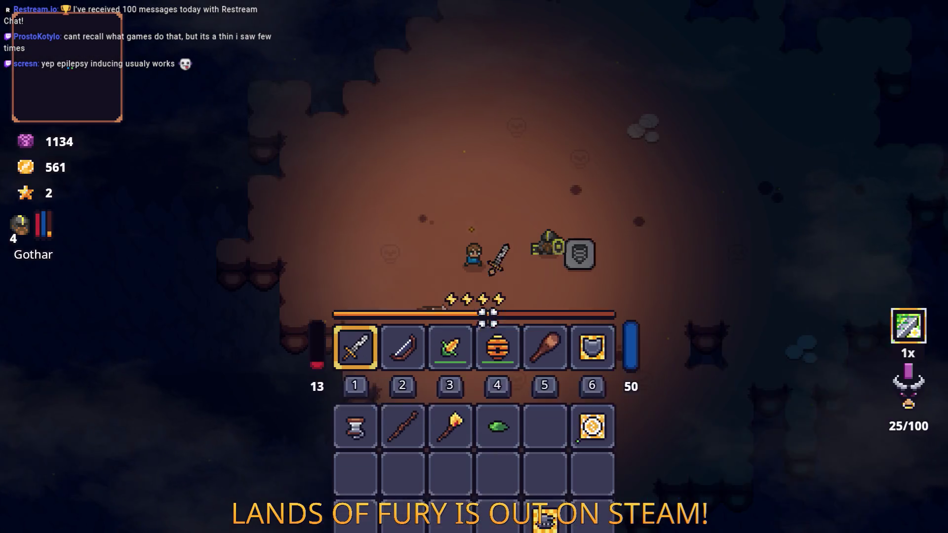
# - Review Gothar's level 4 stats and skills, then return to the arena
pyautogui.press('i')
pyautogui.click(321, 378)
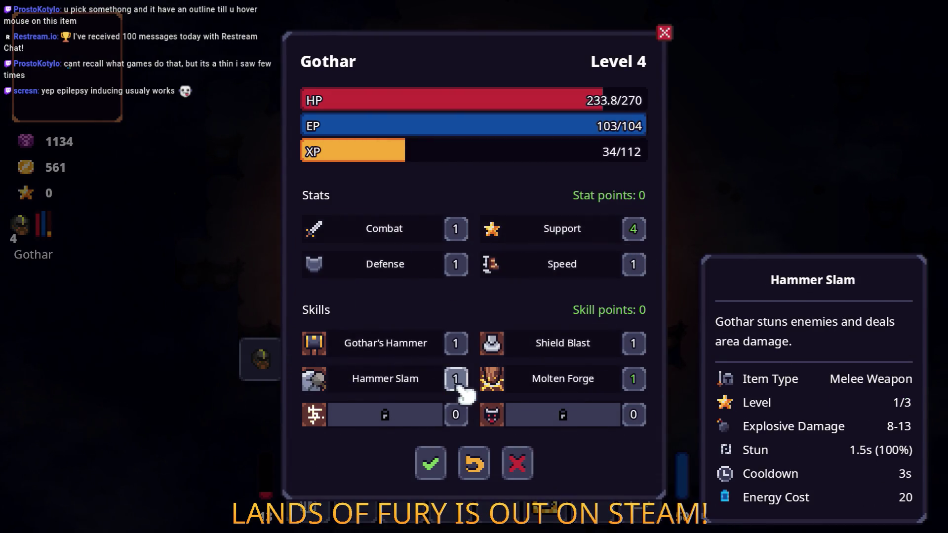
pyautogui.press('Tab')
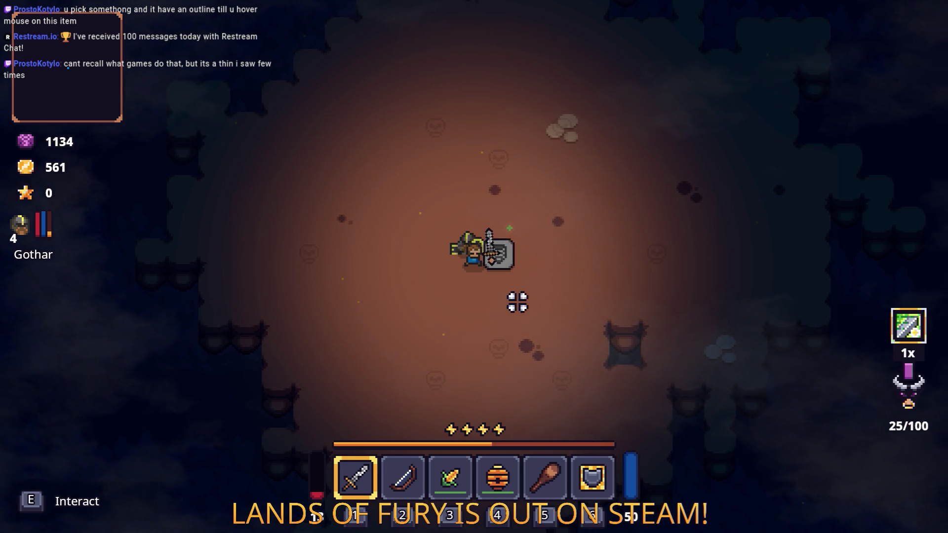
# - Leave the cavern for Elderglade Forest and head up and right
pyautogui.press('e')
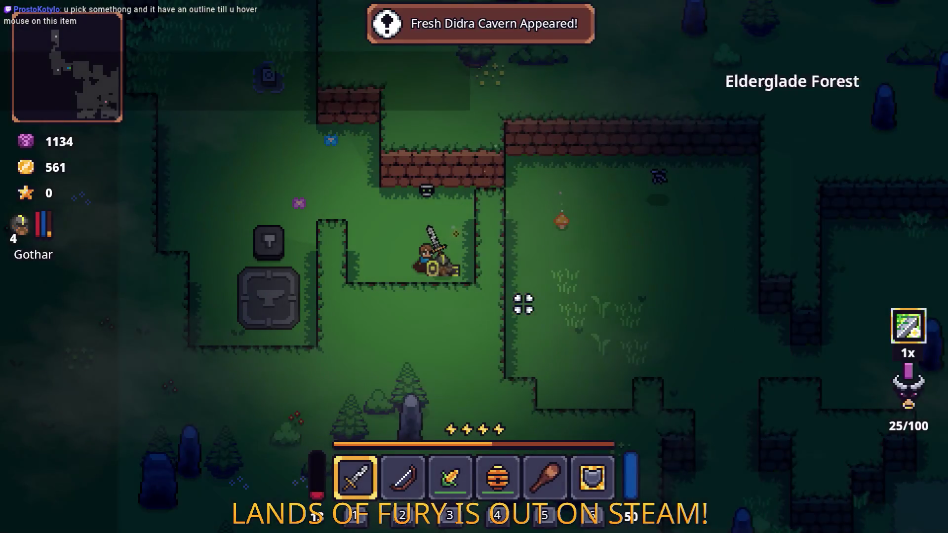
pyautogui.press('w')
pyautogui.press('d')
# - Look over ALMA's skill panel from the inventory
pyautogui.press('Tab')
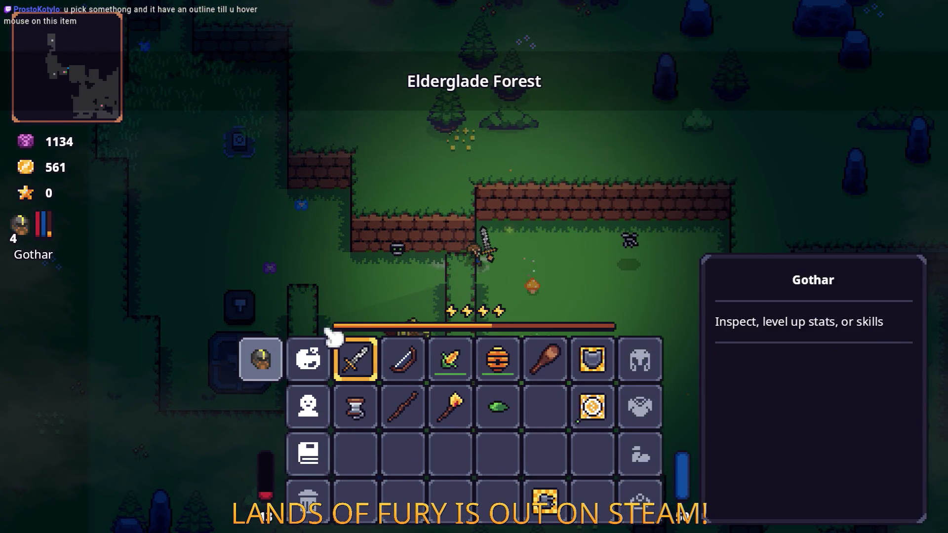
pyautogui.click(316, 368)
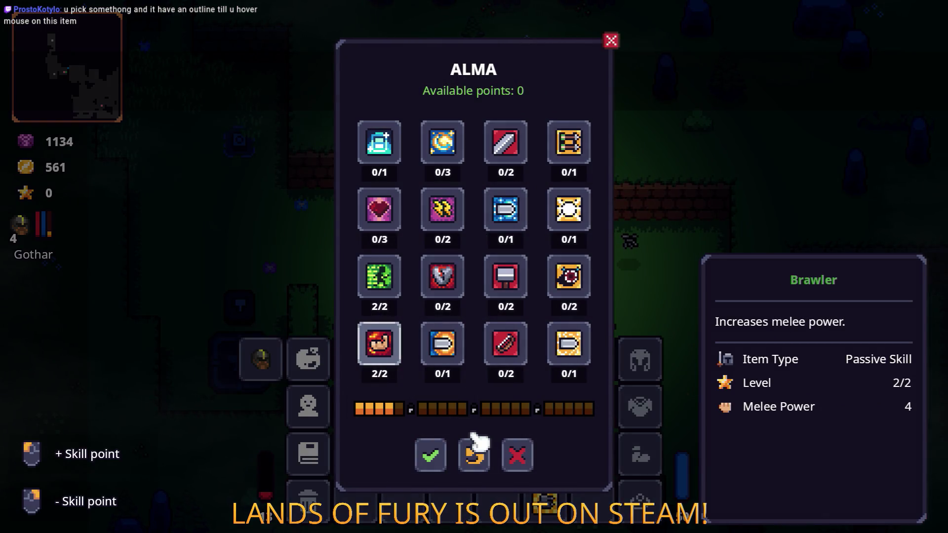
pyautogui.press('Escape')
pyautogui.press('Tab')
# - Walk through the grassy forest room and break the standing rock
pyautogui.press('d')
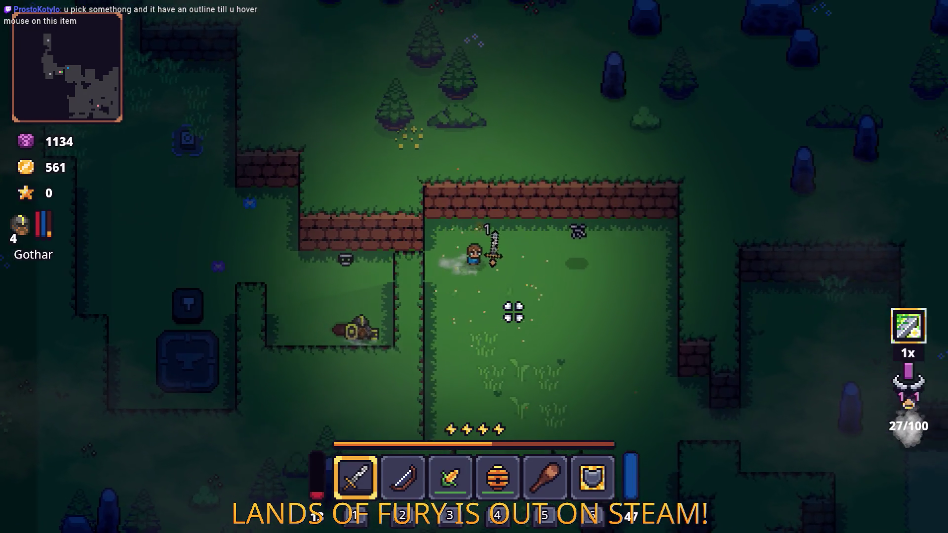
pyautogui.press('s')
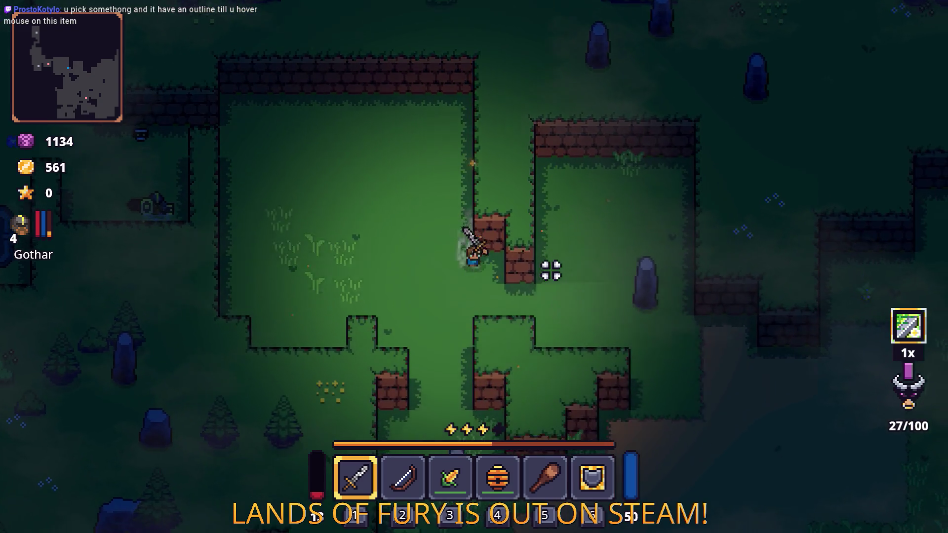
pyautogui.press('a')
pyautogui.press('w')
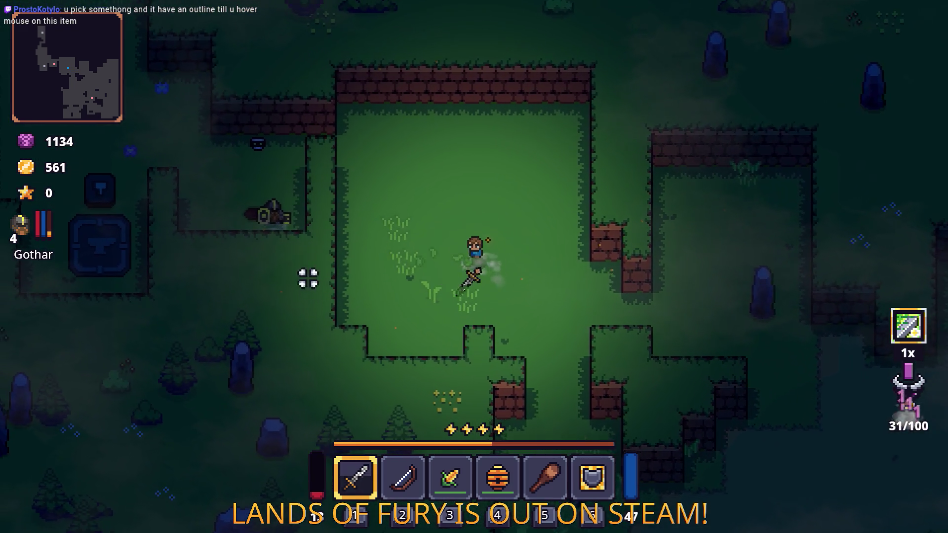
pyautogui.press('s')
pyautogui.press('d')
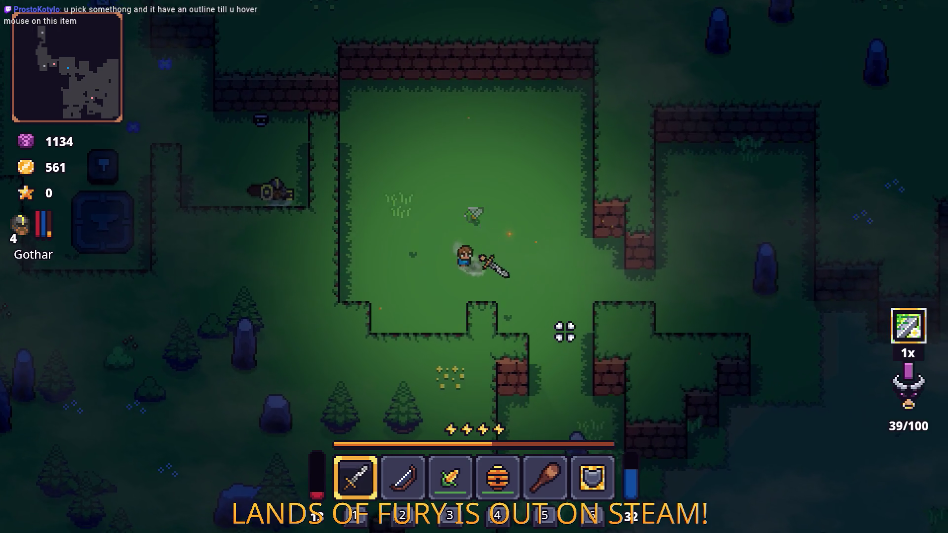
pyautogui.click(564, 330)
pyautogui.press('s')
pyautogui.press('d')
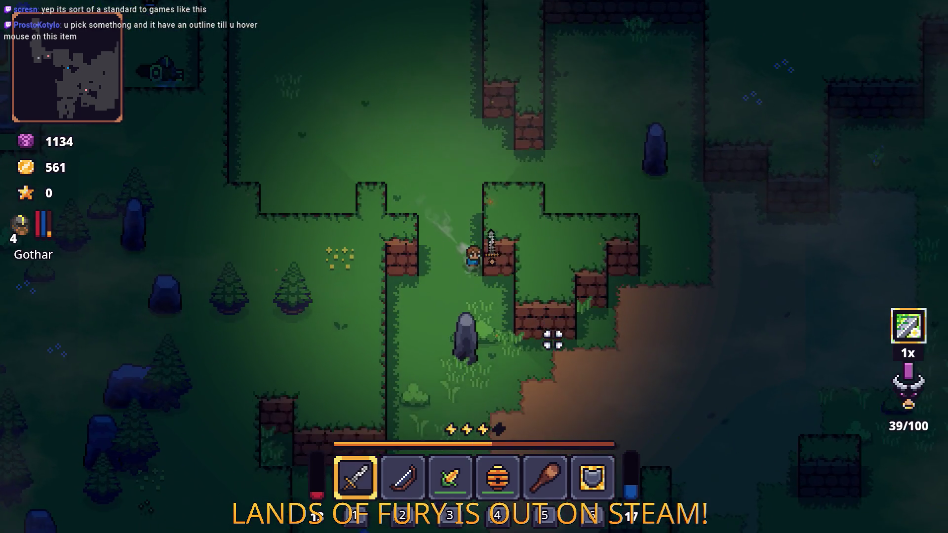
pyautogui.press('s')
pyautogui.click(451, 417)
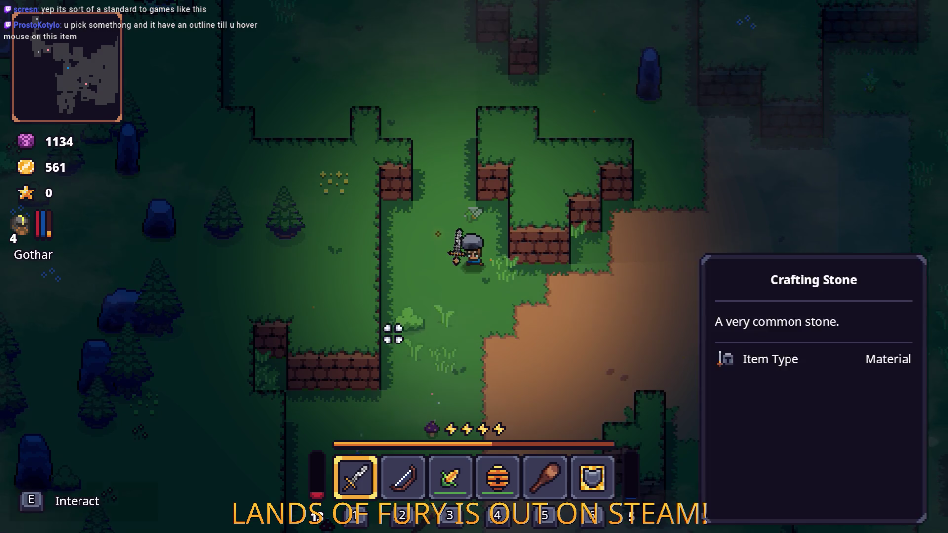
# - Continue right and up through the forest paths, swinging the sword along the way
pyautogui.press('d')
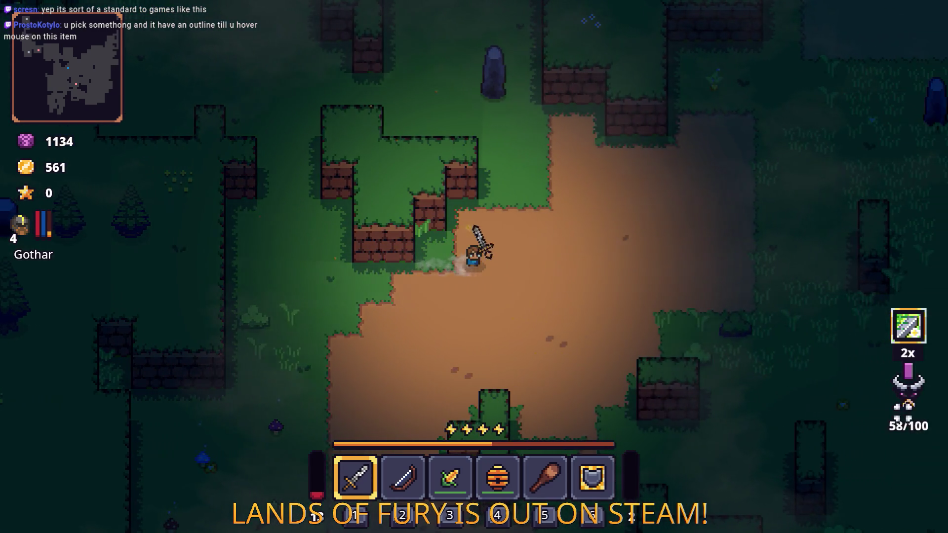
pyautogui.press('d')
pyautogui.press('s')
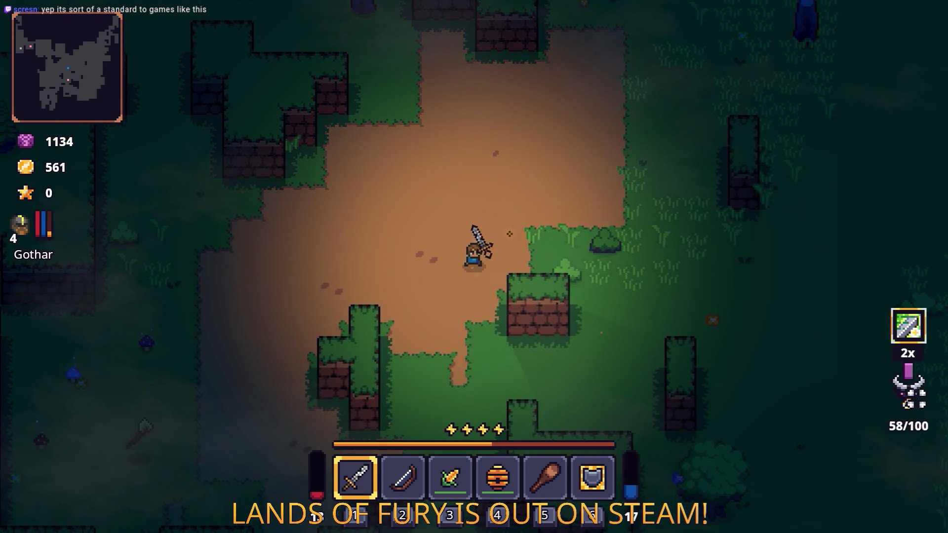
pyautogui.press('d')
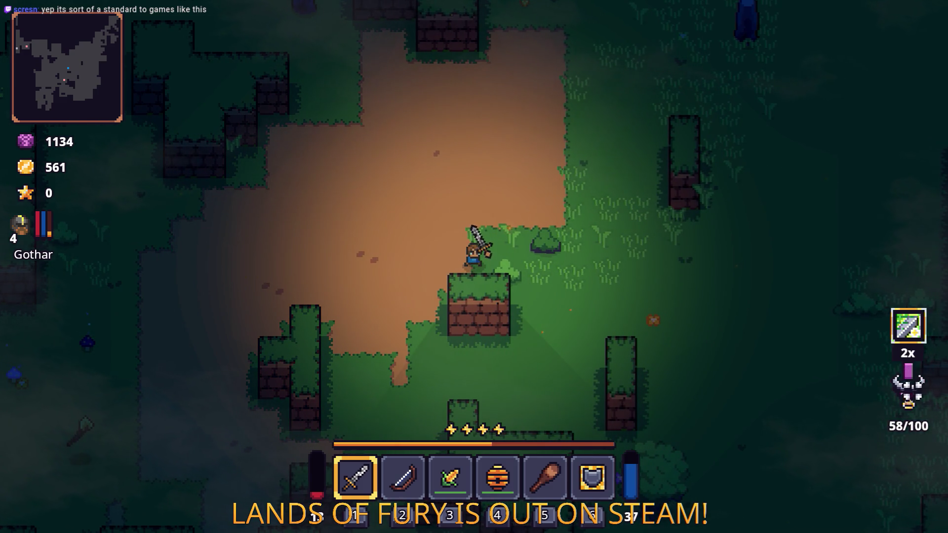
pyautogui.press('d')
pyautogui.press('w')
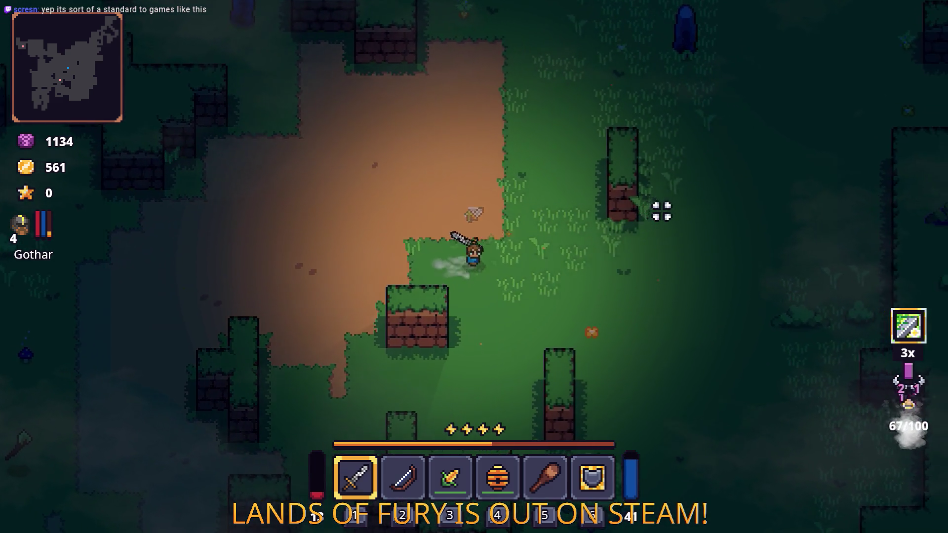
pyautogui.press('d')
pyautogui.press('w')
pyautogui.click(587, 277)
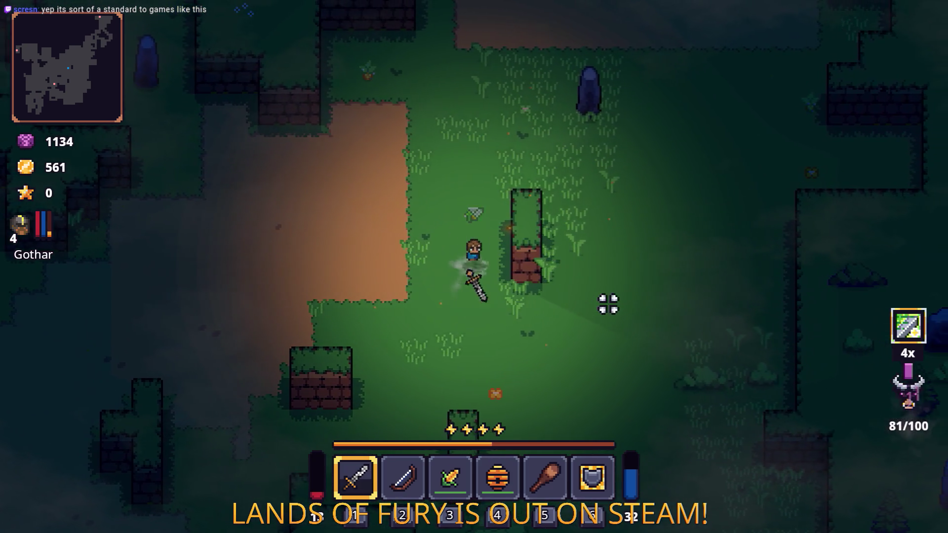
pyautogui.press('w')
pyautogui.press('d')
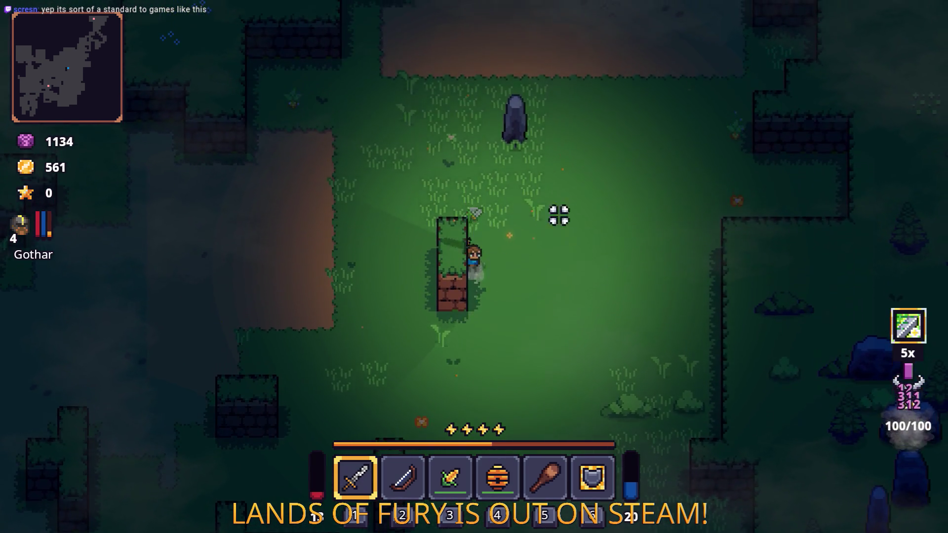
pyautogui.press('w')
pyautogui.press('a')
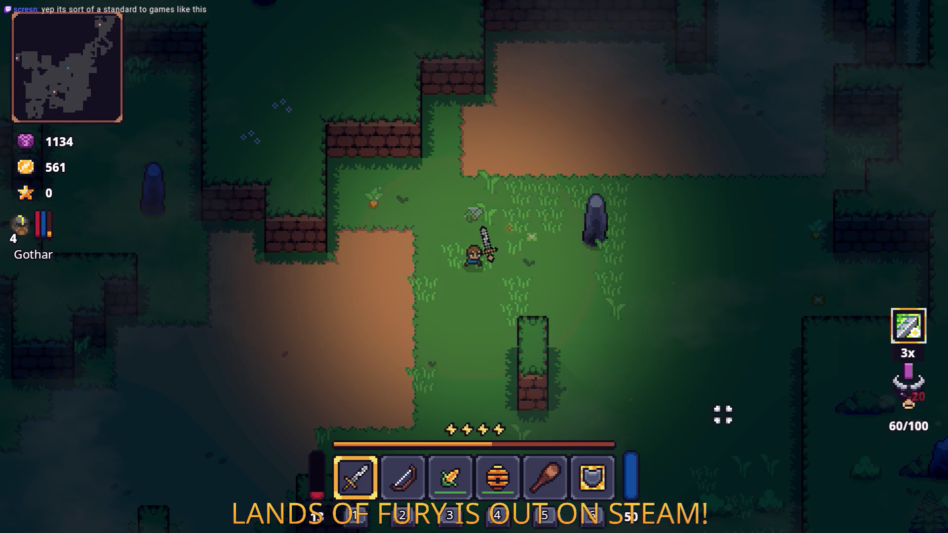
# - Walk up-left to the carrot plant and harvest it
pyautogui.press('s')
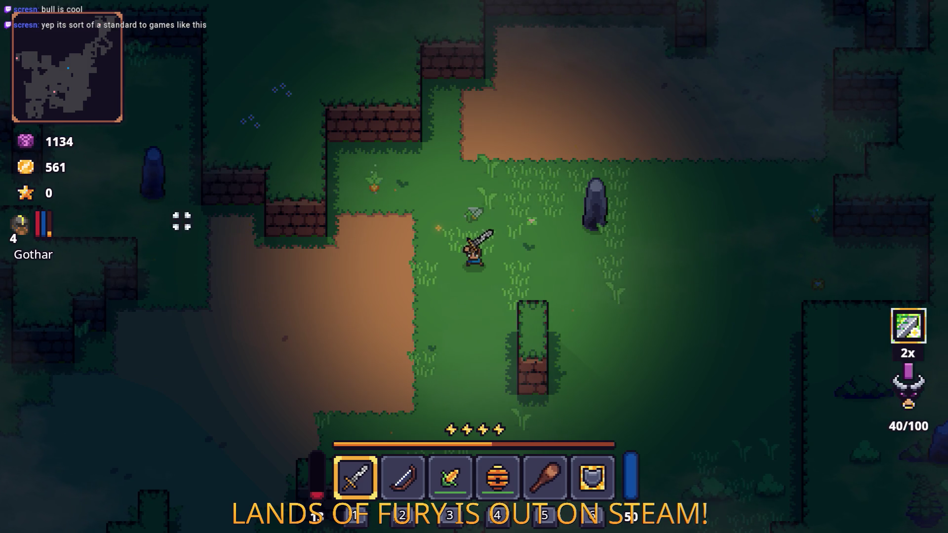
pyautogui.press('a')
pyautogui.press('w')
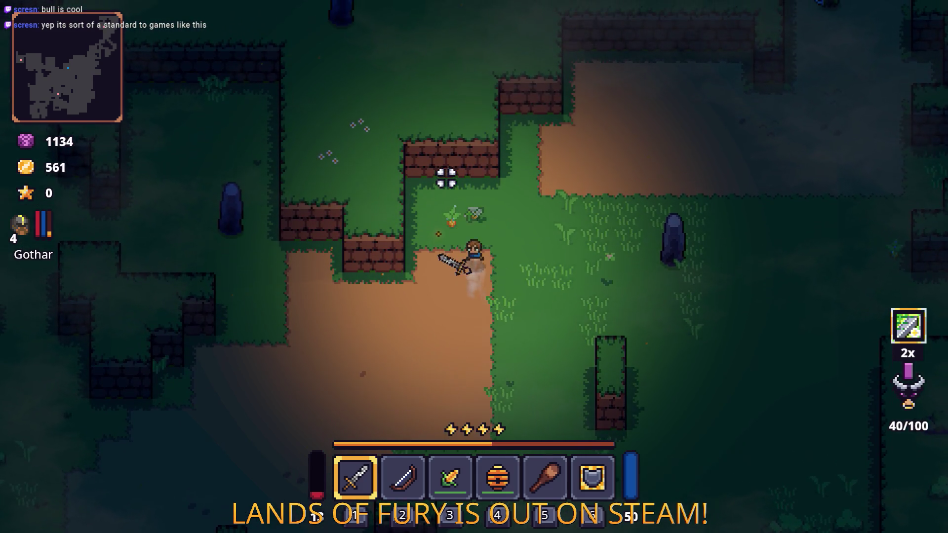
pyautogui.click(442, 201)
# - Fight the ghost and nearby enemies in the clearing, then switch the held item to corn
pyautogui.press('d')
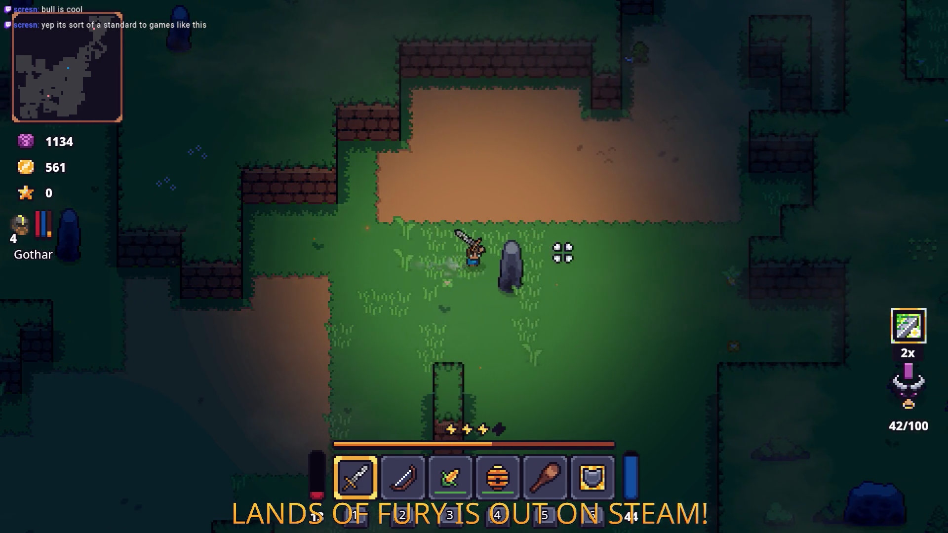
pyautogui.click(496, 314)
pyautogui.press('s')
pyautogui.press('d')
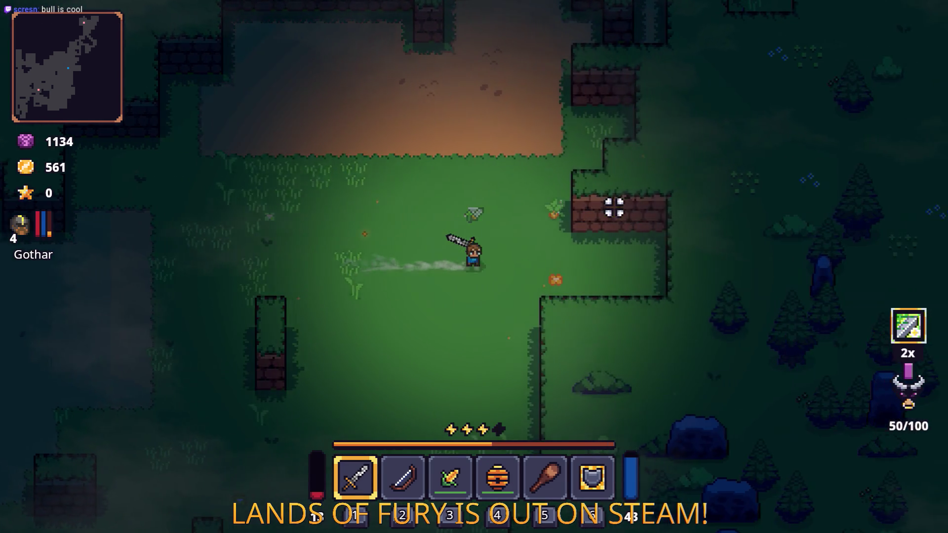
pyautogui.click(590, 163)
pyautogui.press('a')
pyautogui.press('s')
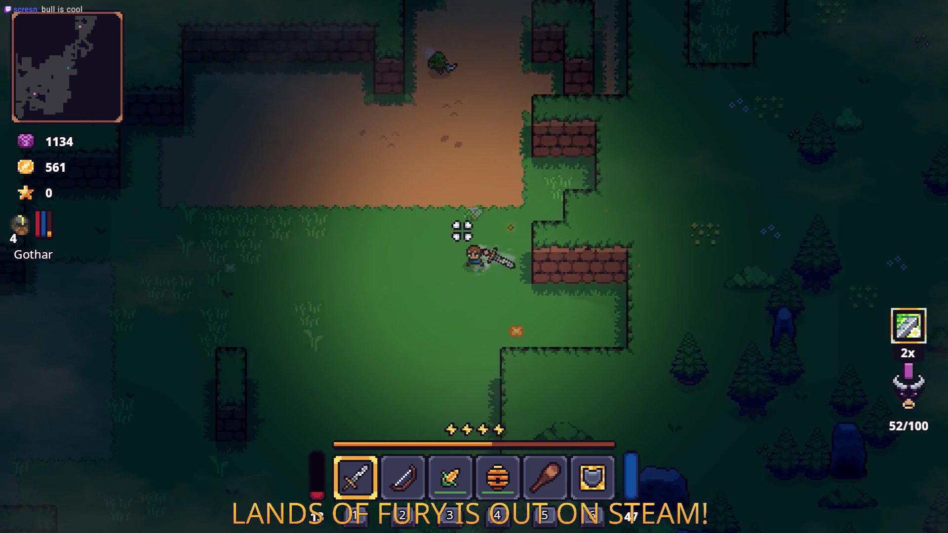
pyautogui.press('s')
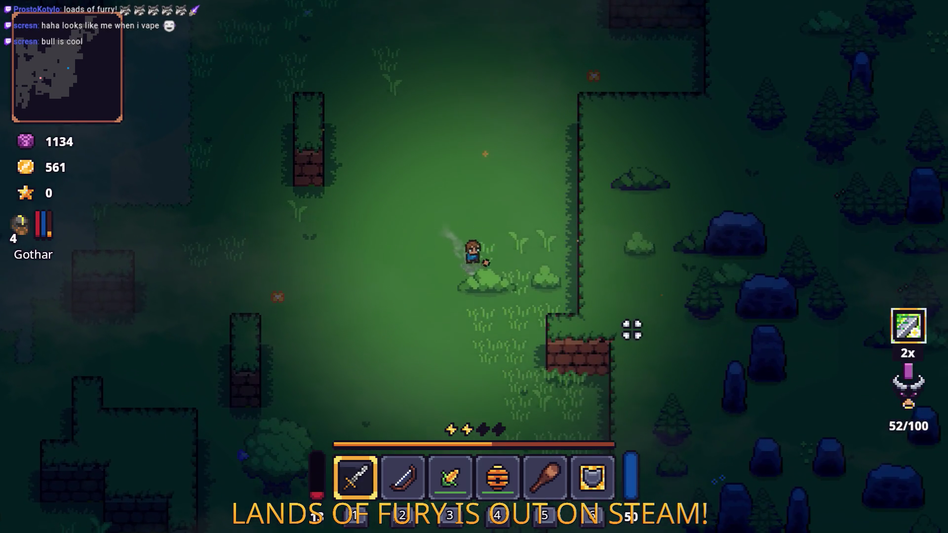
pyautogui.press('s')
pyautogui.press('d')
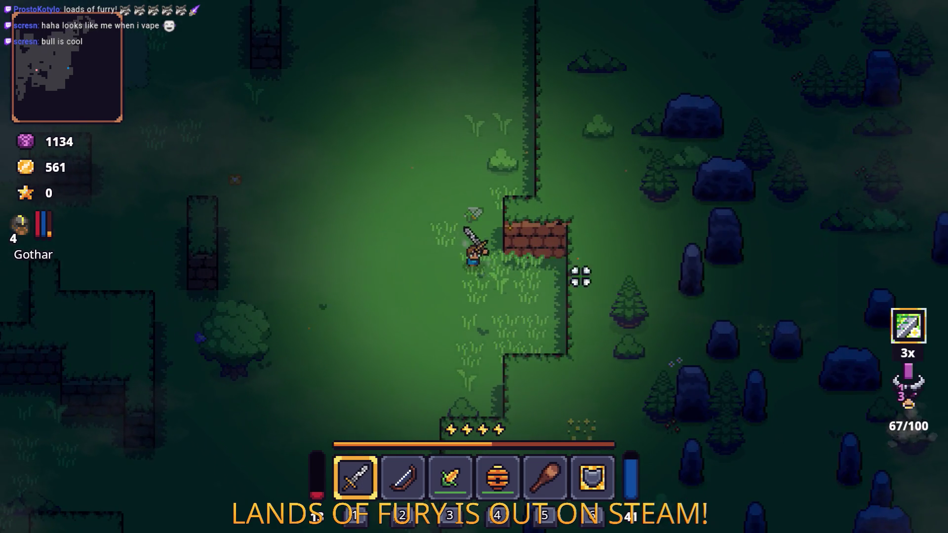
pyautogui.press('a')
pyautogui.press('3')
pyautogui.press('a')
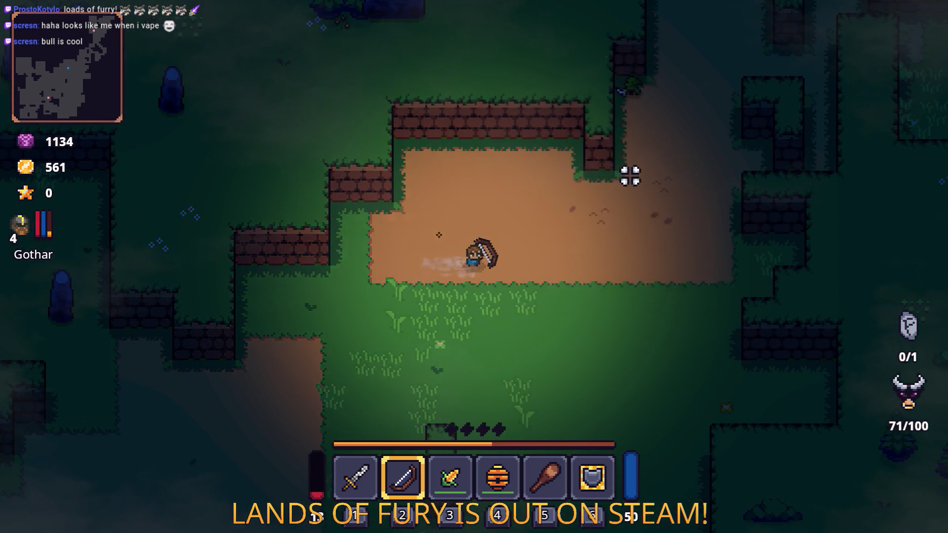
# - Follow the northern dirt corridor past the chest and back south into Prime Didra Cavern
pyautogui.press('d')
pyautogui.press('w')
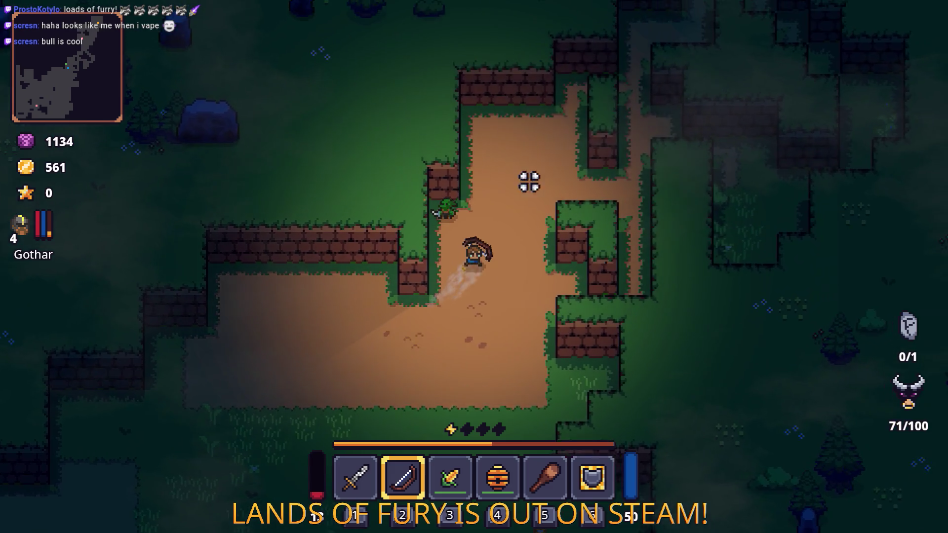
pyautogui.press('w')
pyautogui.press('w')
pyautogui.press('d')
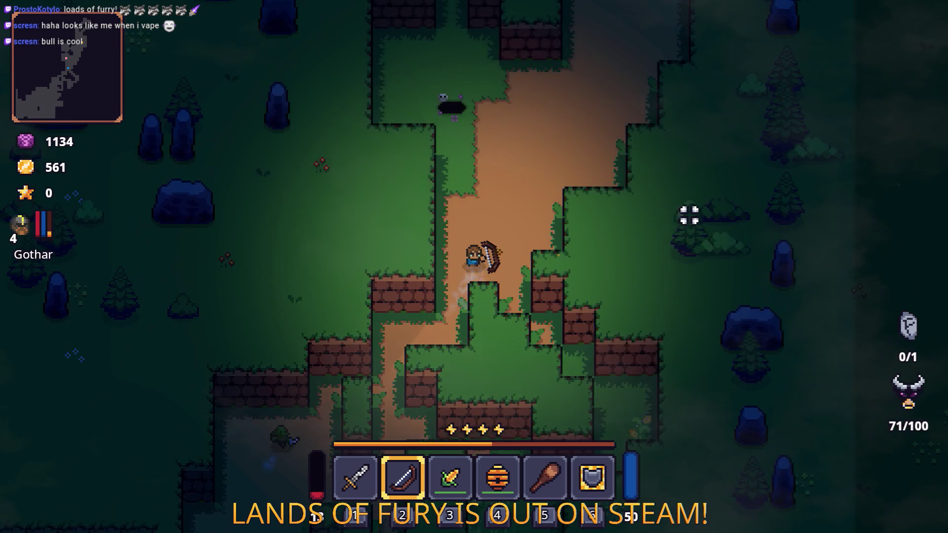
pyautogui.press('w')
pyautogui.press('d')
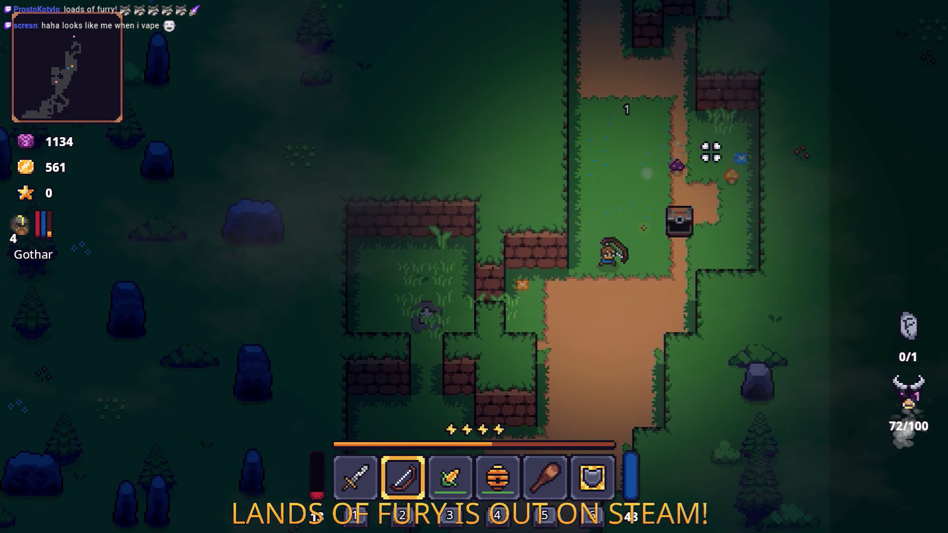
pyautogui.press('w')
pyautogui.press('d')
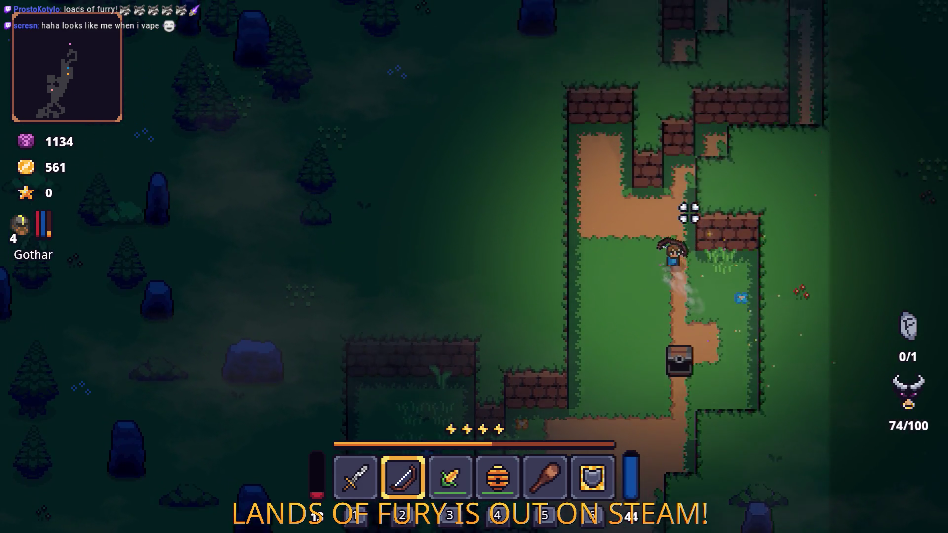
pyautogui.press('s')
pyautogui.press('a')
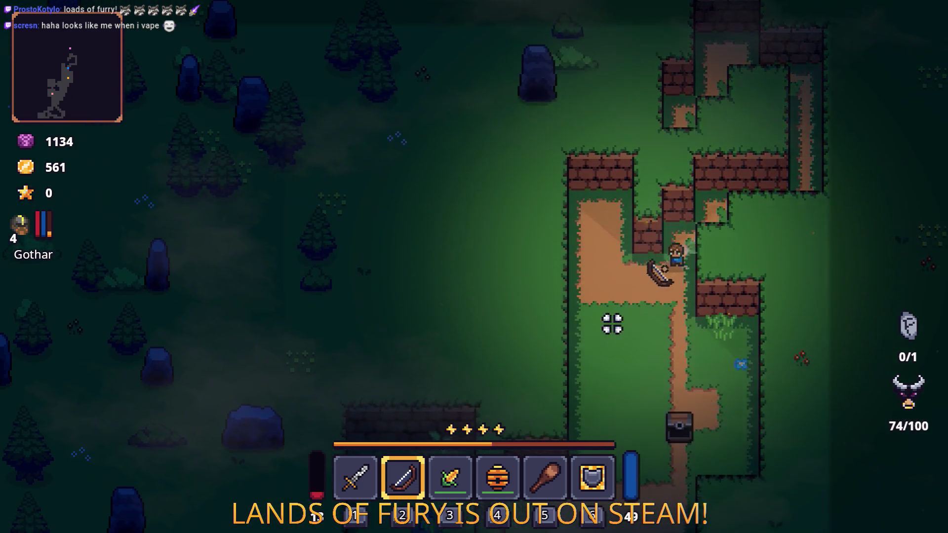
pyautogui.press('s')
pyautogui.press('a')
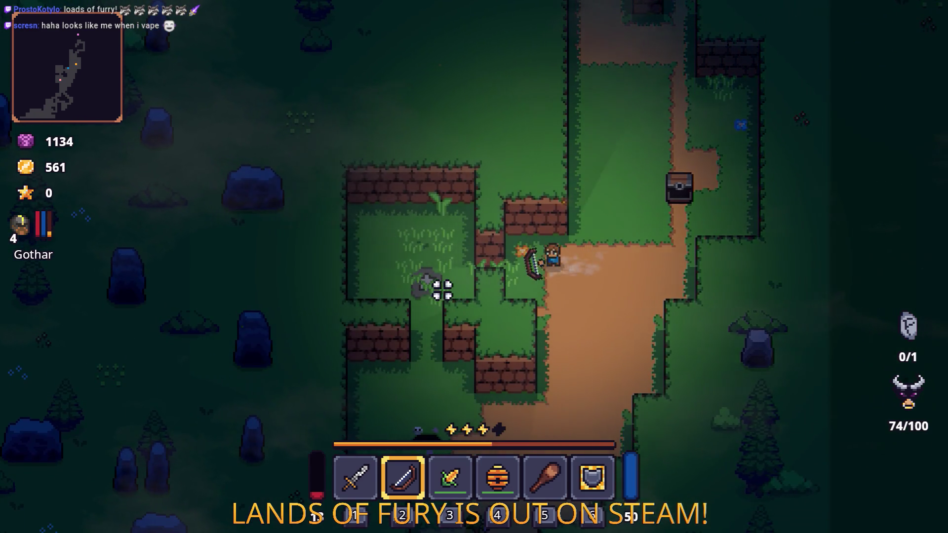
# - Shoot arrows at the wave 1 enemies while moving around the cavern
pyautogui.press('w')
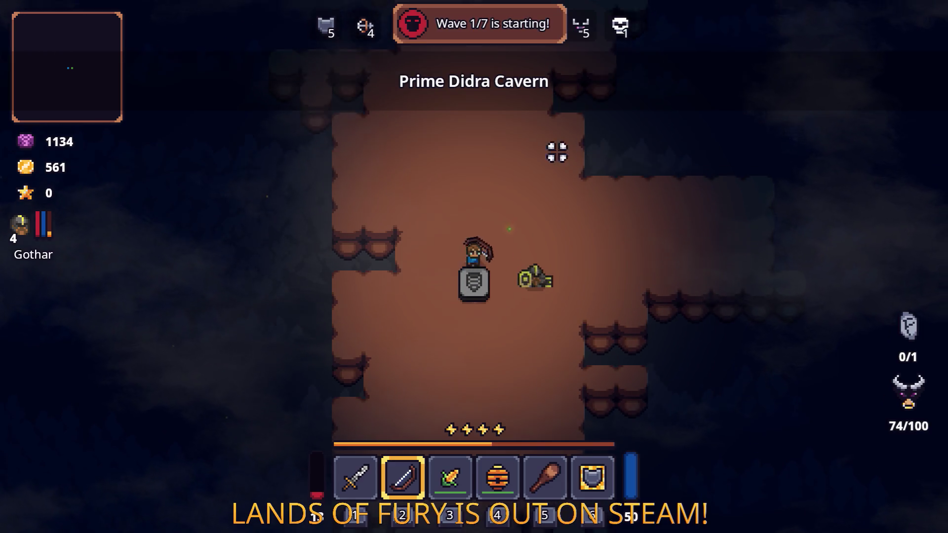
pyautogui.press('s')
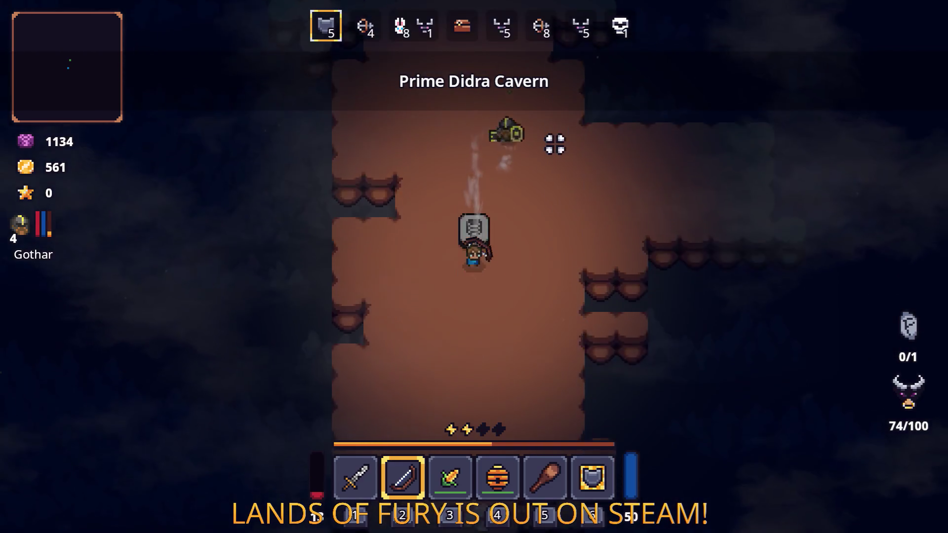
pyautogui.click(448, 375)
pyautogui.click(442, 397)
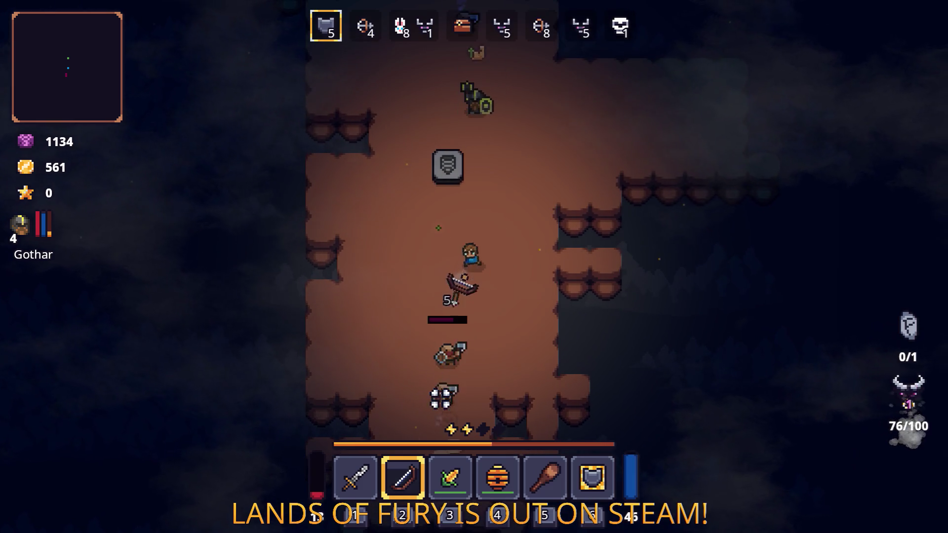
pyautogui.press('w')
pyautogui.press('a')
pyautogui.click(448, 399)
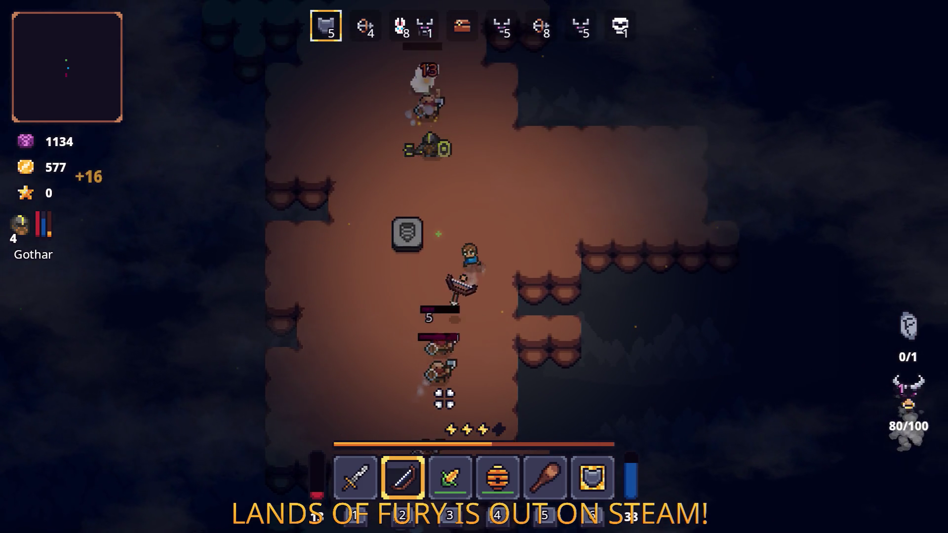
pyautogui.press('w')
pyautogui.press('d')
pyautogui.click(442, 400)
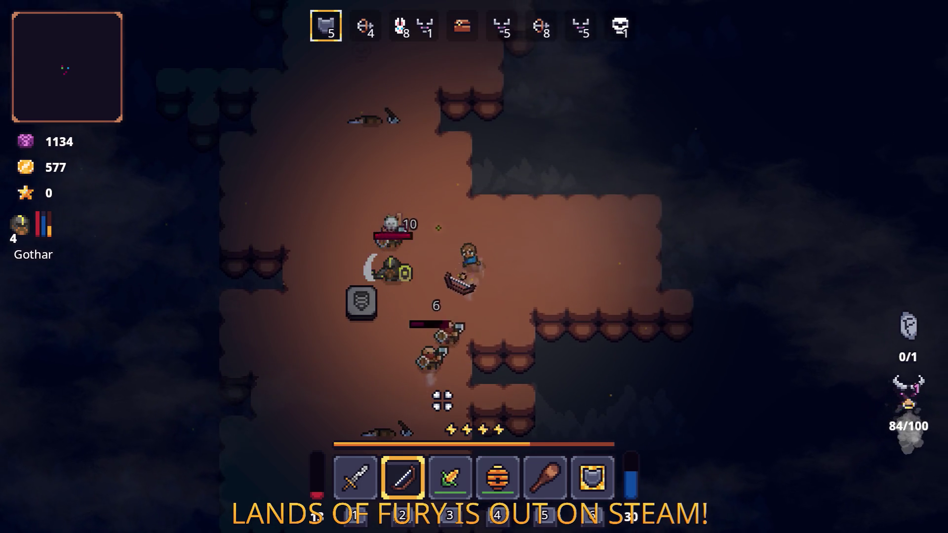
pyautogui.press('d')
pyautogui.click(426, 382)
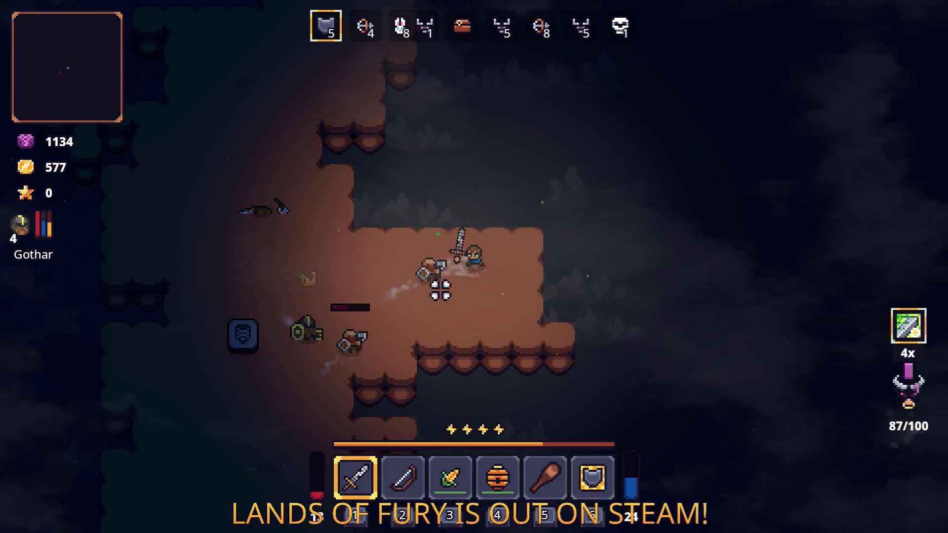
# - Switch to the sword and fight the enemies while retreating and dashing across the cavern
pyautogui.press('1')
pyautogui.click(412, 230)
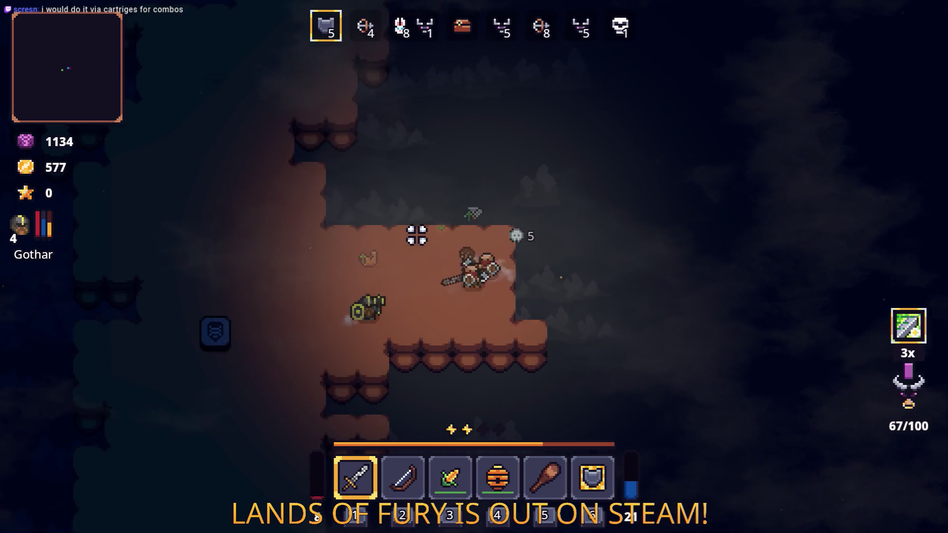
pyautogui.press('a')
pyautogui.press('s')
pyautogui.click(615, 292)
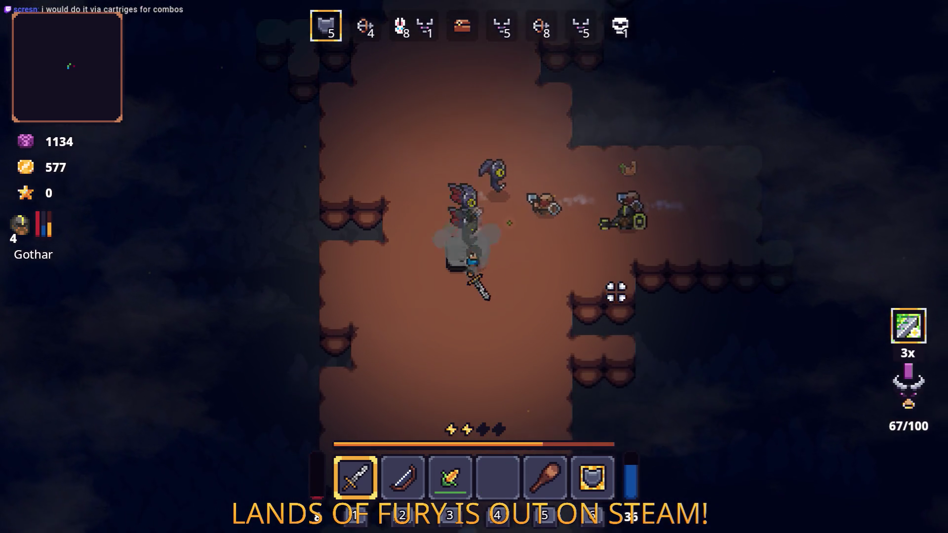
pyautogui.press('s')
pyautogui.press('a')
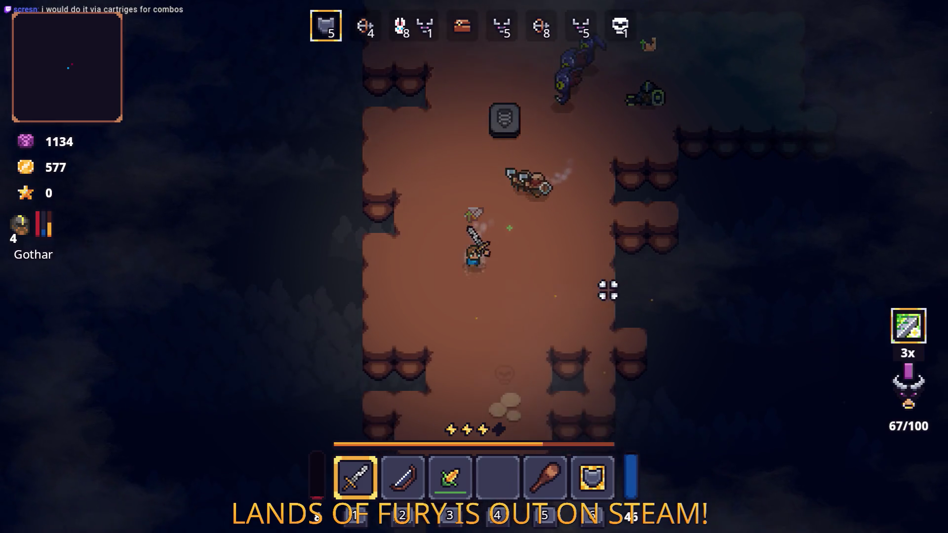
pyautogui.press('w')
pyautogui.press('space')
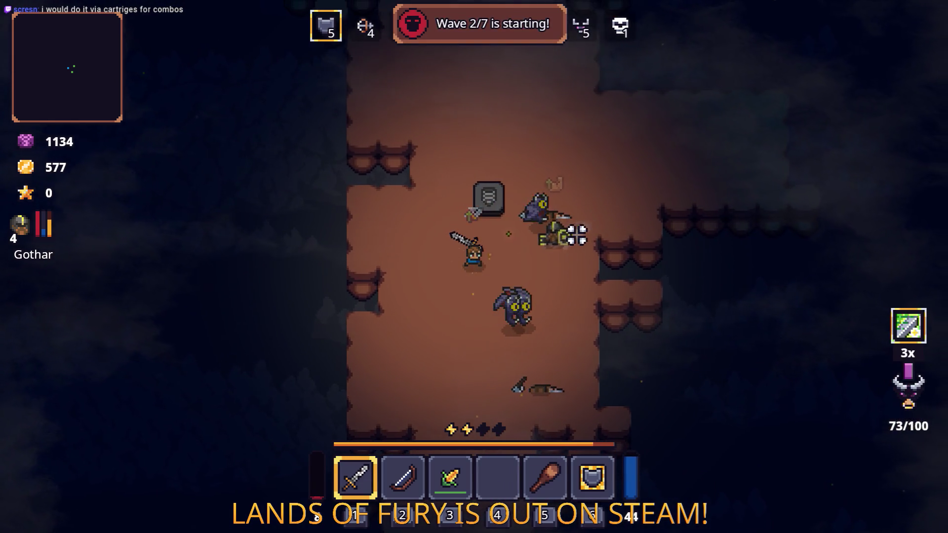
# - Dodge and strike through into wave 2 with 618 gold, then open the inventory
pyautogui.press('d')
pyautogui.press('s')
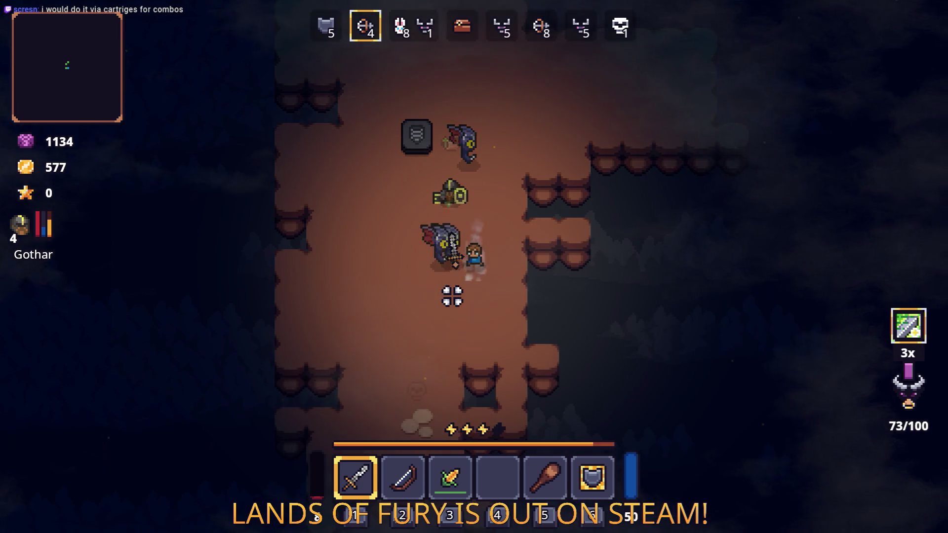
pyautogui.press('a')
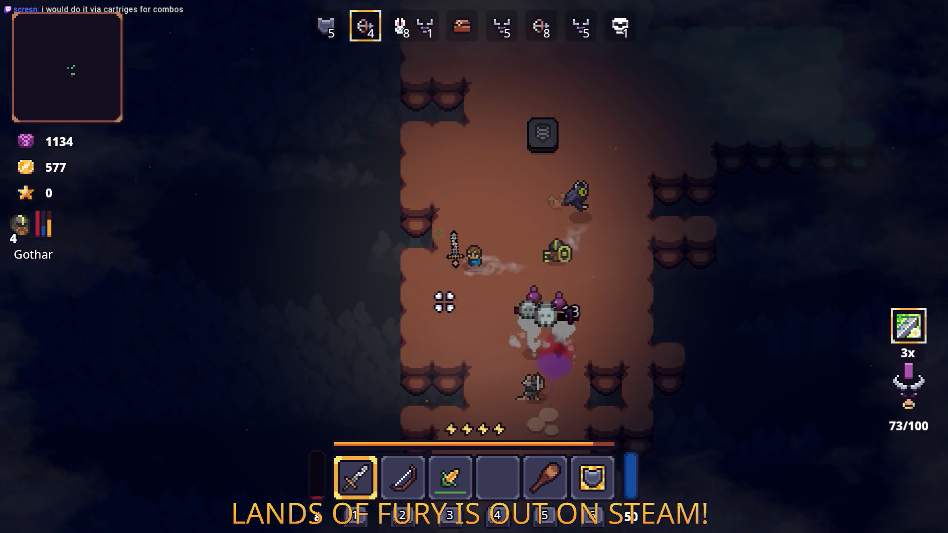
pyautogui.press('s')
pyautogui.press('s')
pyautogui.press('d')
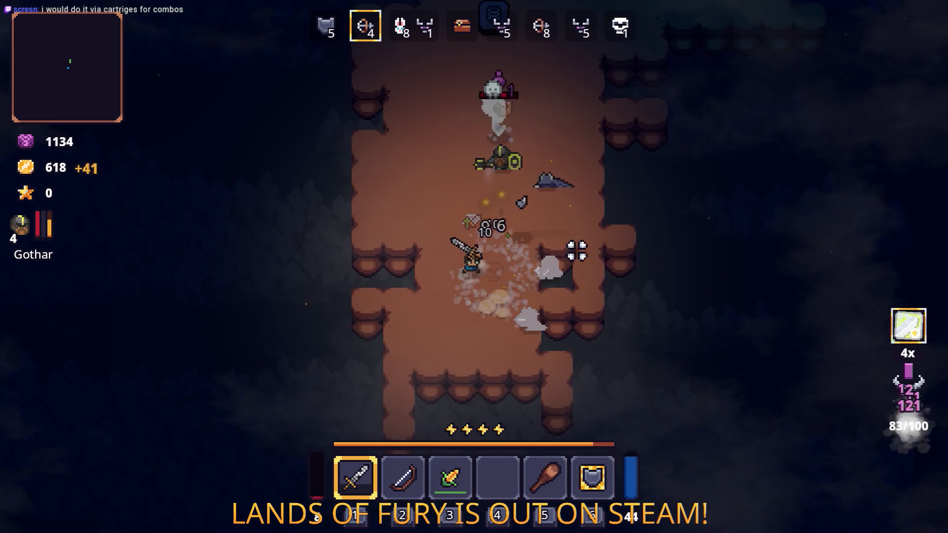
pyautogui.press('Tab')
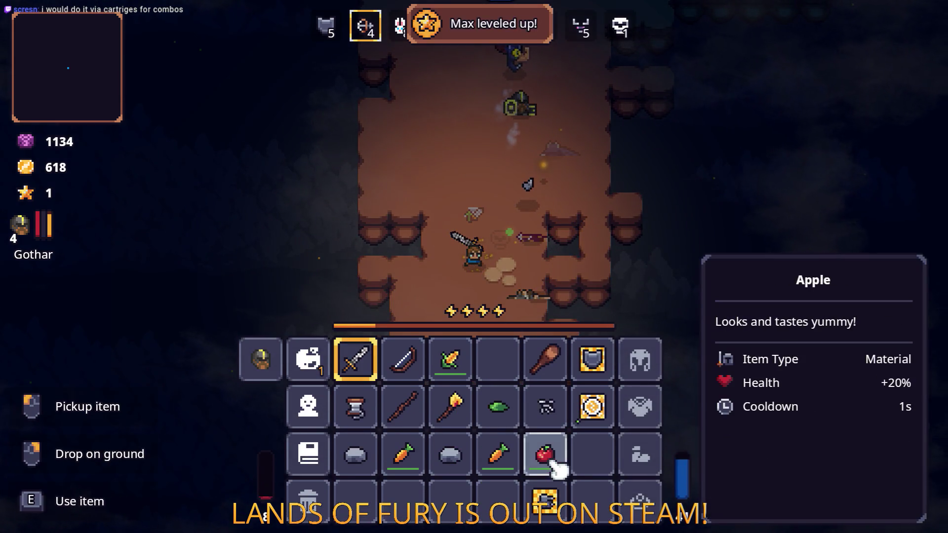
# - Eat the corn, both apples and the carrots to restore health
pyautogui.click(503, 363)
pyautogui.rightClick(449, 360)
pyautogui.rightClick(504, 364)
pyautogui.rightClick(498, 454)
pyautogui.rightClick(545, 454)
pyautogui.rightClick(403, 454)
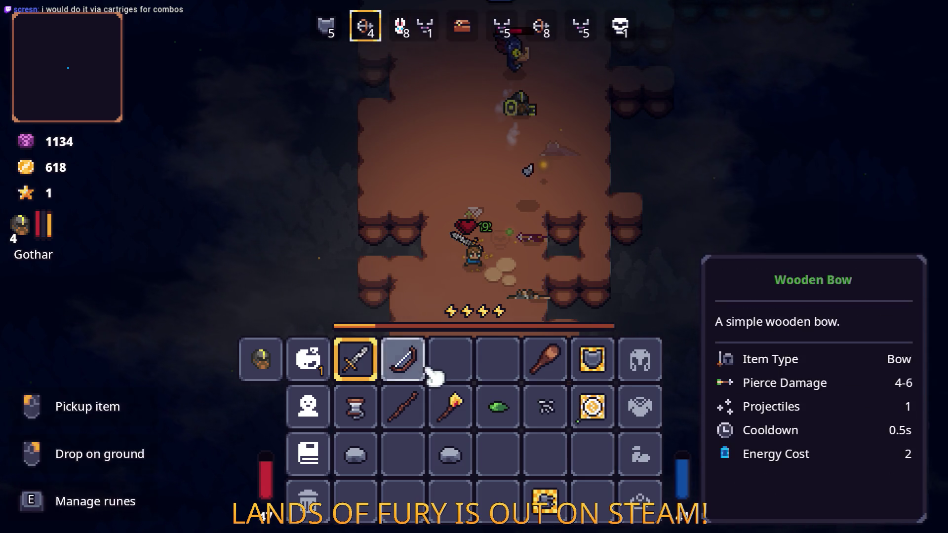
# - Fit the Electric Discharge Rune into the Wooden Bow, verify it, and close the inventory
pyautogui.press('e')
pyautogui.click(426, 277)
pyautogui.click(401, 209)
pyautogui.click(481, 330)
pyautogui.press('e')
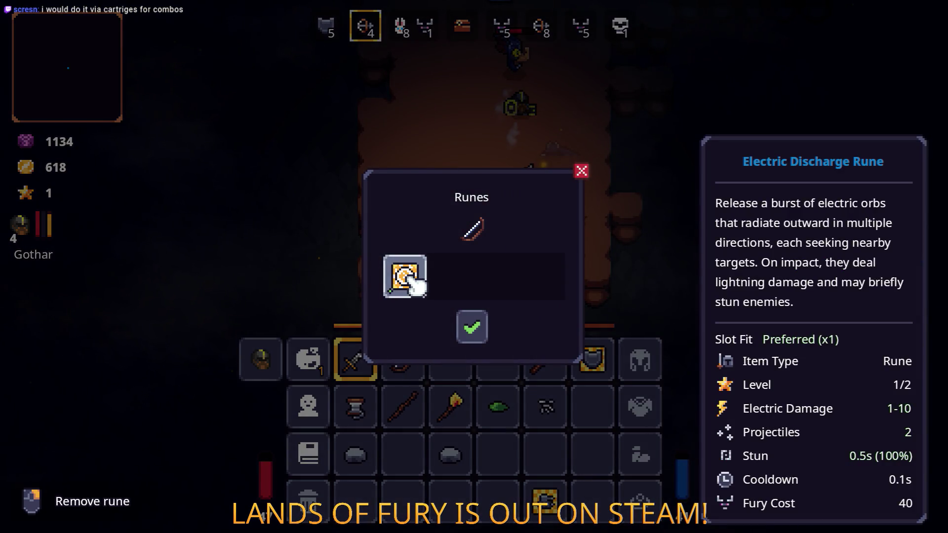
pyautogui.click(481, 335)
pyautogui.press('Escape')
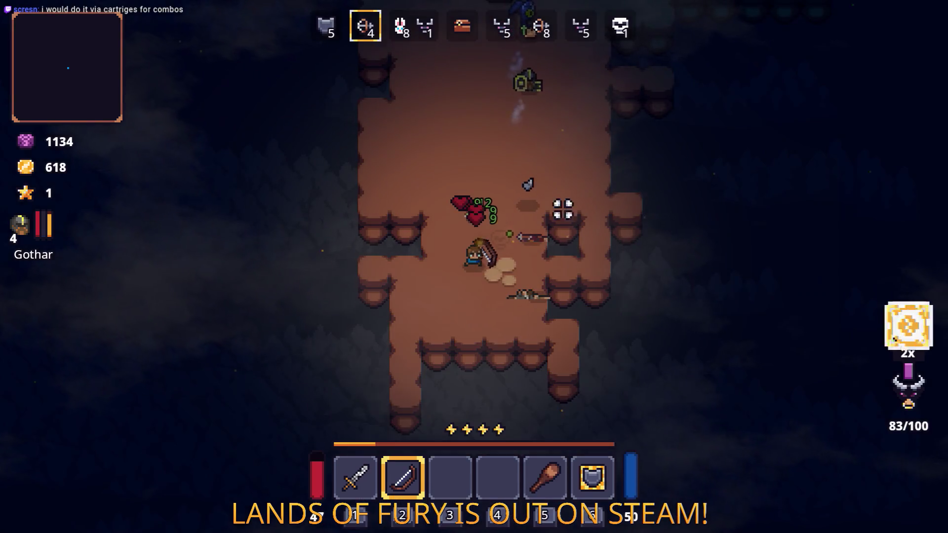
# - Advance up-right into the cavern shooting arrows at the enemies, then dash left away
pyautogui.press('w')
pyautogui.click(597, 143)
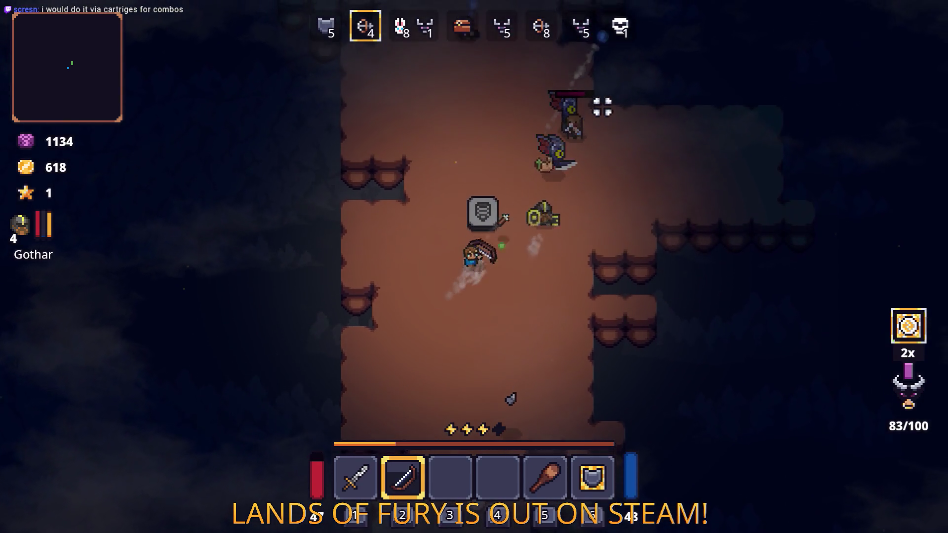
pyautogui.click(600, 104)
pyautogui.click(602, 125)
pyautogui.press('w')
pyautogui.press('d')
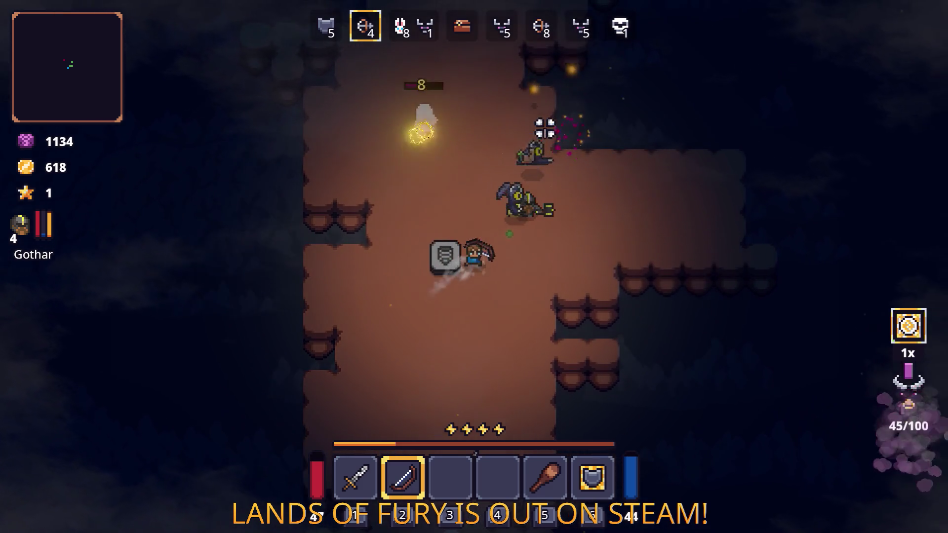
pyautogui.press('w')
pyautogui.press('d')
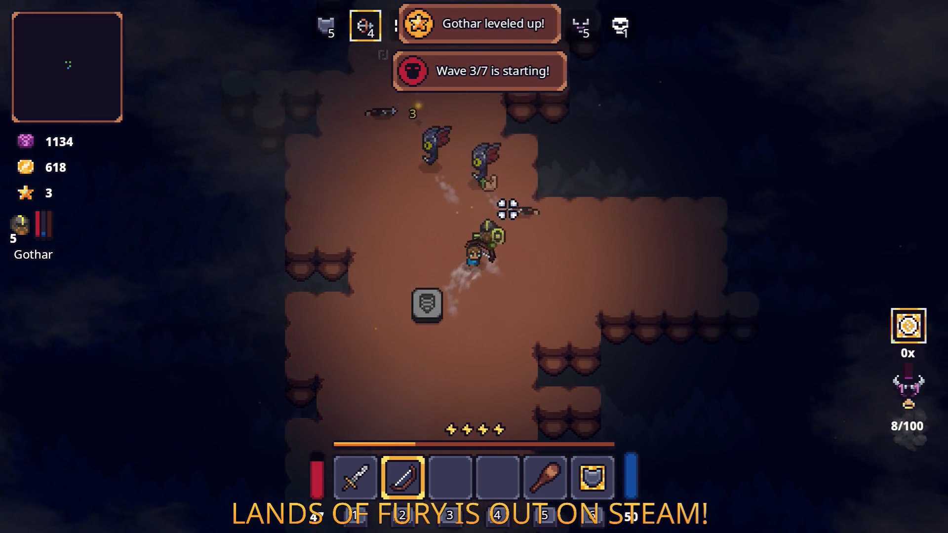
pyautogui.press('a')
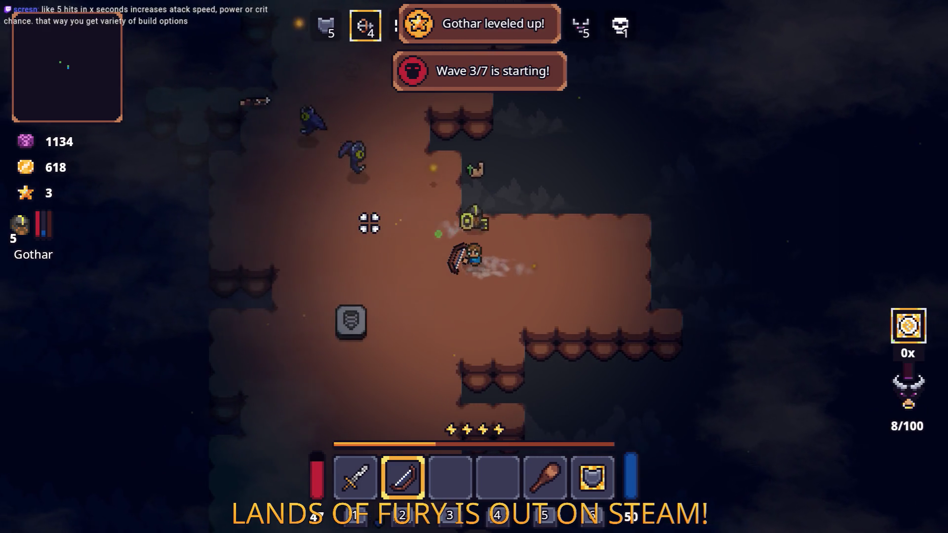
pyautogui.press('space')
# - Keep firing arrows at the wave 3 enemies while moving around the cave
pyautogui.press('w')
pyautogui.moveTo(455, 184)
pyautogui.mouseDown()
pyautogui.moveTo(445, 123)
pyautogui.moveTo(581, 142)
pyautogui.moveTo(421, 146)
pyautogui.moveTo(430, 156)
pyautogui.moveTo(328, 343)
pyautogui.moveTo(333, 391)
pyautogui.moveTo(345, 380)
pyautogui.moveTo(344, 397)
pyautogui.moveTo(358, 379)
pyautogui.moveTo(314, 364)
pyautogui.moveTo(285, 415)
pyautogui.moveTo(293, 409)
pyautogui.mouseUp()
pyautogui.press('s')
pyautogui.press('d')
pyautogui.press('d')
pyautogui.press('w')
pyautogui.press('a')
pyautogui.press('s')
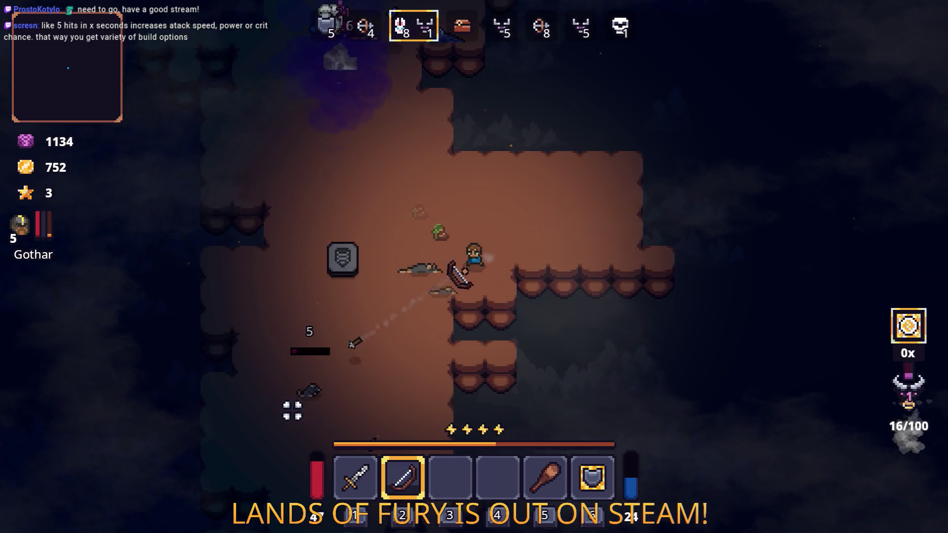
pyautogui.press('a')
pyautogui.press('d')
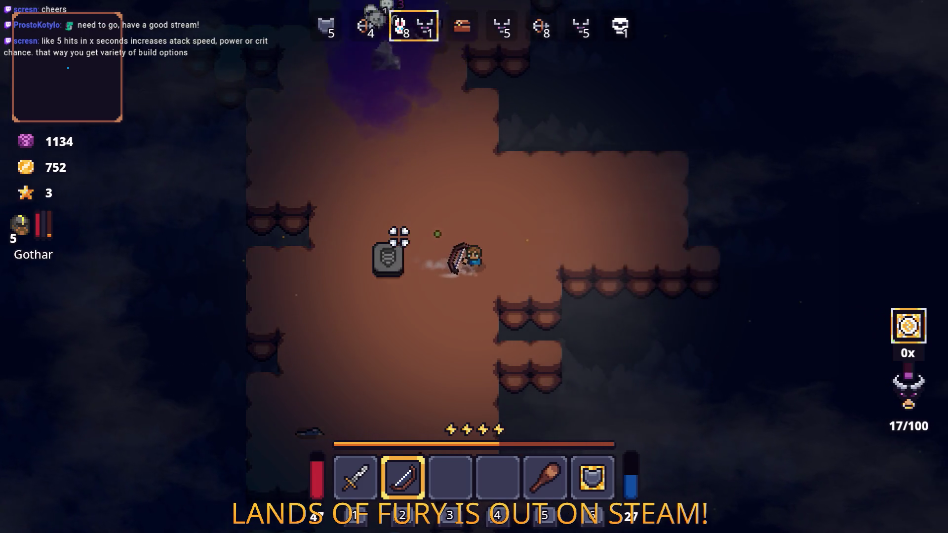
pyautogui.press('w')
# - Collect the dropped gold while shooting the remaining enemies, bringing gold to 860
pyautogui.press('a')
pyautogui.press('d')
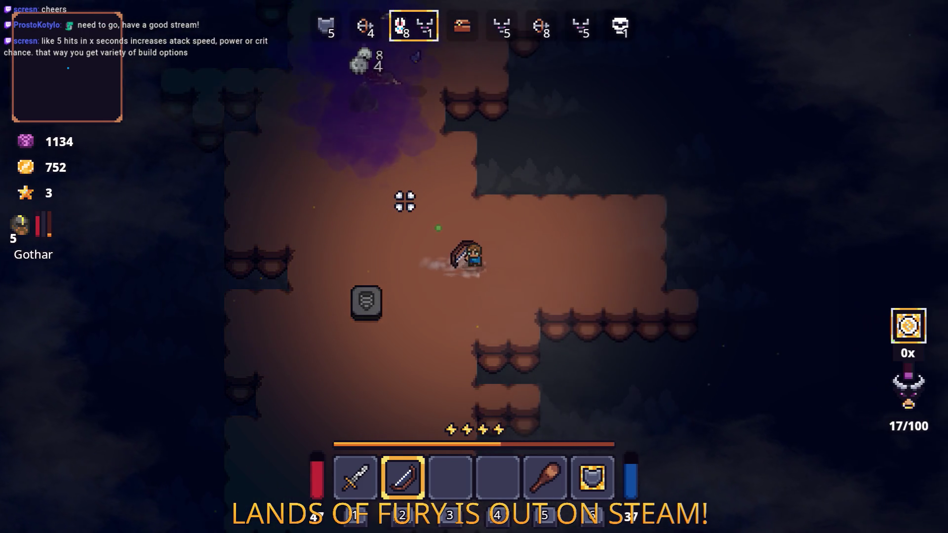
pyautogui.press('w')
pyautogui.press('a')
pyautogui.moveTo(402, 201)
pyautogui.mouseDown()
pyautogui.moveTo(461, 120)
pyautogui.moveTo(480, 112)
pyautogui.moveTo(490, 122)
pyautogui.mouseUp()
pyautogui.press('w')
# - Walk up to the goblin merchant Snap and open his trade window
pyautogui.press('a')
pyautogui.press('s')
pyautogui.press('d')
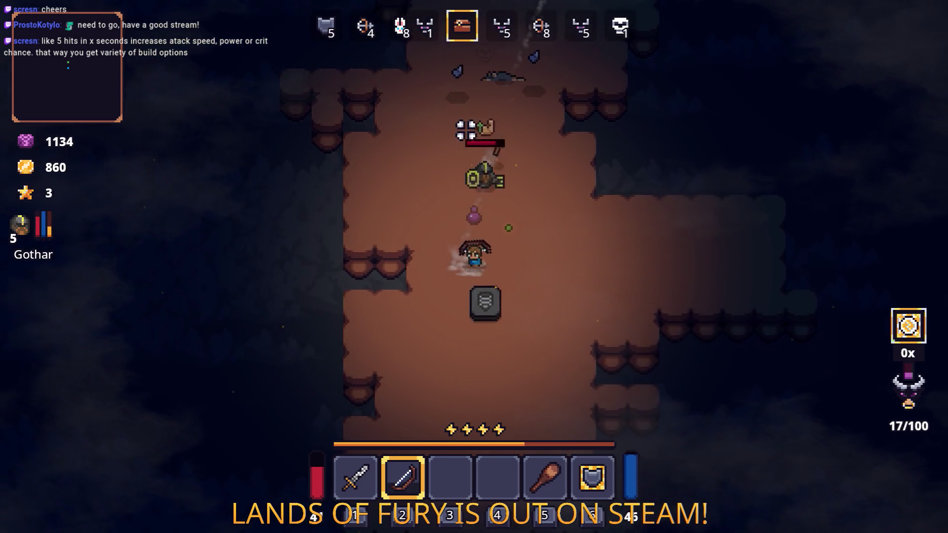
pyautogui.press('w')
pyautogui.press('d')
pyautogui.press('s')
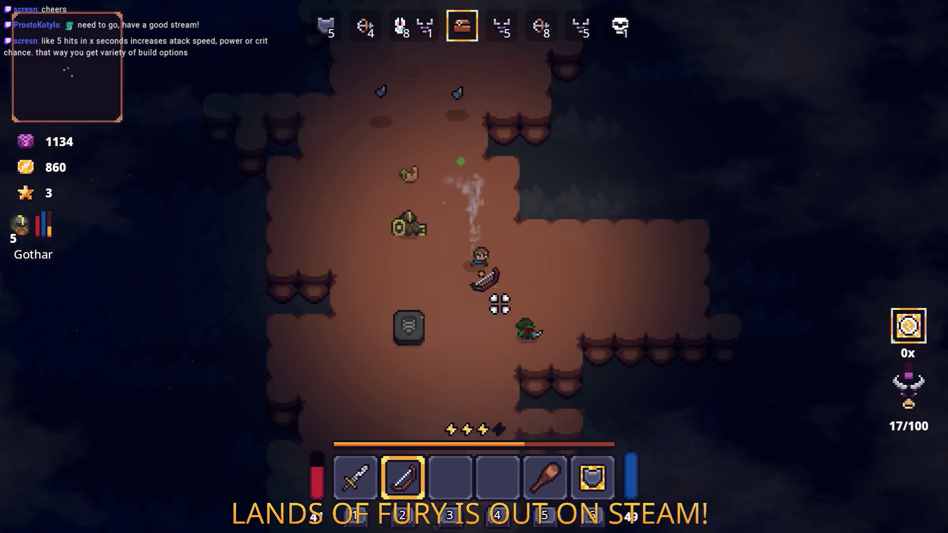
pyautogui.press('space')
pyautogui.press('e')
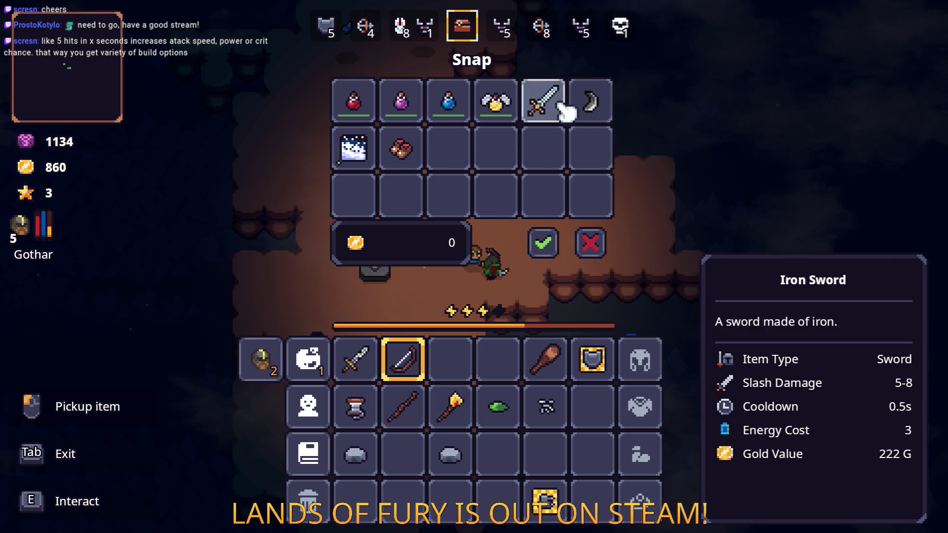
# - Buy the Iron Sword and Ice Breath Rune into empty quick slots for 520 gold, leaving 340
pyautogui.moveTo(547, 119); pyautogui.dragTo(450, 359)
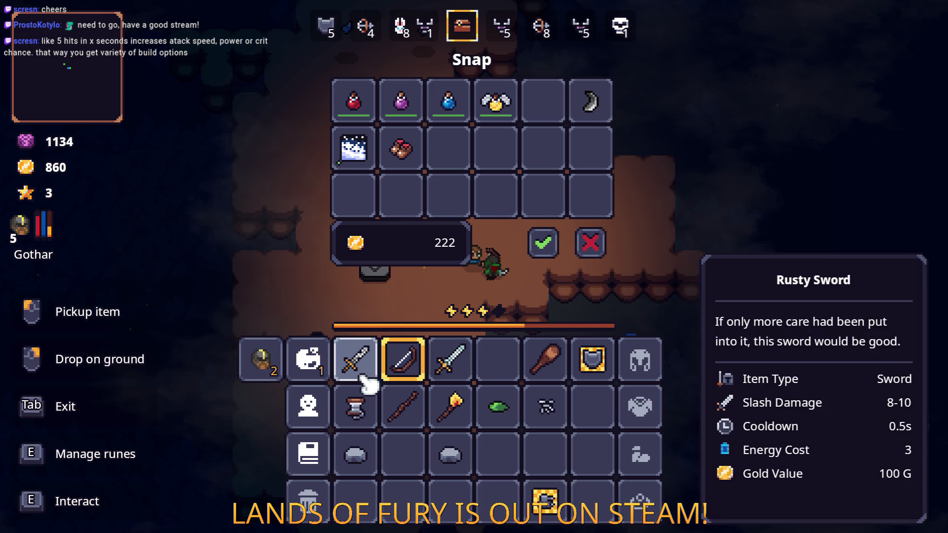
pyautogui.moveTo(464, 371); pyautogui.dragTo(544, 106)
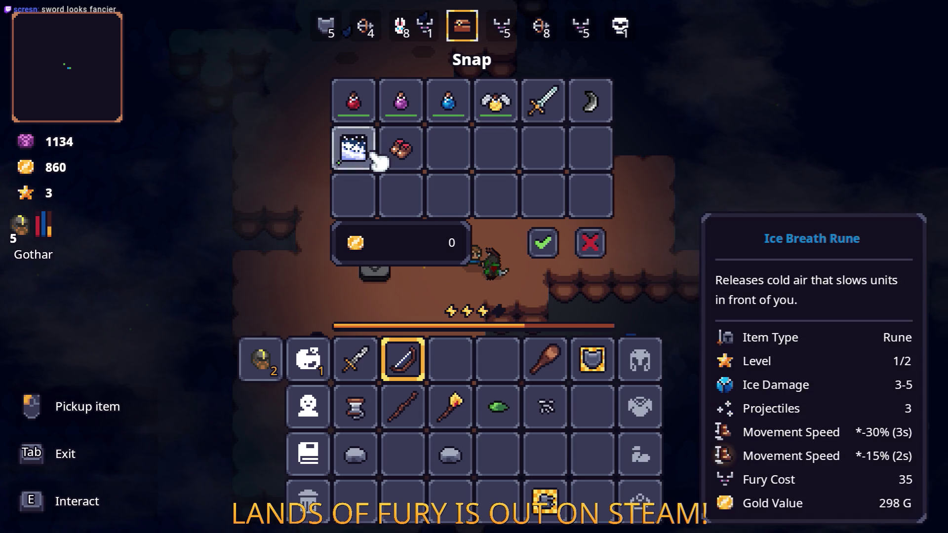
pyautogui.click(546, 106)
pyautogui.click(449, 360)
pyautogui.click(353, 148)
pyautogui.click(498, 357)
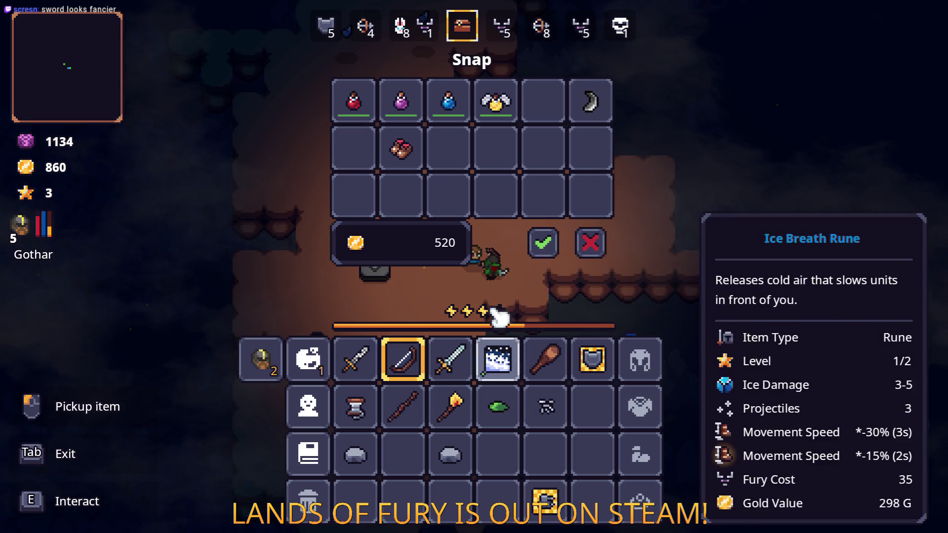
pyautogui.click(542, 243)
pyautogui.press('Tab')
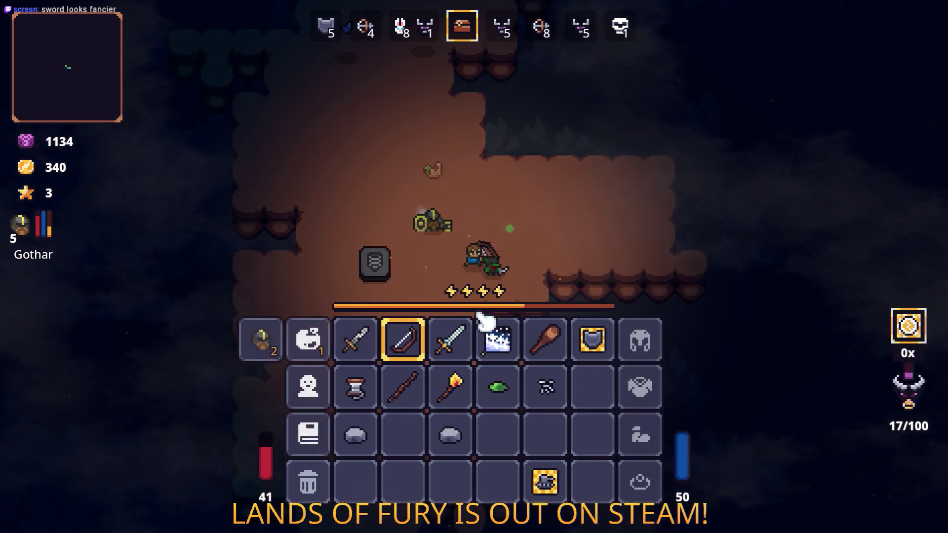
# - Socket the Ice Breath Rune into the Iron Sword
pyautogui.press('e')
pyautogui.click(449, 275)
pyautogui.click(410, 212)
pyautogui.click(474, 326)
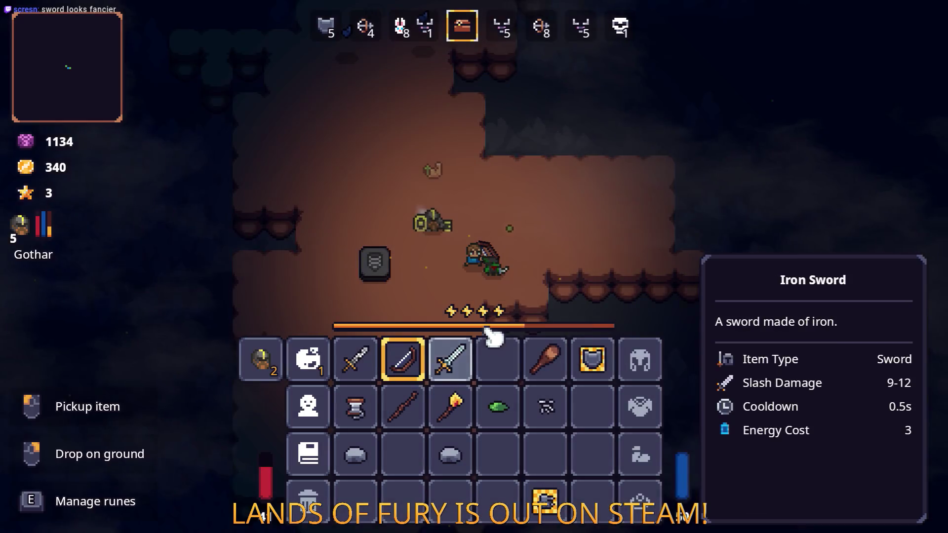
# - Swap the Iron Sword into the first quick slot and check both swords' rune sockets
pyautogui.moveTo(466, 365); pyautogui.dragTo(360, 368)
pyautogui.press('e')
pyautogui.click(469, 326)
pyautogui.press('e')
pyautogui.click(471, 326)
pyautogui.press('e')
pyautogui.click(491, 275)
pyautogui.click(471, 326)
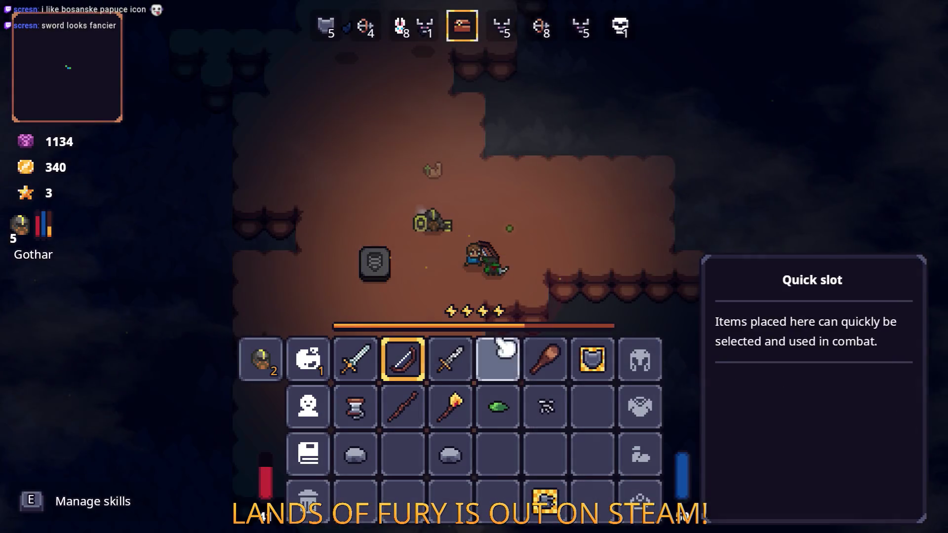
# - Test-swing the upgraded Iron Sword with the inventory closed, then reopen the inventory
pyautogui.press('Tab')
pyautogui.press('`')
pyautogui.press('`')
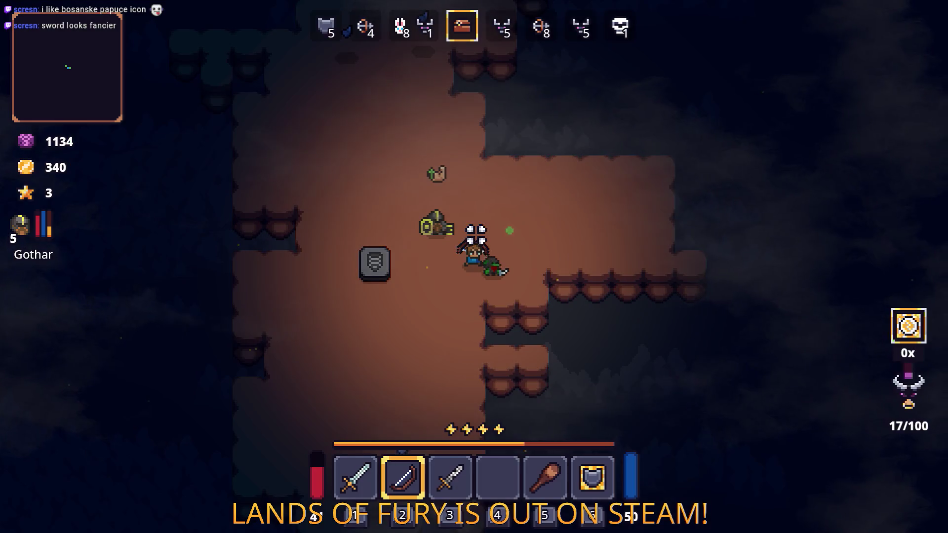
pyautogui.press('Tab')
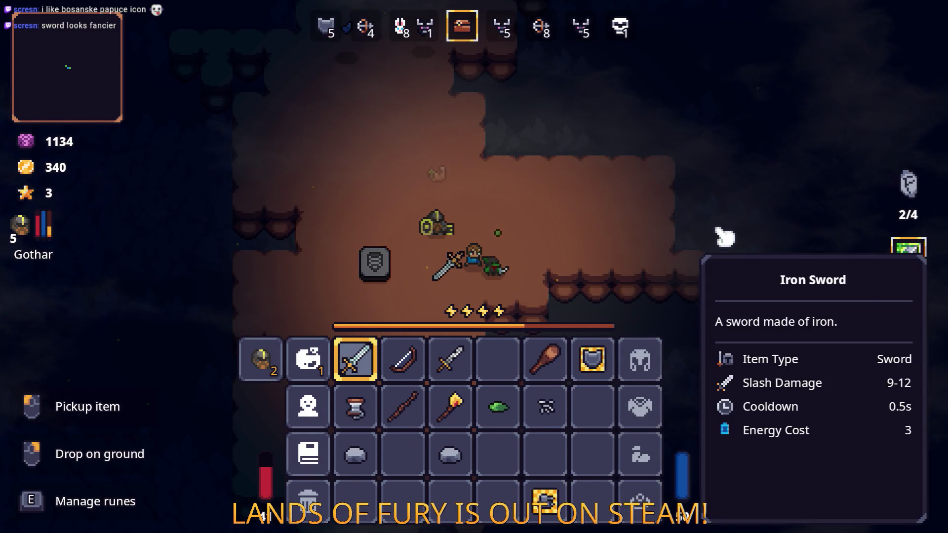
pyautogui.press('Tab')
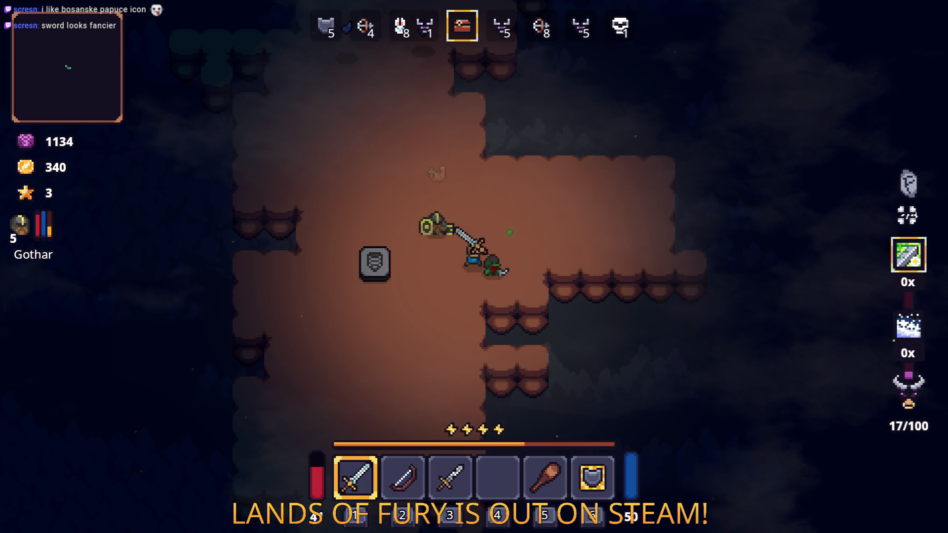
pyautogui.click(326, 252)
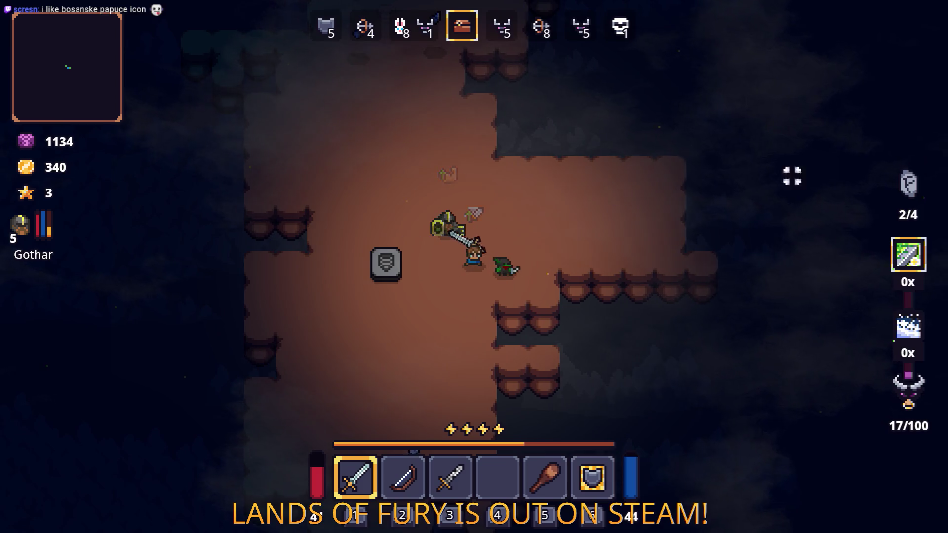
pyautogui.press('Tab')
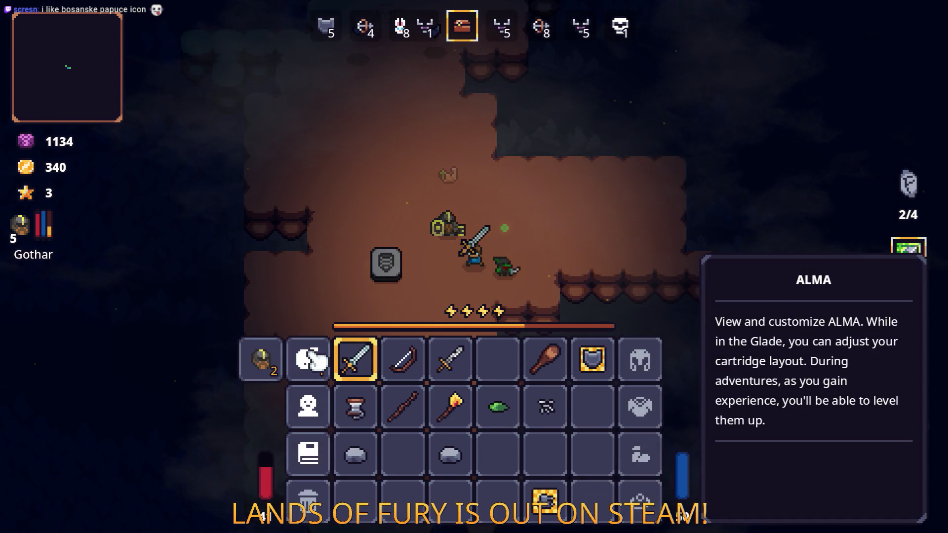
# - Spend the three points on ALMA skills and Gothar's stats, raising Gothar's Support to 5
pyautogui.click(311, 358)
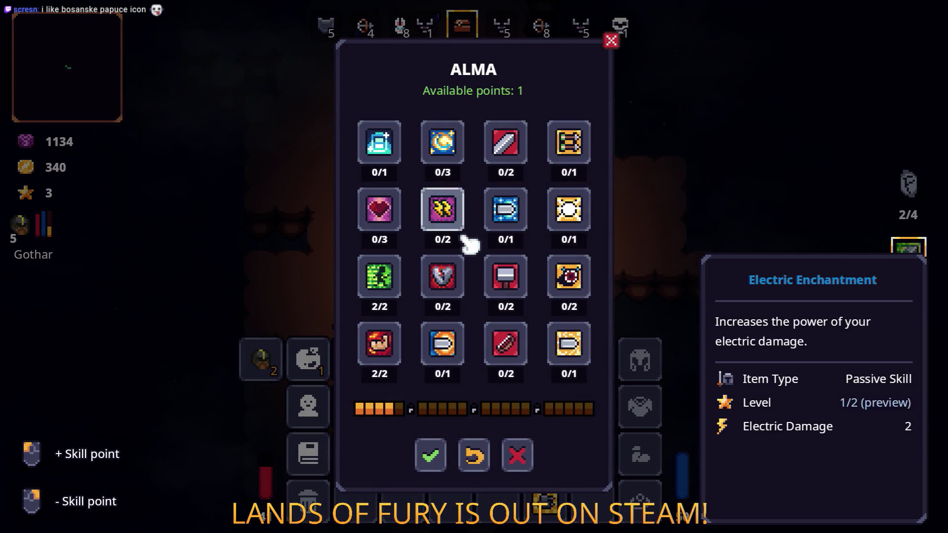
pyautogui.click(434, 457)
pyautogui.click(275, 357)
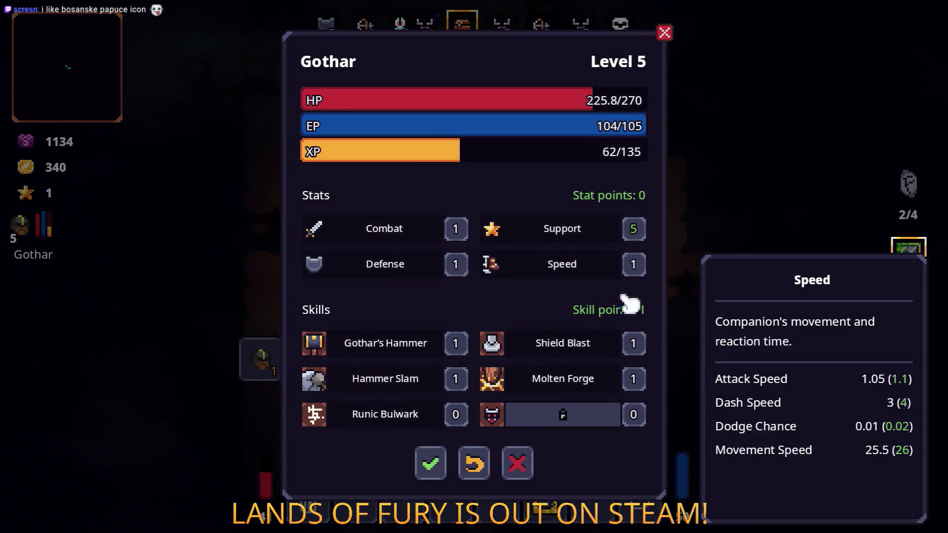
pyautogui.click(428, 464)
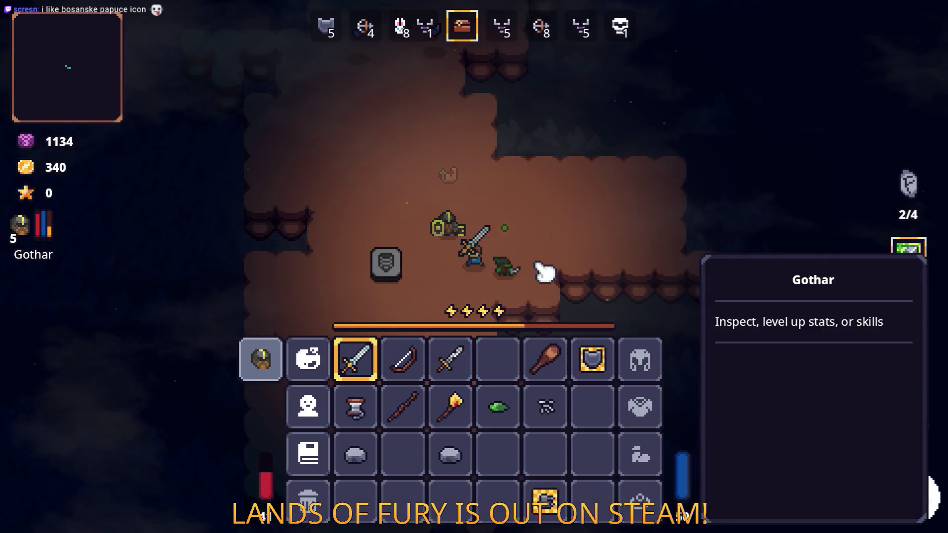
pyautogui.press('Tab')
# - Walk past the stone block and down the cave, attacking nearby enemies with the sword
pyautogui.press('a')
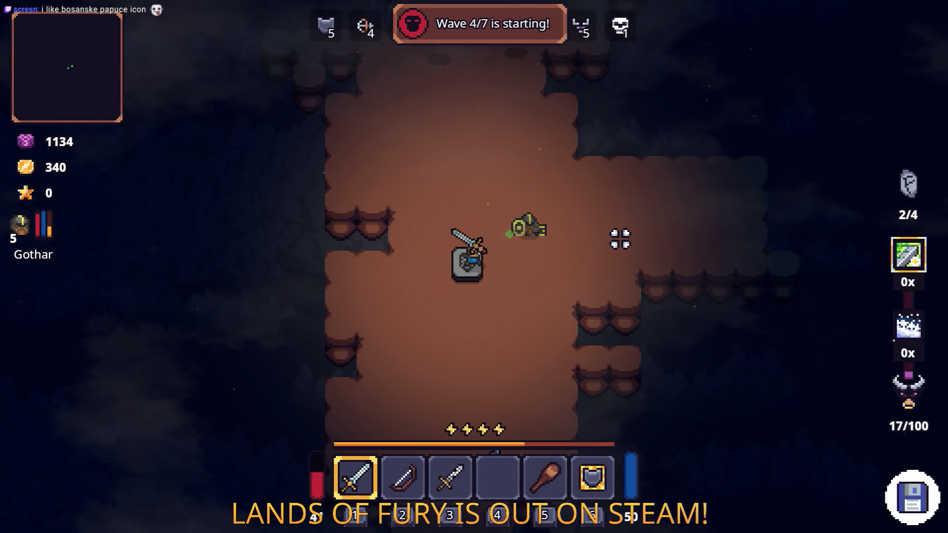
pyautogui.press('a')
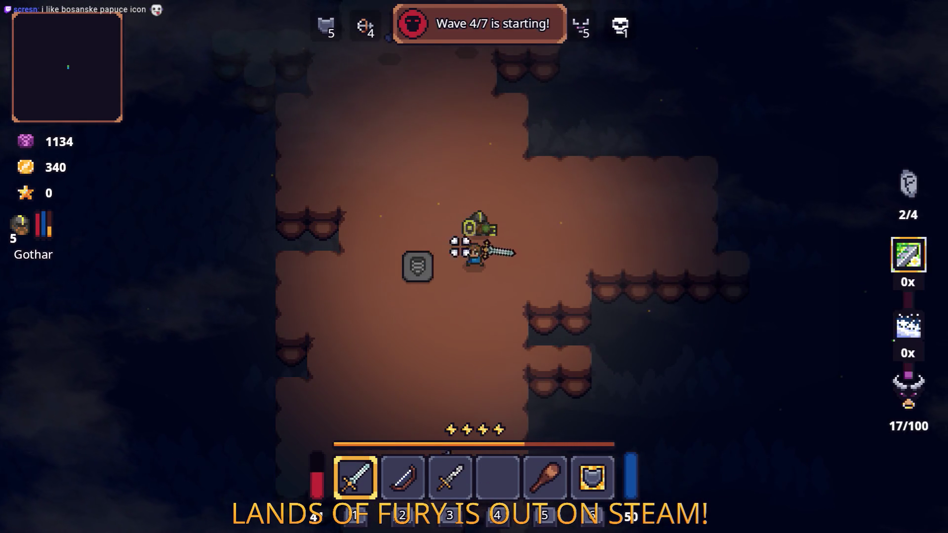
pyautogui.press('s')
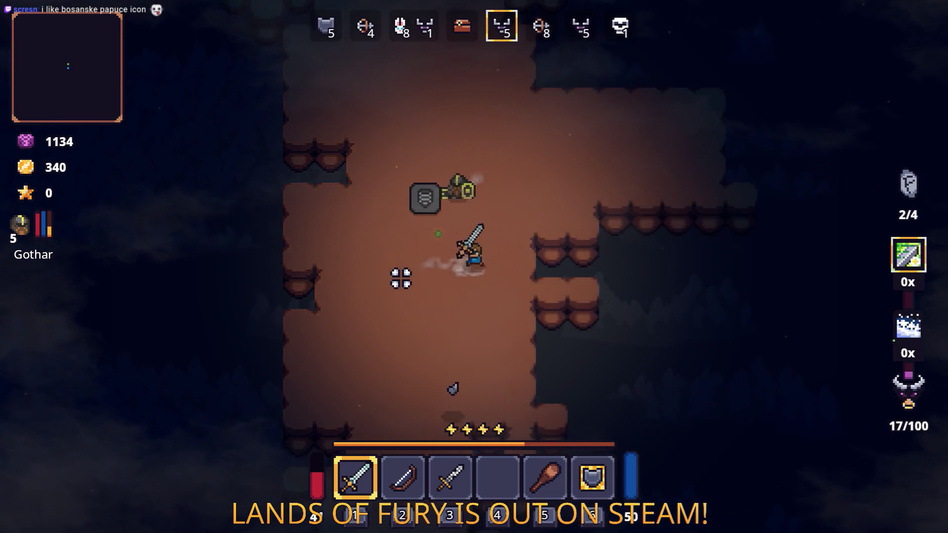
pyautogui.press('s')
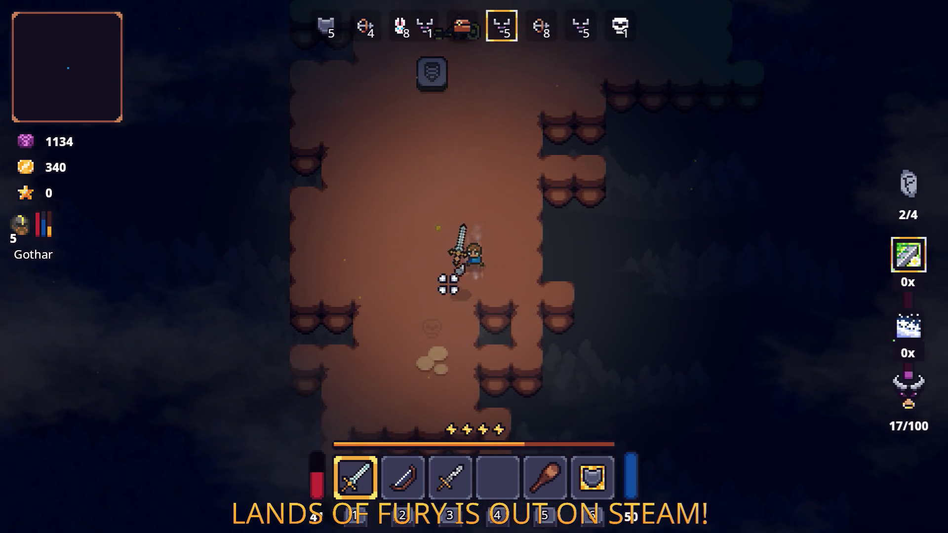
pyautogui.press('w')
pyautogui.press('a')
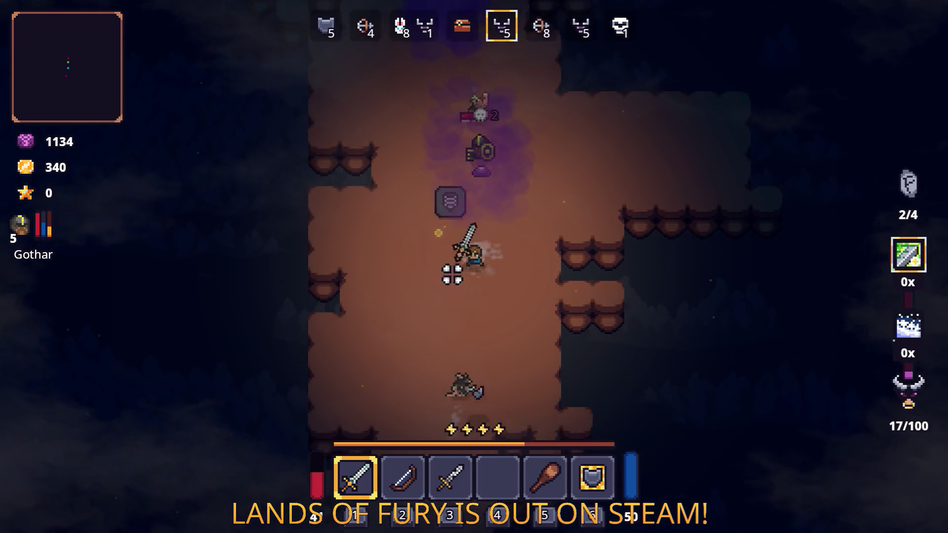
pyautogui.click(444, 307)
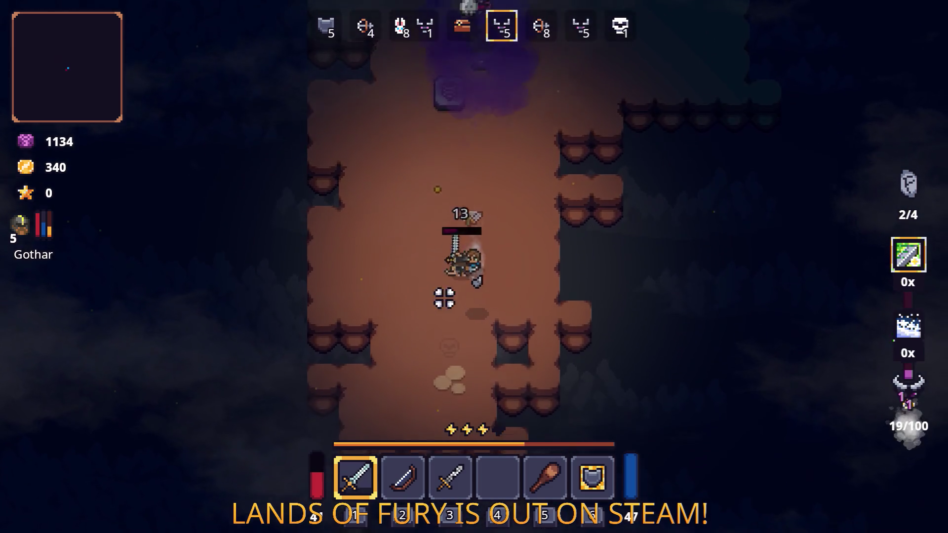
pyautogui.press('w')
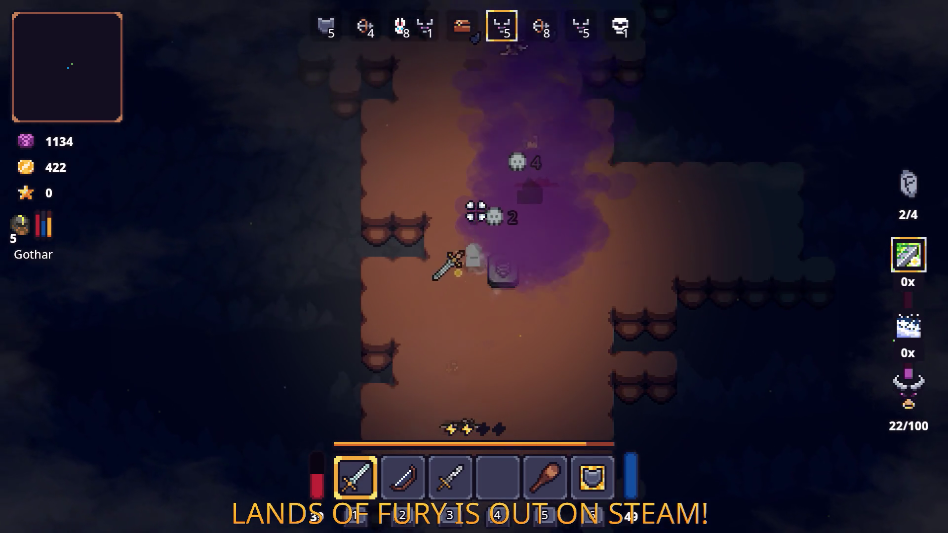
pyautogui.press('s')
# - Glance at the inventory twice while walking up-right toward the enemy
pyautogui.press('Tab')
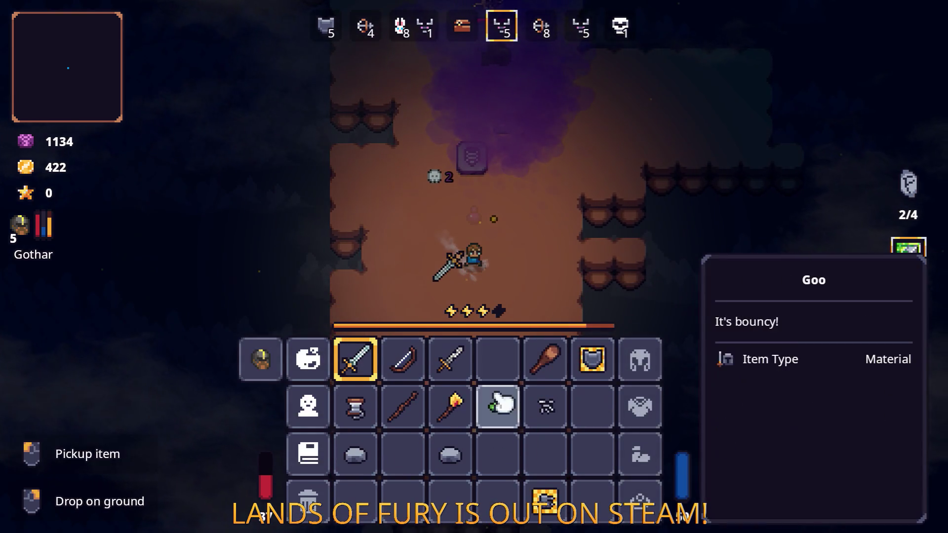
pyautogui.press('Tab')
pyautogui.press('d')
pyautogui.press('w')
pyautogui.press('Tab')
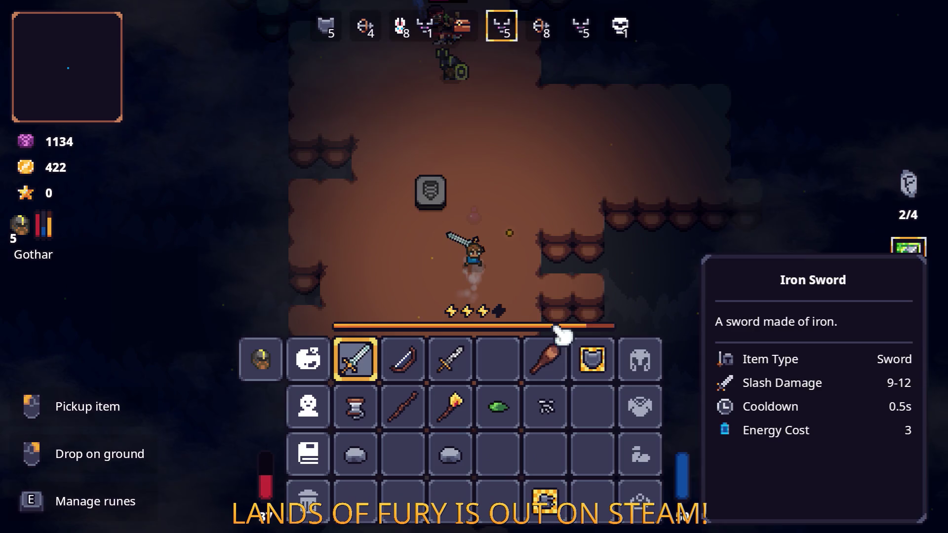
pyautogui.press('Tab')
pyautogui.press('w')
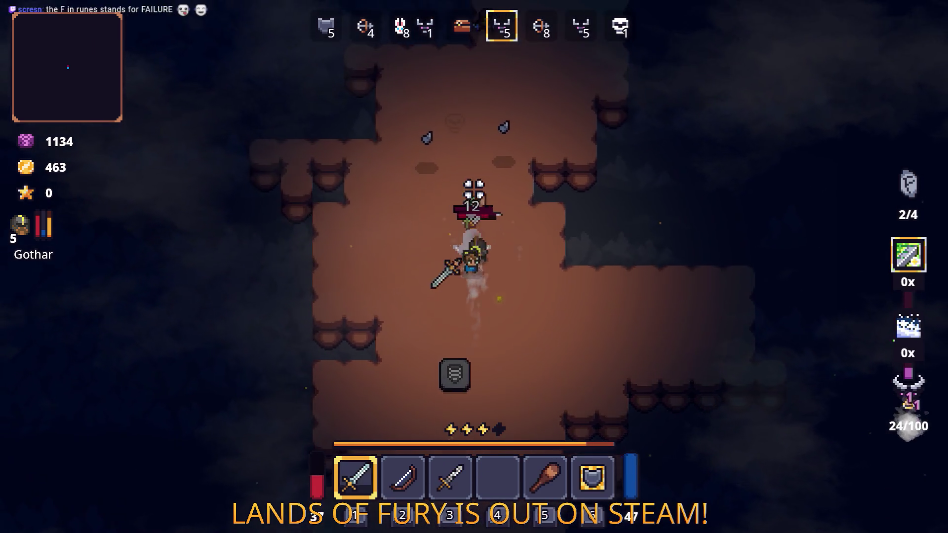
# - Slash the enemies up ahead with the Iron Sword until they are finished off
pyautogui.click(596, 232)
pyautogui.press('w')
pyautogui.click(598, 272)
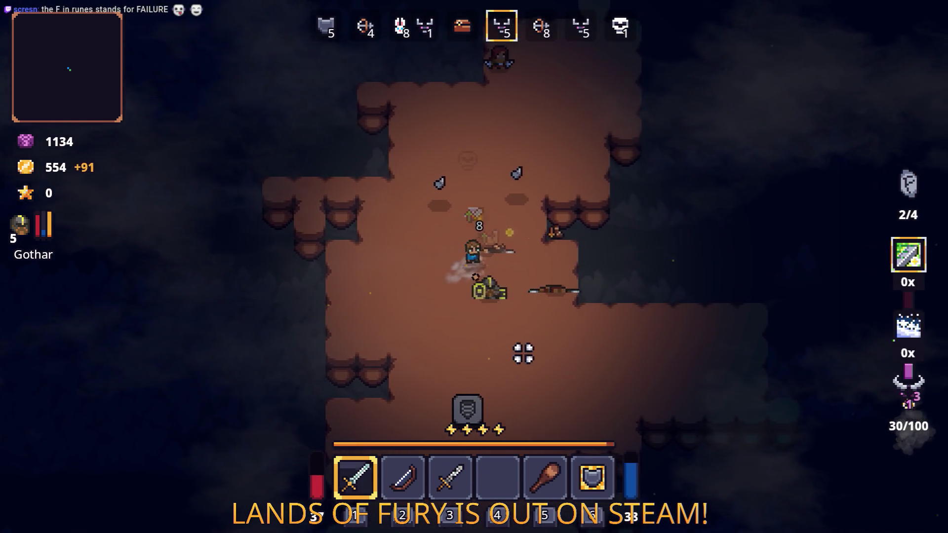
pyautogui.press('w')
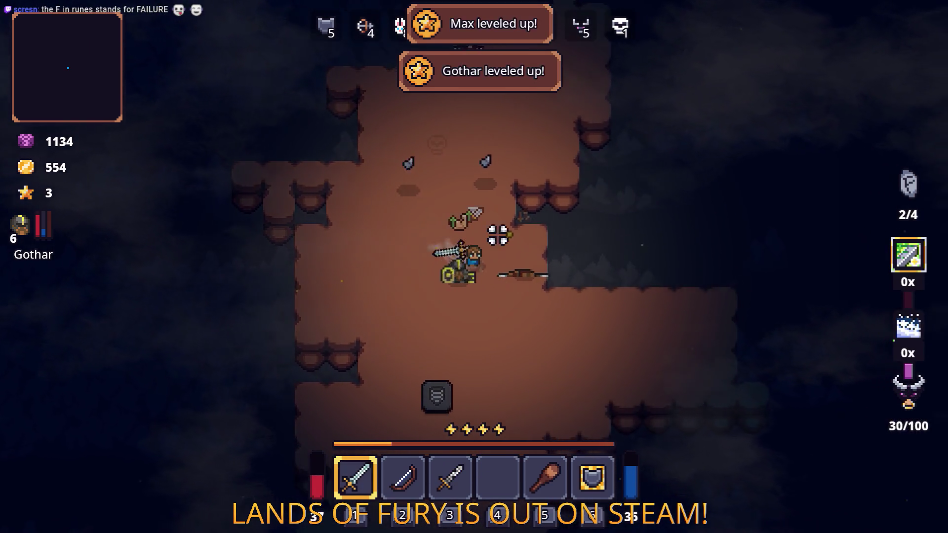
pyautogui.click(448, 239)
pyautogui.press('a')
pyautogui.click(642, 251)
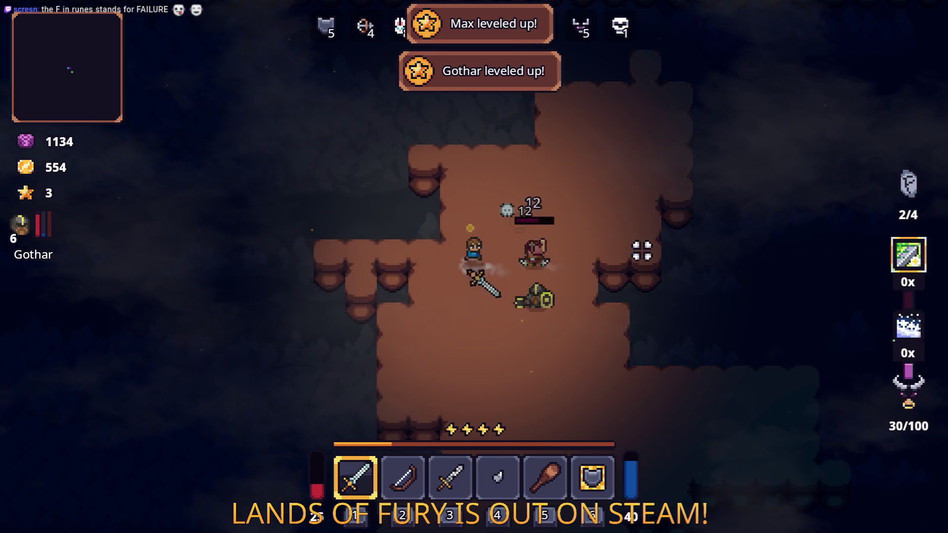
pyautogui.click(521, 162)
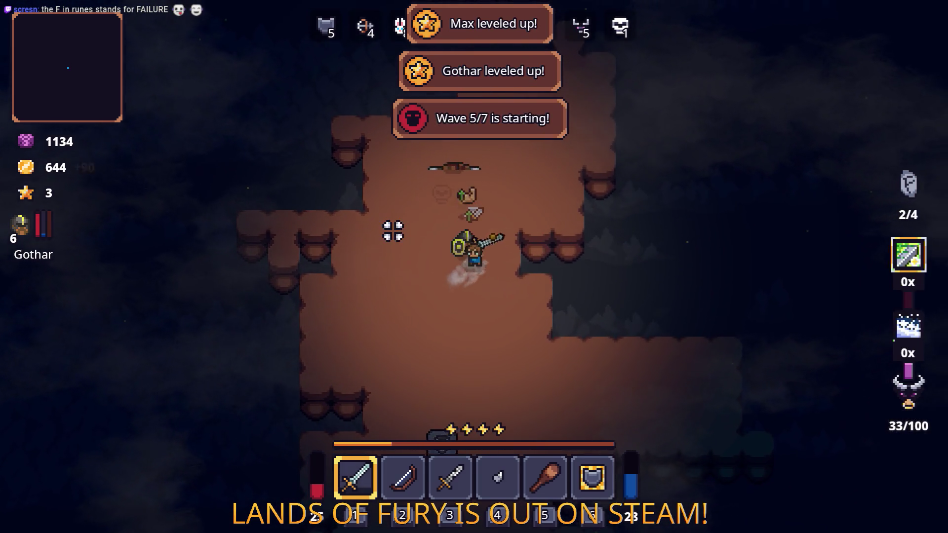
# - Dash down by the stone totem to kill the next enemy, then collect gold up-right
pyautogui.press('s')
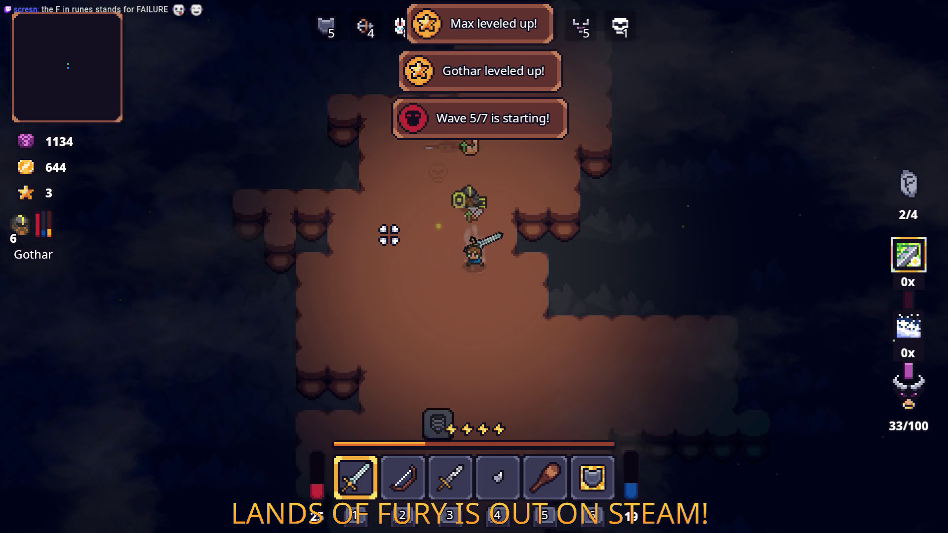
pyautogui.press('s')
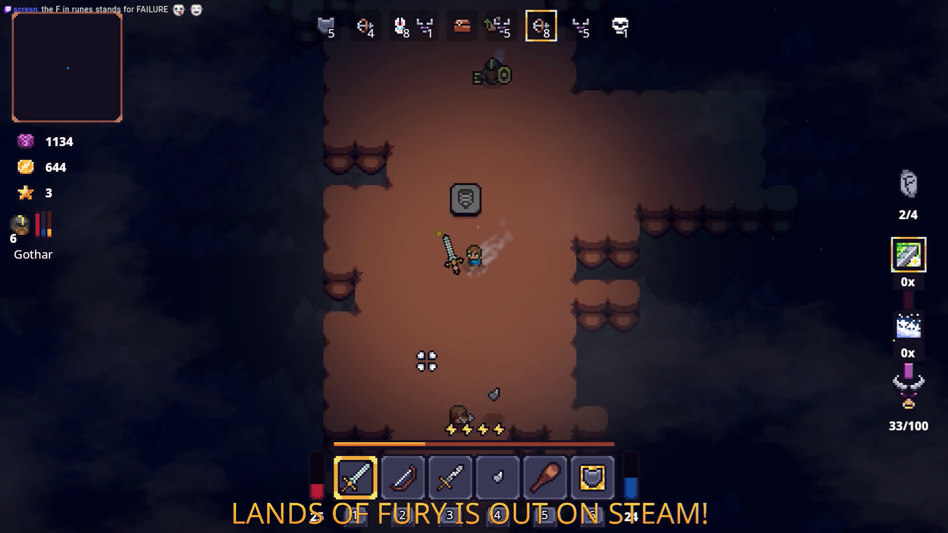
pyautogui.press('space')
pyautogui.click(457, 378)
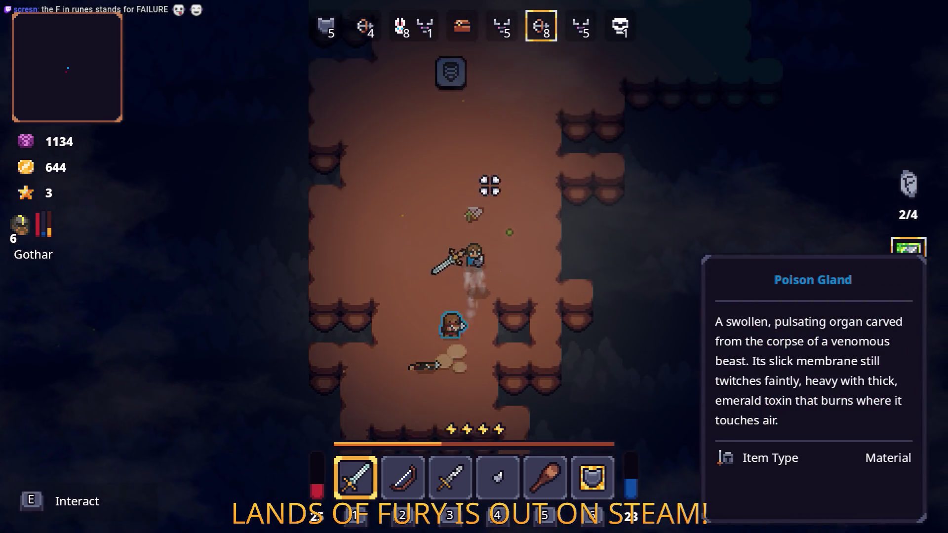
pyautogui.click(488, 328)
pyautogui.press('s')
pyautogui.click(564, 215)
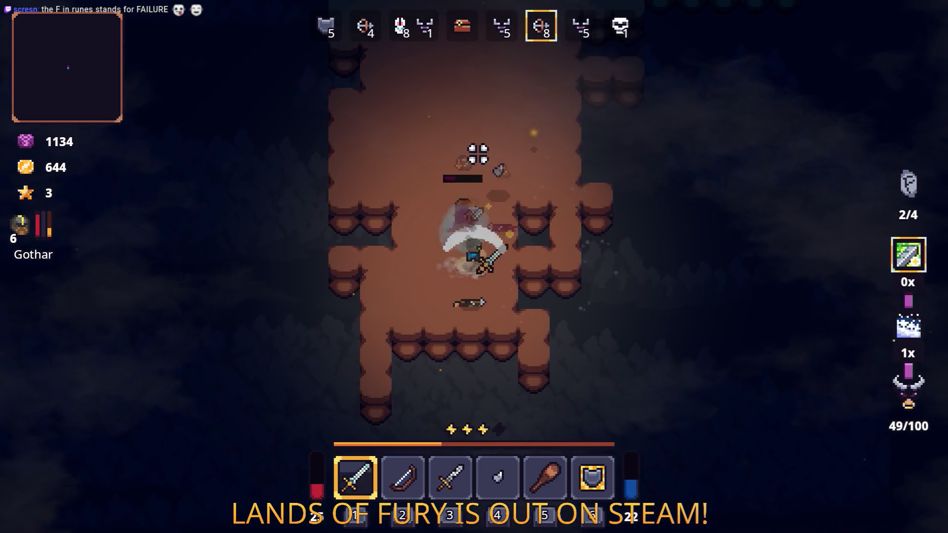
pyautogui.click(383, 203)
pyautogui.press('w')
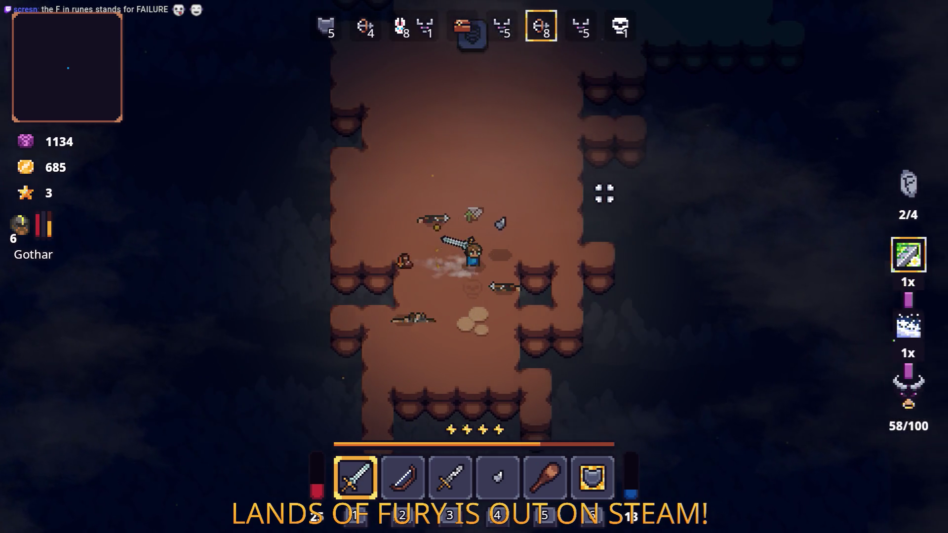
pyautogui.press('w')
pyautogui.press('d')
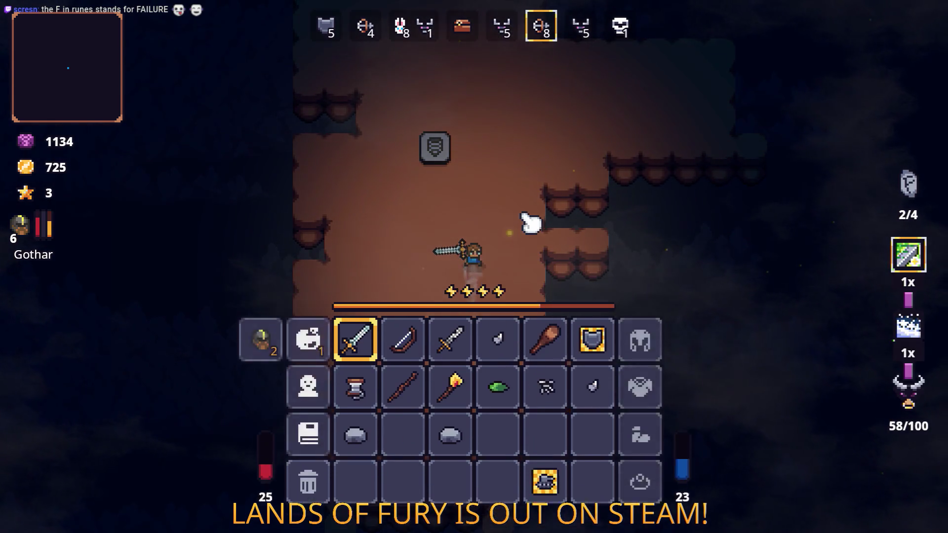
# - Move through the cavern as wave 6 begins and close in on the enemies ahead
pyautogui.press('w')
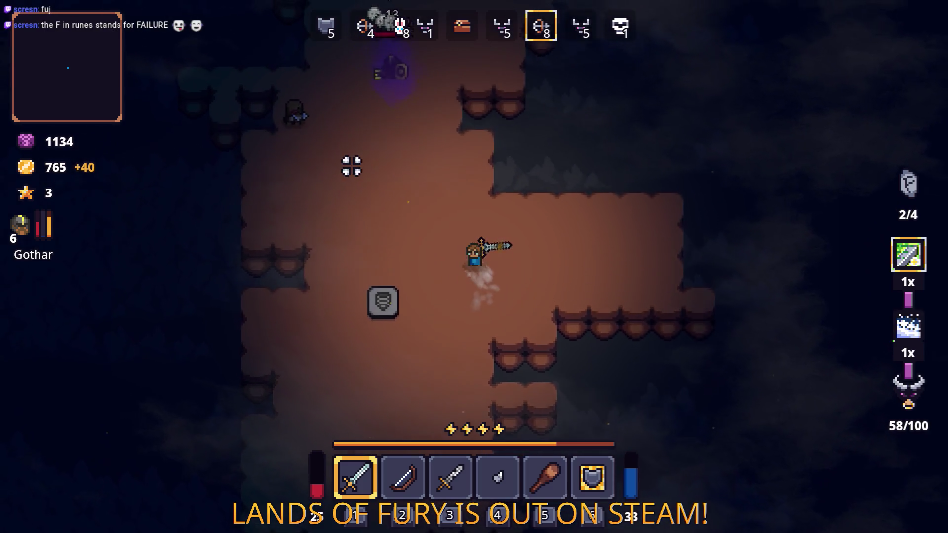
pyautogui.press('w')
pyautogui.press('a')
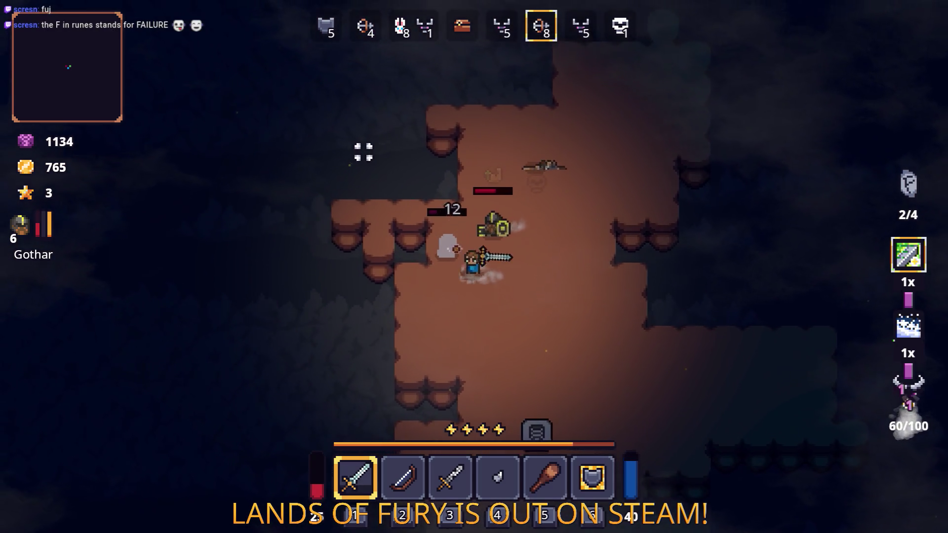
pyautogui.press('d')
pyautogui.press('s')
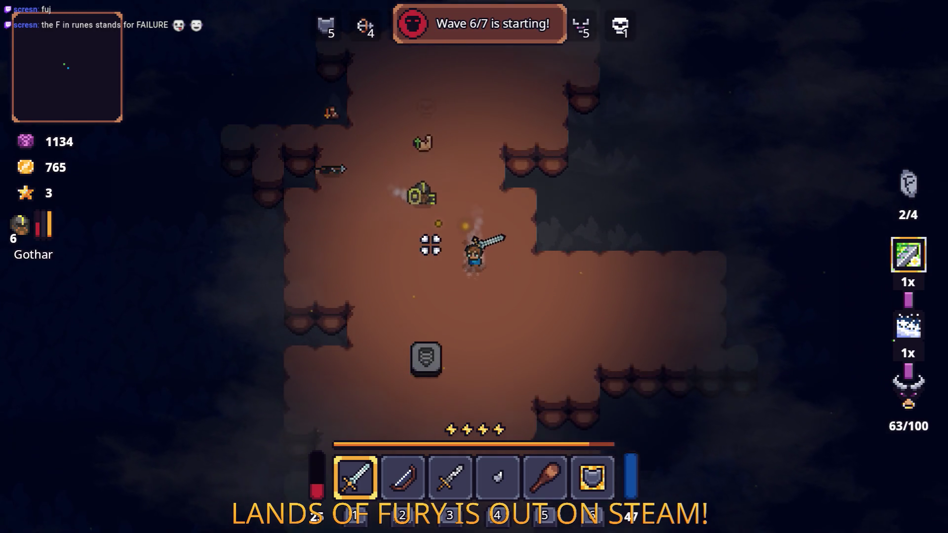
pyautogui.press('s')
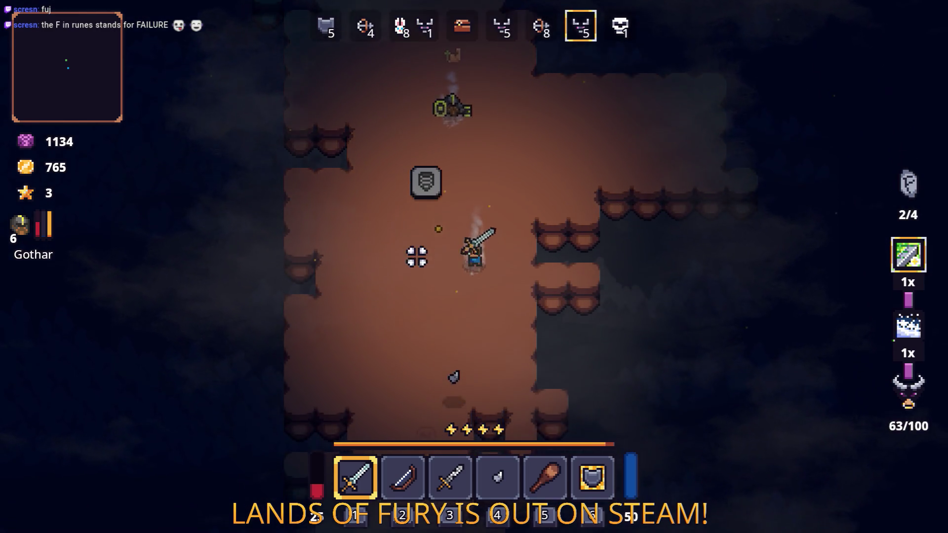
pyautogui.press('a')
pyautogui.press('w')
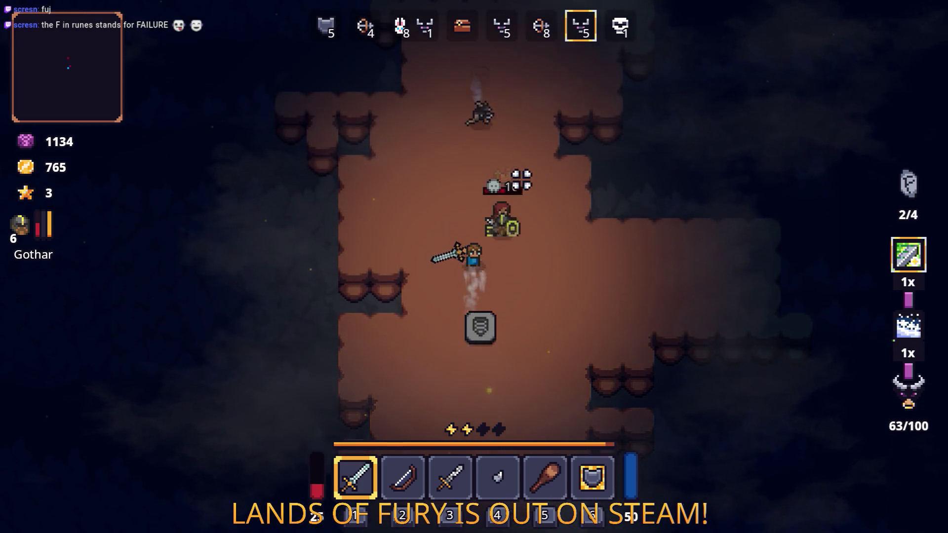
pyautogui.press('w')
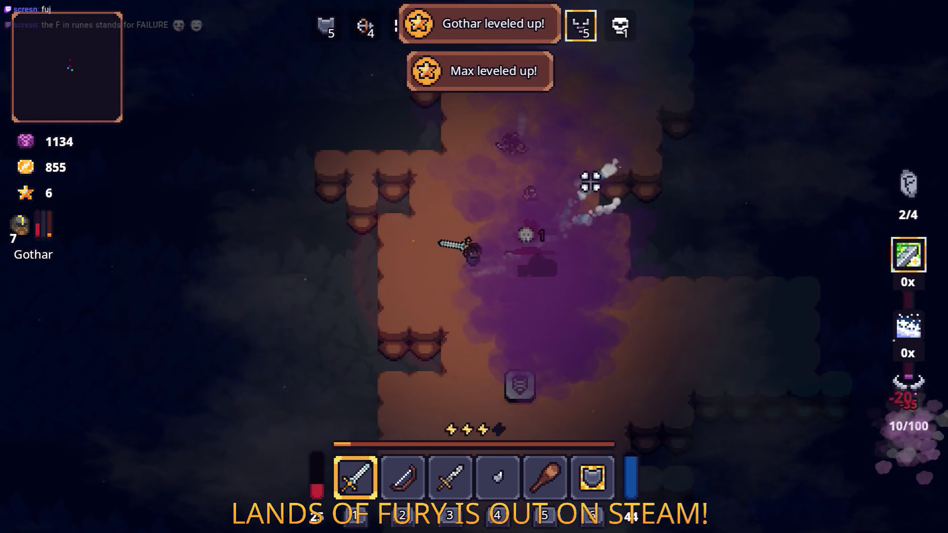
# - Release the poison cloud on the enemies, check the inventory, and switch to the sword
pyautogui.press('d')
pyautogui.press('s')
pyautogui.press('d')
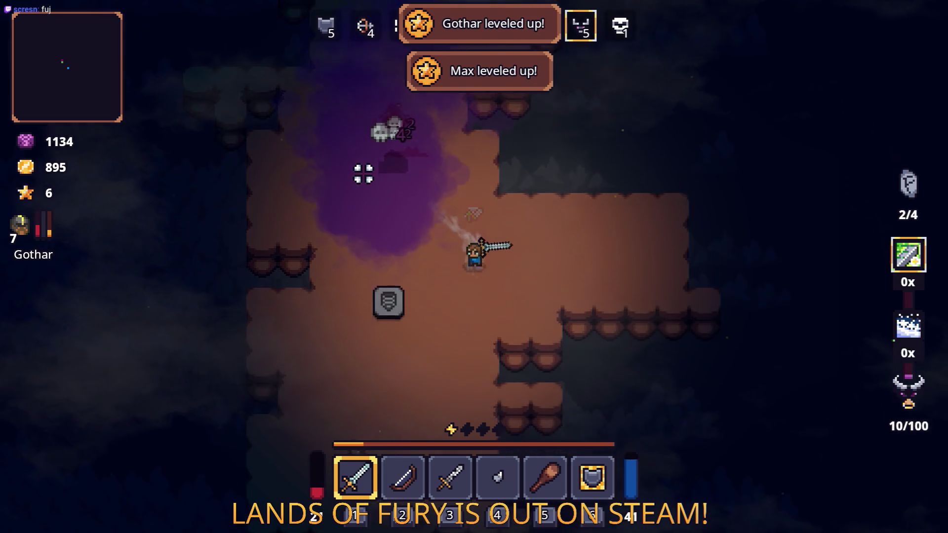
pyautogui.press('i')
pyautogui.press('i')
pyautogui.press('d')
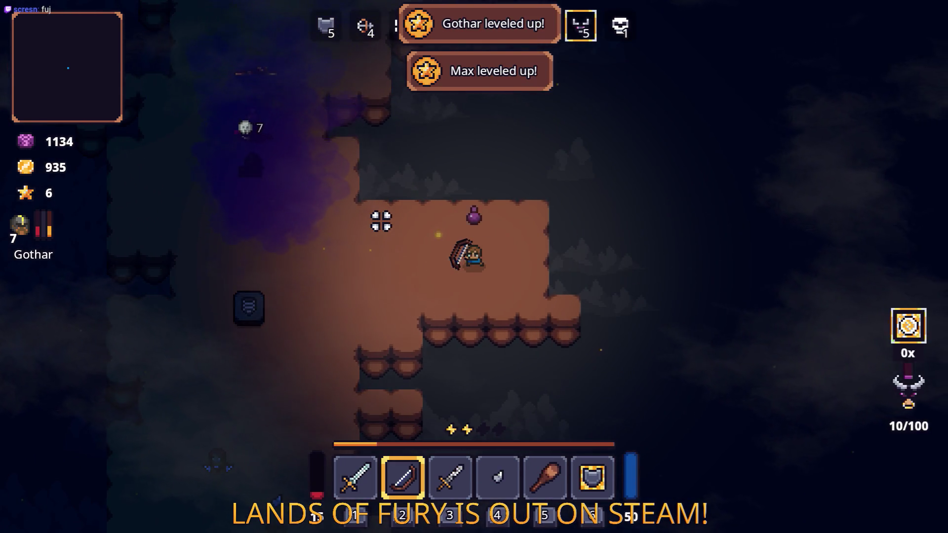
pyautogui.press('1')
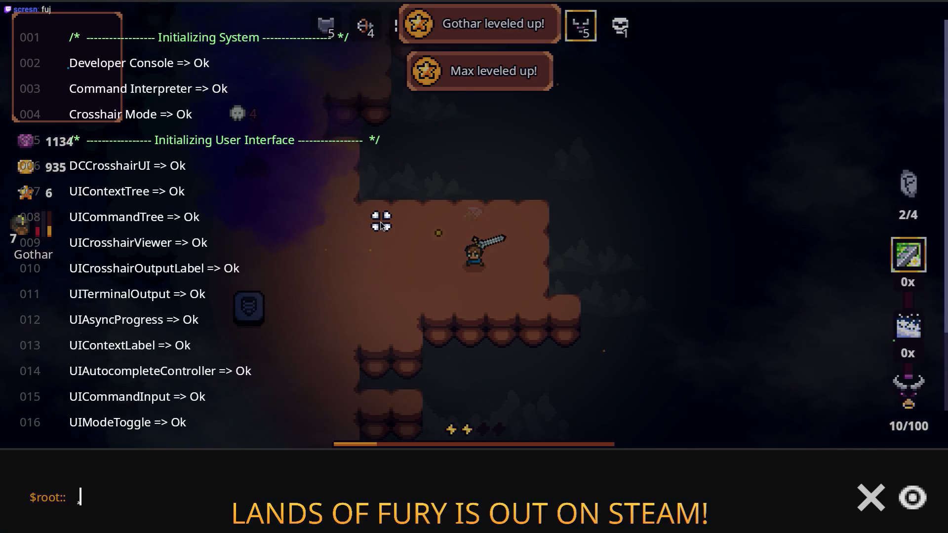
pyautogui.press('a')
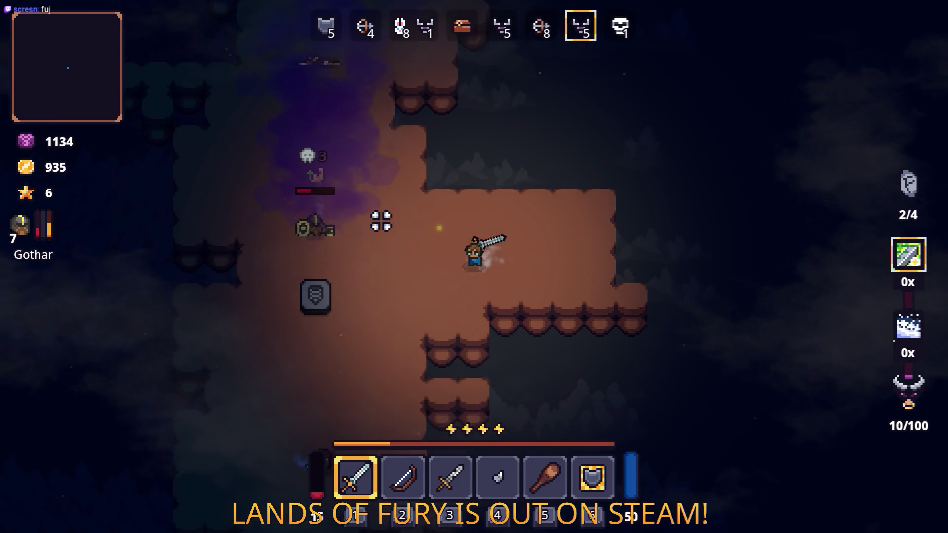
pyautogui.press('a')
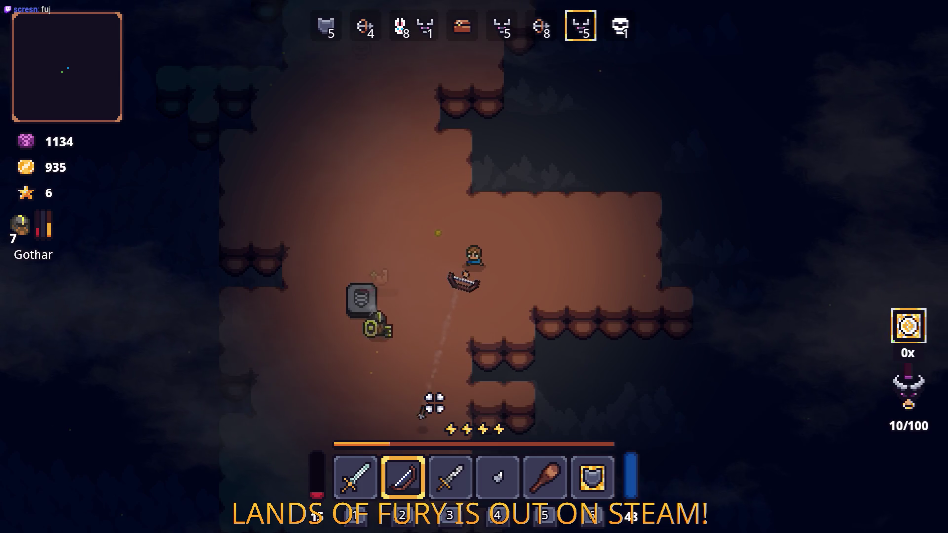
# - Switch back to the sword and close in to strike the first golem
pyautogui.press('1')
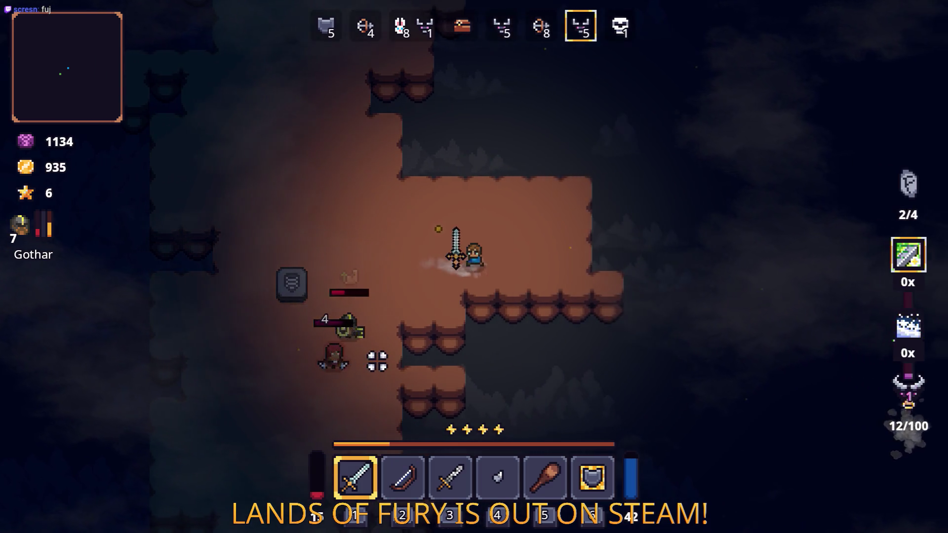
pyautogui.press('a')
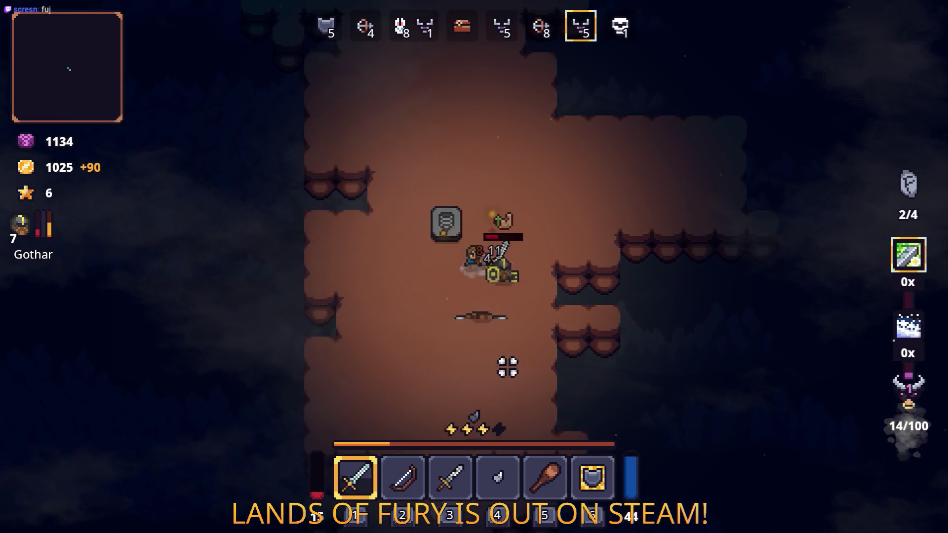
pyautogui.press('w')
pyautogui.press('a')
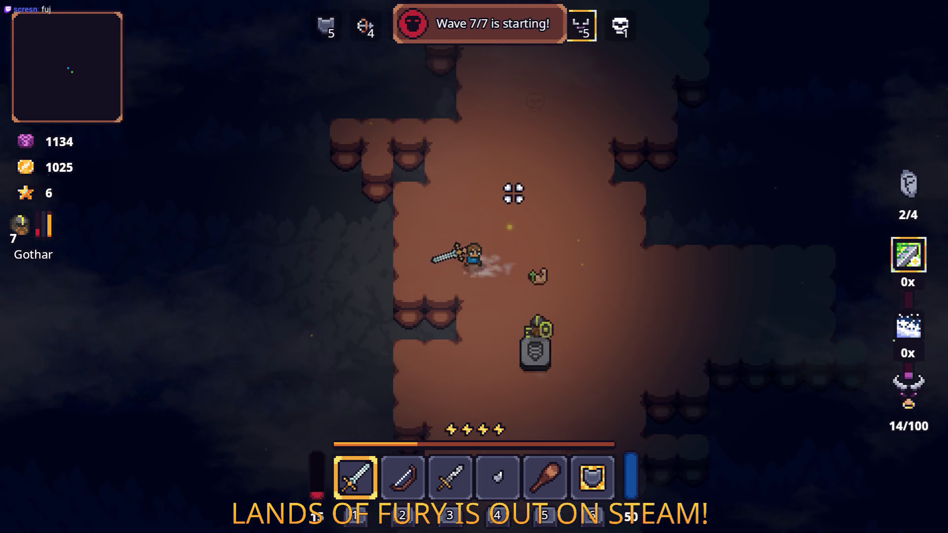
pyautogui.press('d')
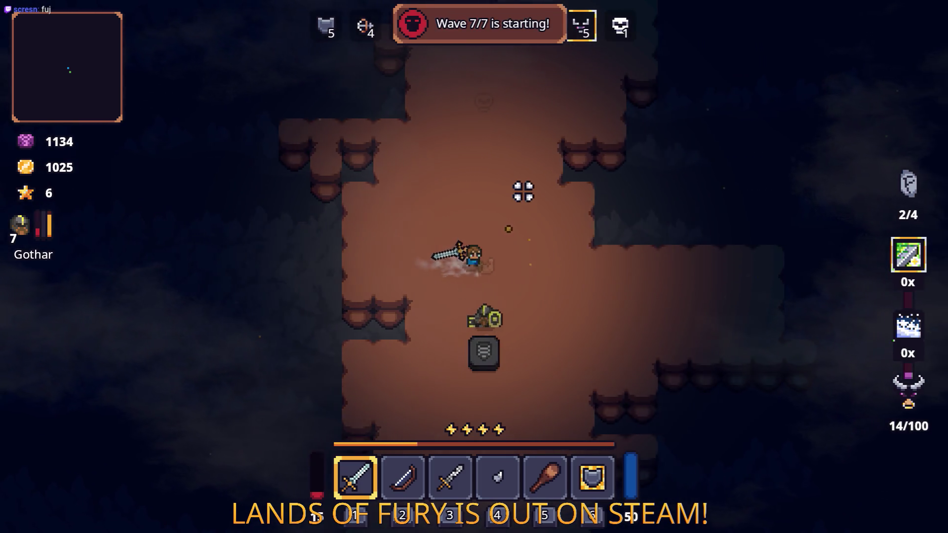
pyautogui.press('a')
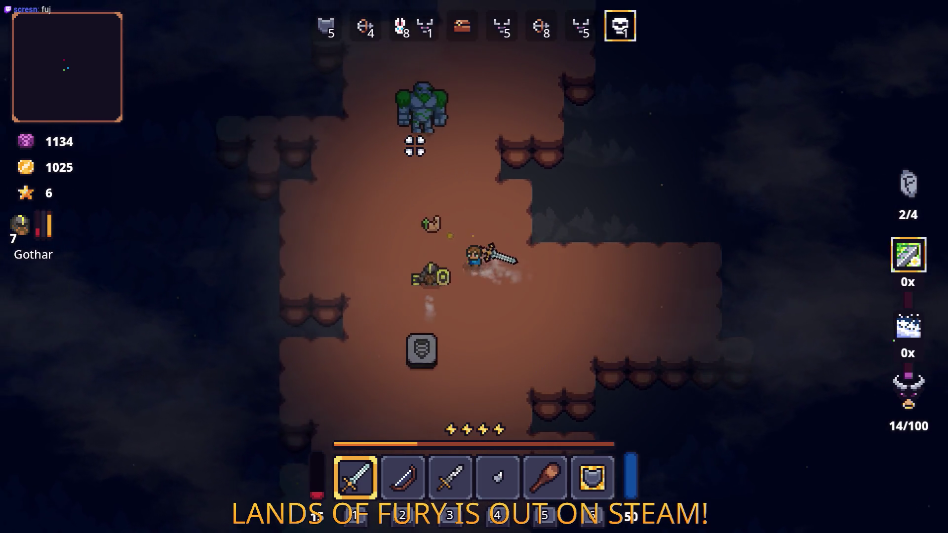
pyautogui.press('w')
pyautogui.press('a')
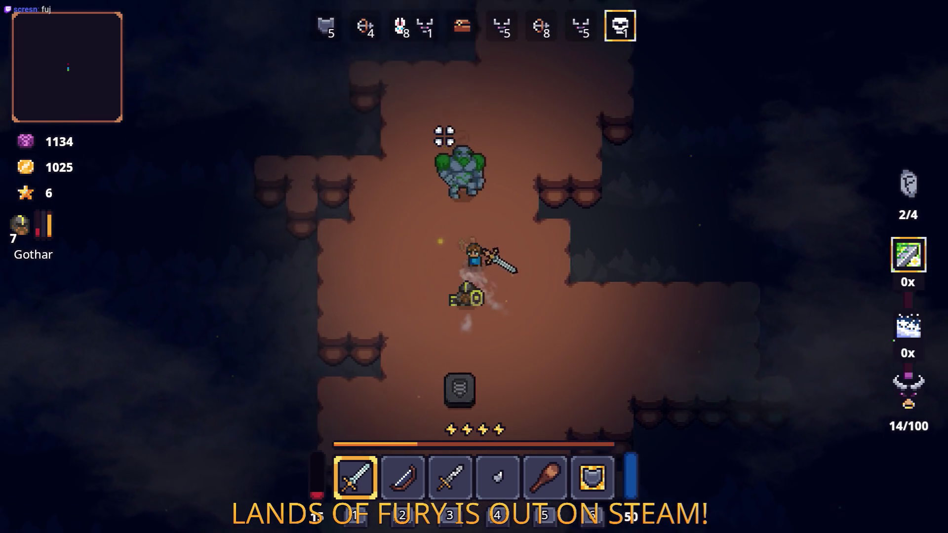
pyautogui.click(445, 144)
# - Dodge away from the golem, then dash back up and circle around the golems
pyautogui.press('s')
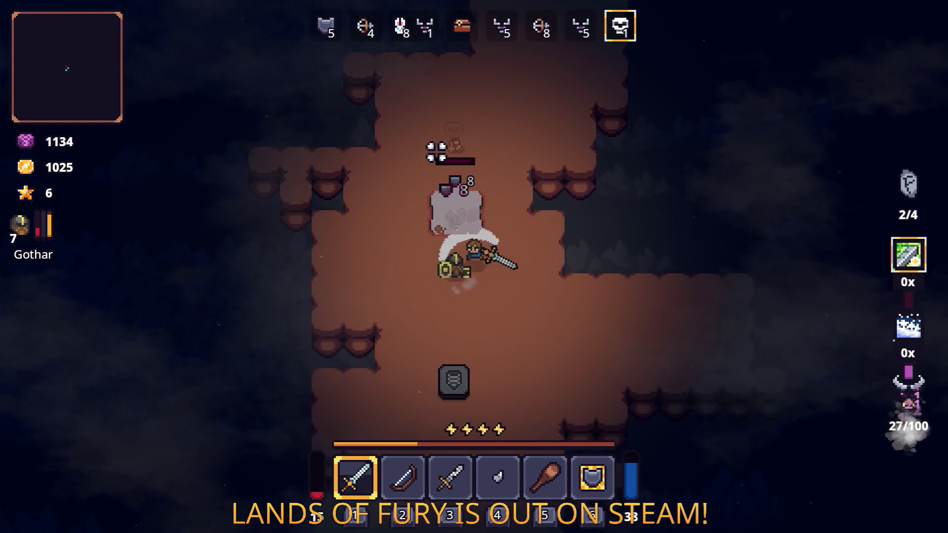
pyautogui.press('s')
pyautogui.press('a')
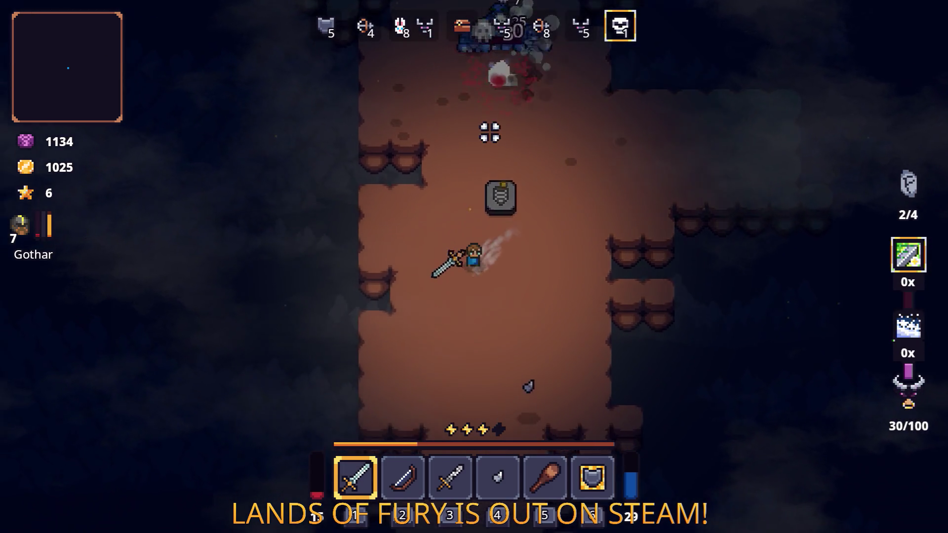
pyautogui.press('a')
pyautogui.press('w')
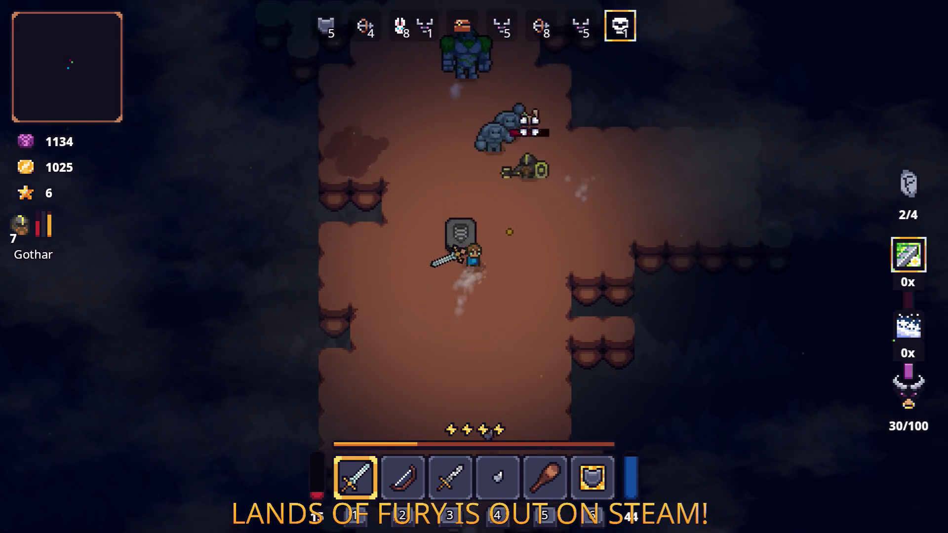
pyautogui.press('w')
pyautogui.press('space')
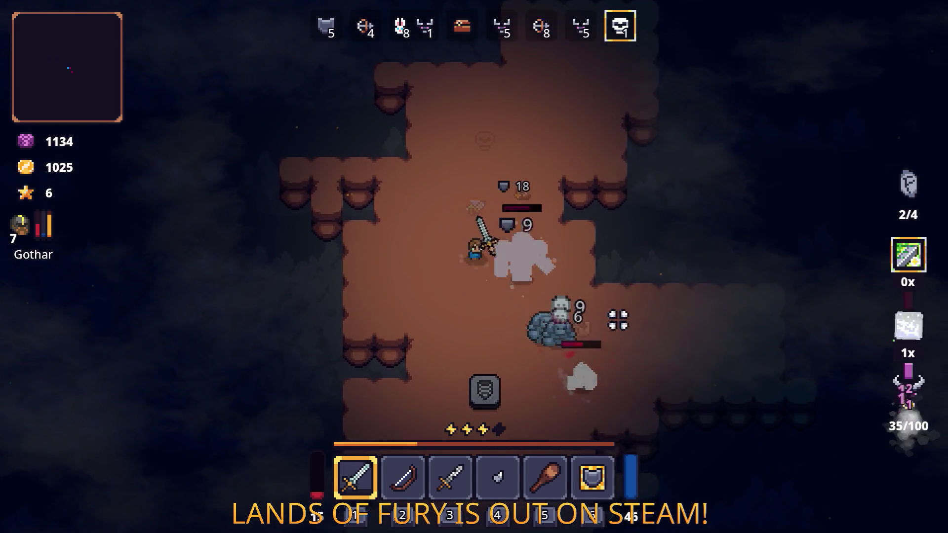
pyautogui.press('d')
pyautogui.press('s')
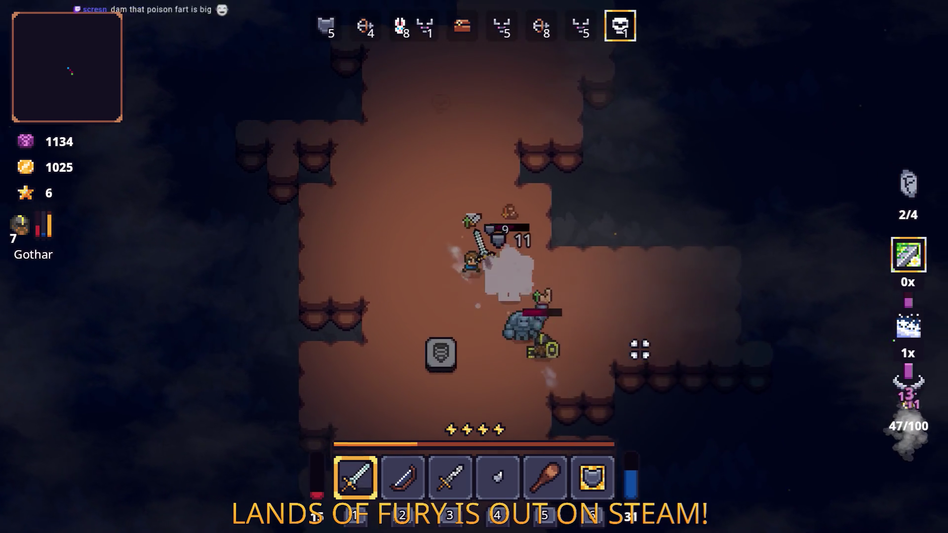
pyautogui.press('s')
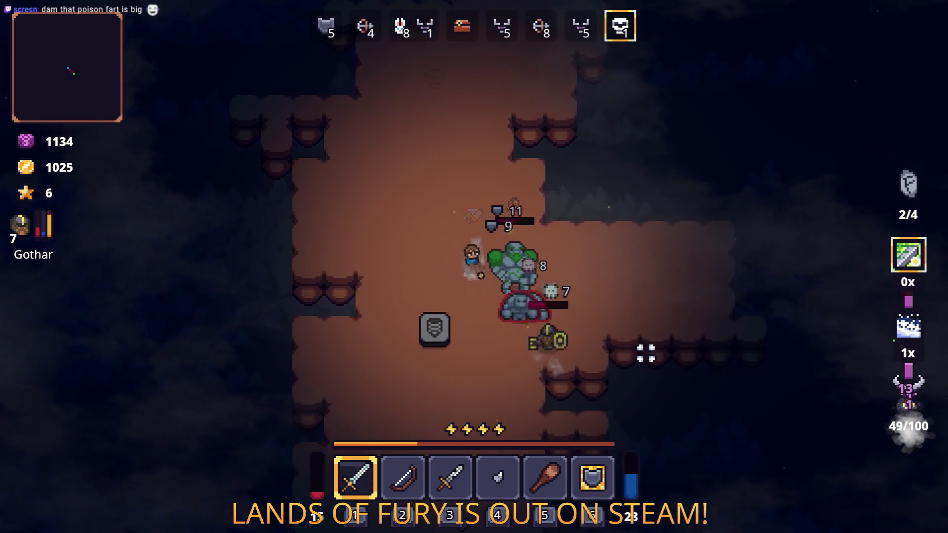
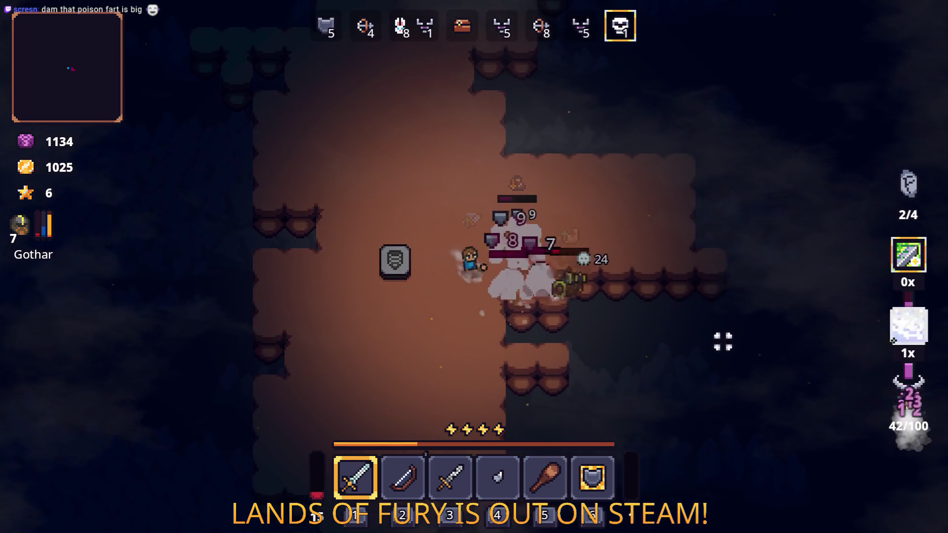
# - Dash left and north away from the golems, then dash south past them
pyautogui.press('a')
pyautogui.press('space')
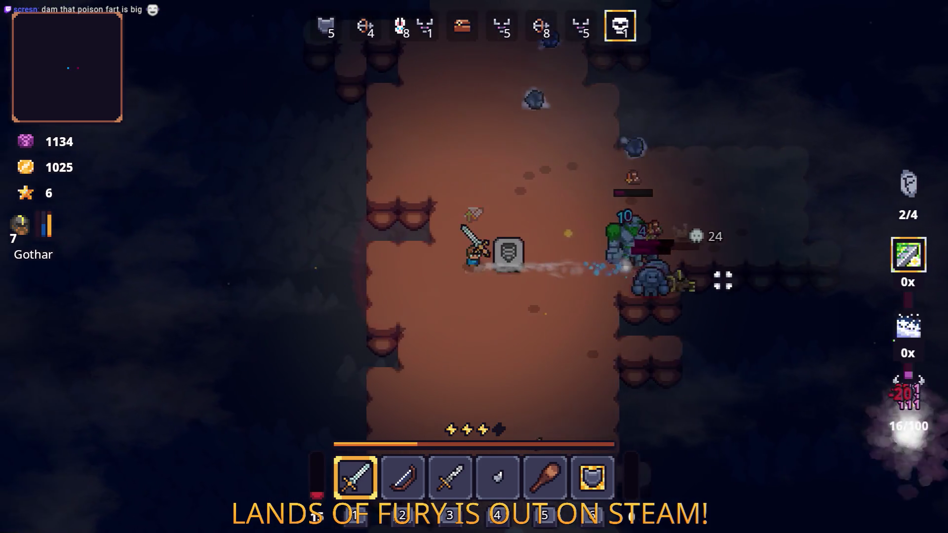
pyautogui.press('s')
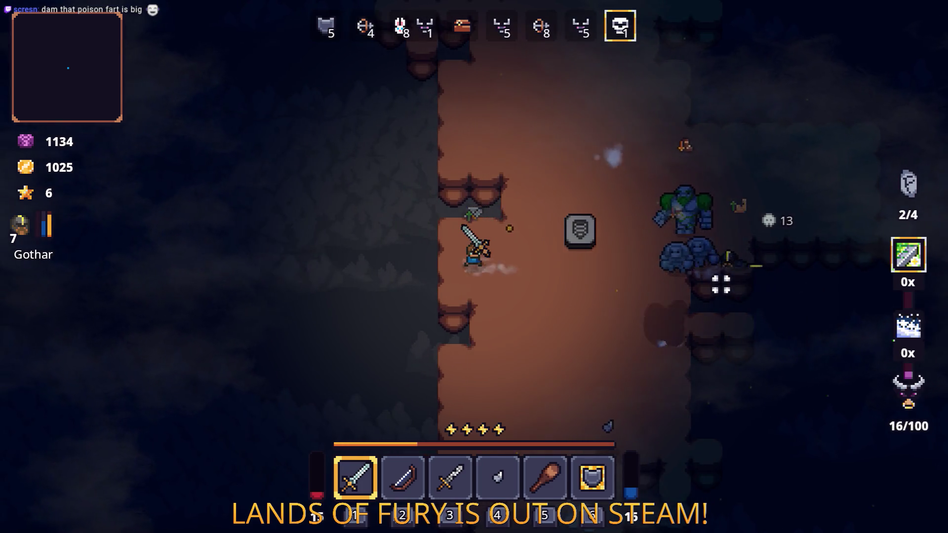
pyautogui.press('d')
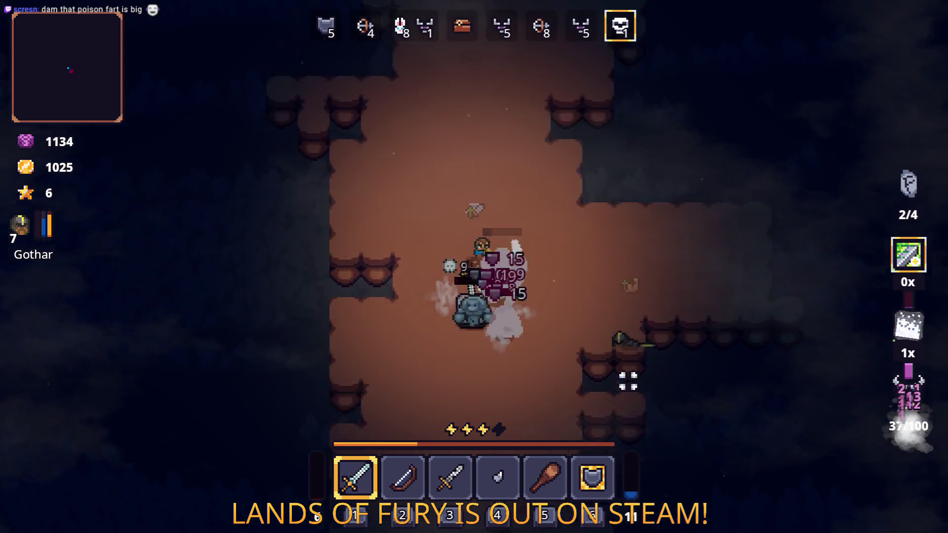
pyautogui.press('w')
pyautogui.press('space')
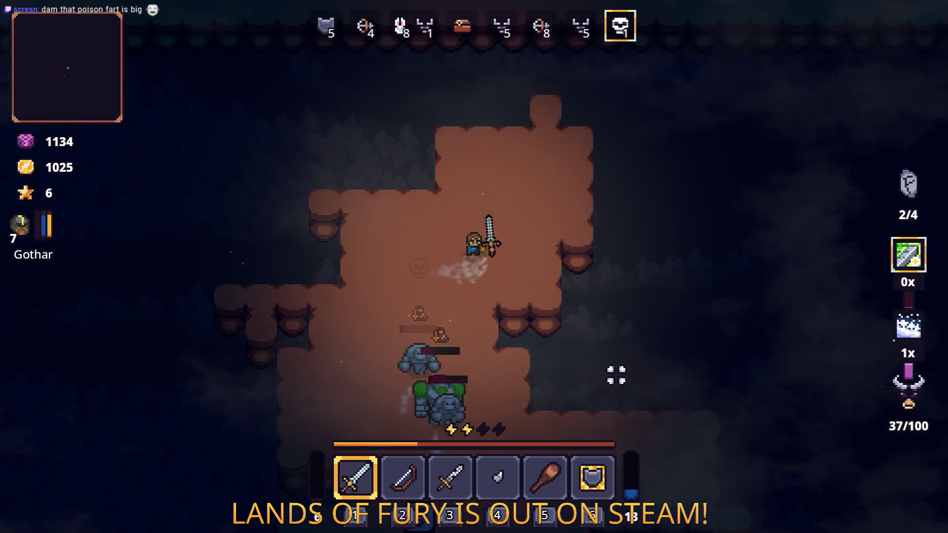
pyautogui.press('a')
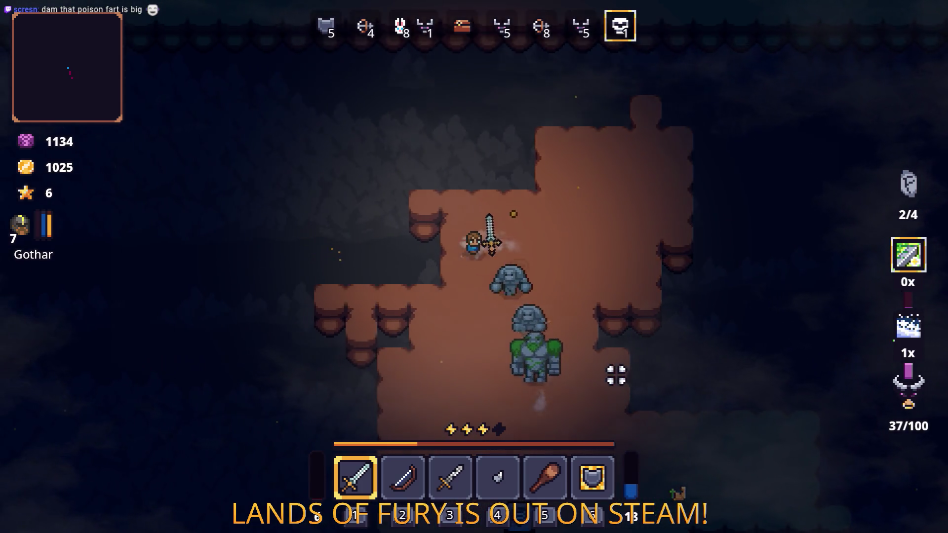
pyautogui.press('s')
pyautogui.press('space')
pyautogui.press('space')
pyautogui.press('space')
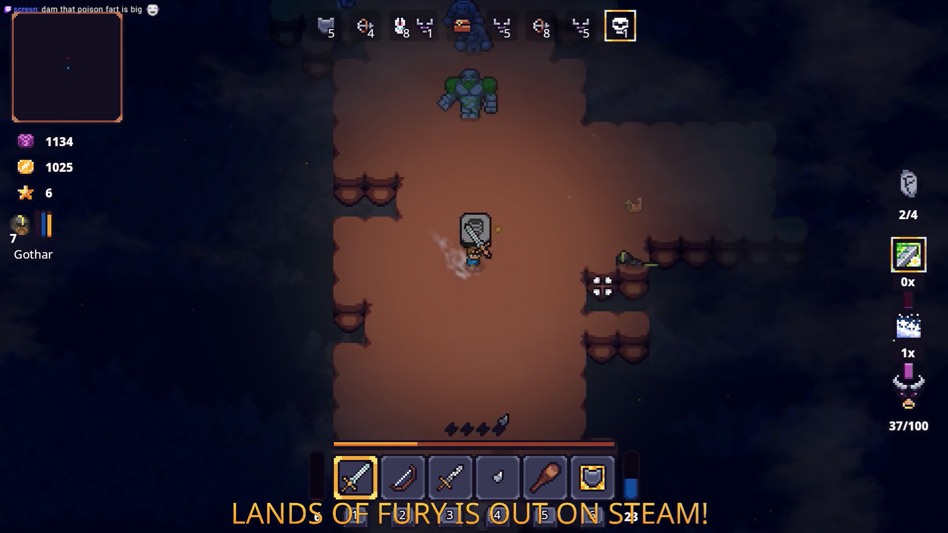
pyautogui.press('w')
# - Swing at the golems while circling them, then dash north and east past one
pyautogui.click(443, 205)
pyautogui.press('a')
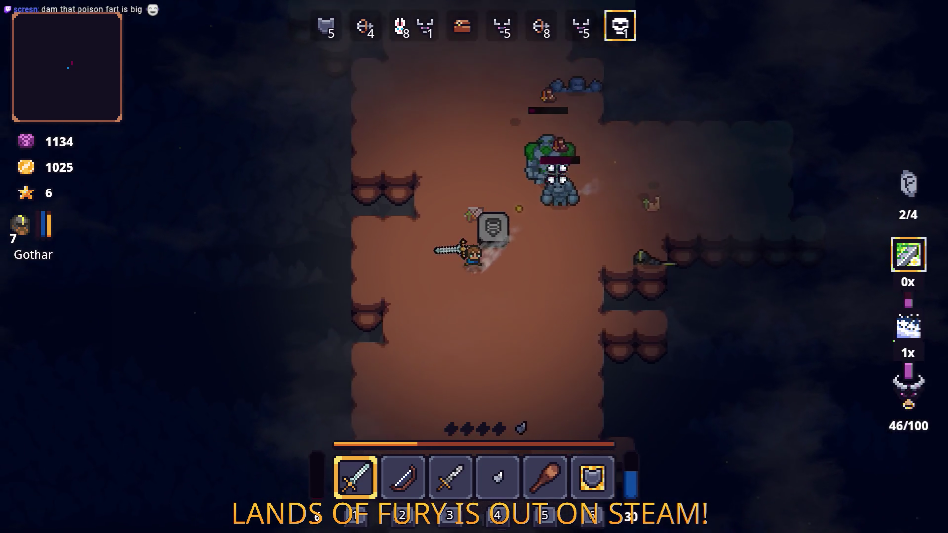
pyautogui.press('s')
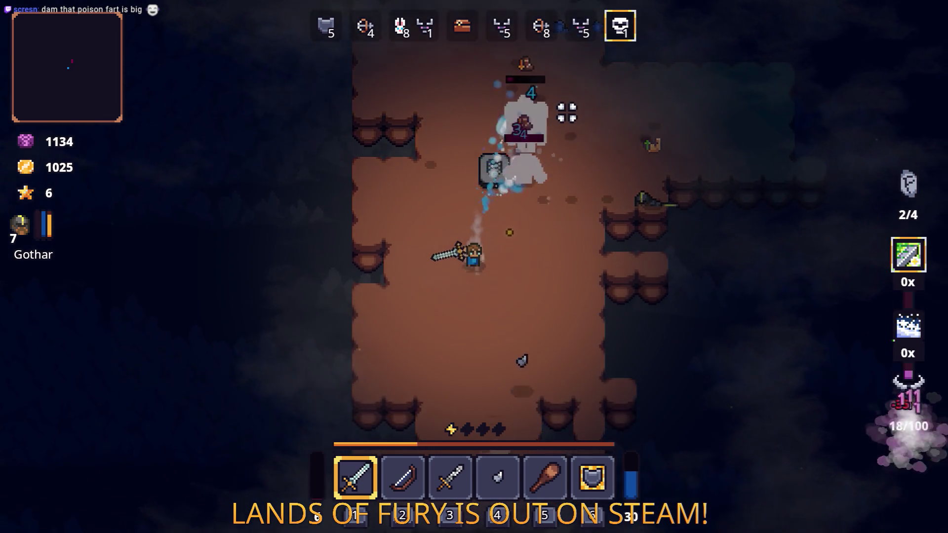
pyautogui.press('d')
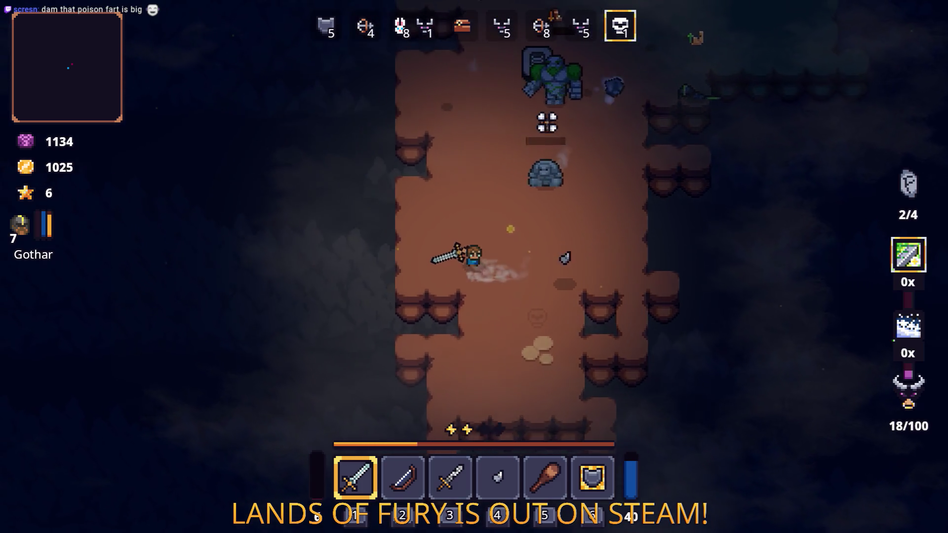
pyautogui.press('w')
pyautogui.press('space')
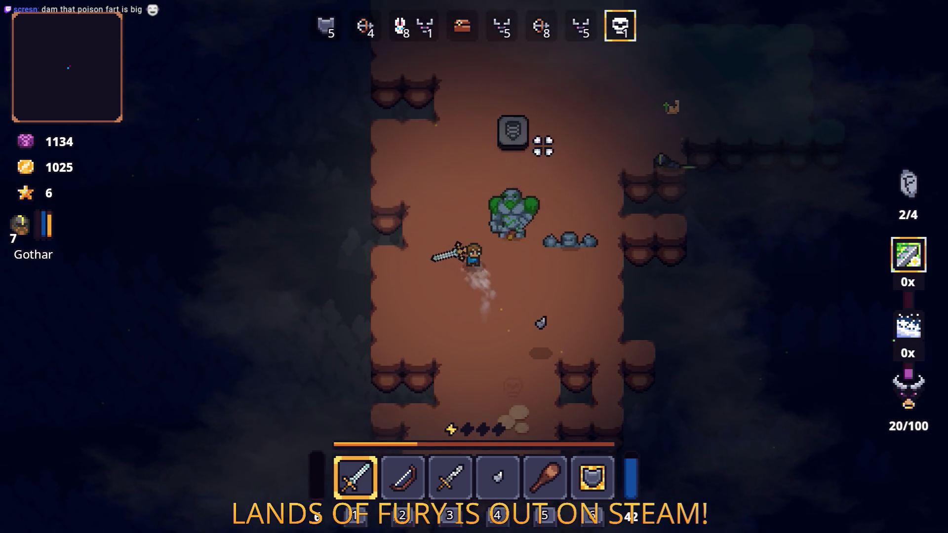
pyautogui.press('w')
pyautogui.press('space')
pyautogui.press('d')
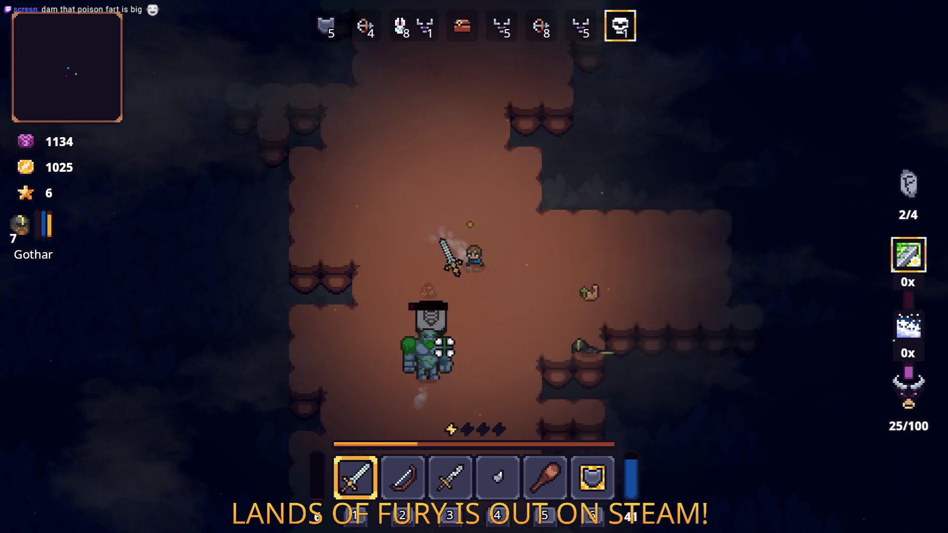
pyautogui.press('s')
pyautogui.press('s')
pyautogui.press('a')
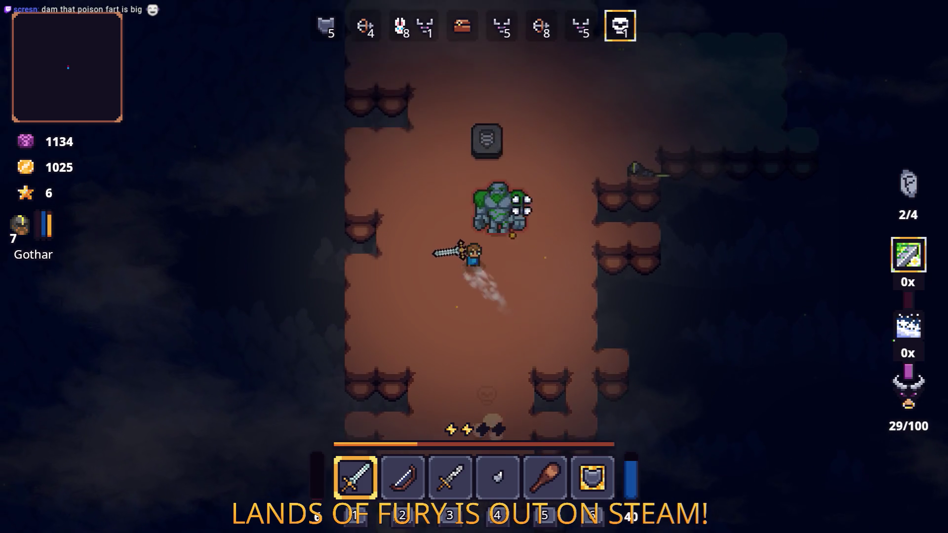
# - Keep evading the golem with dashes south-west, north and south past it
pyautogui.press('s')
pyautogui.press('a')
pyautogui.press('space')
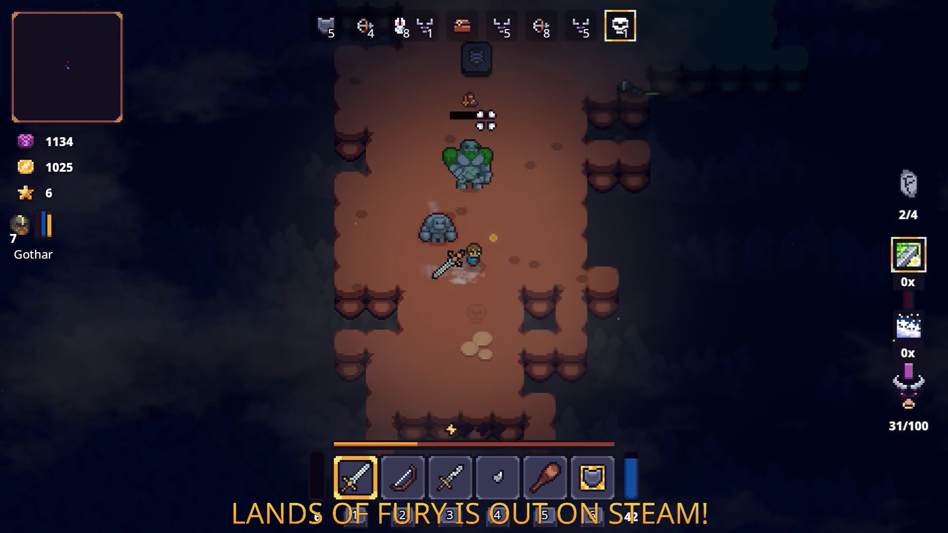
pyautogui.press('w')
pyautogui.press('space')
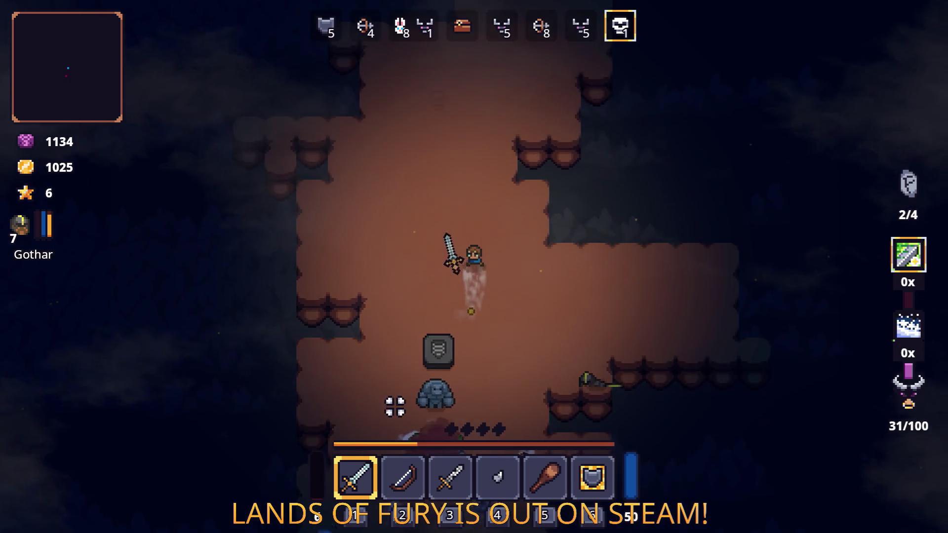
pyautogui.press('a')
pyautogui.press('w')
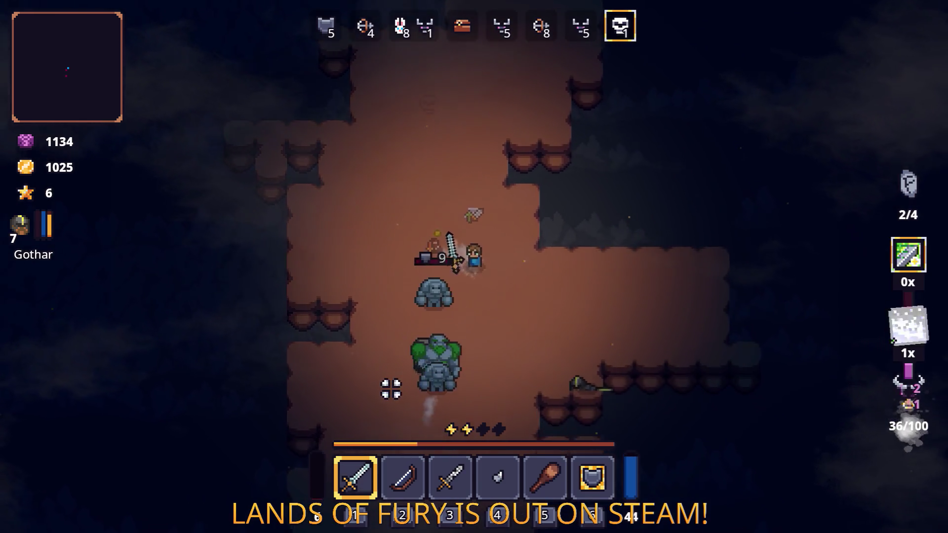
pyautogui.press('s')
pyautogui.press('space')
pyautogui.press('space')
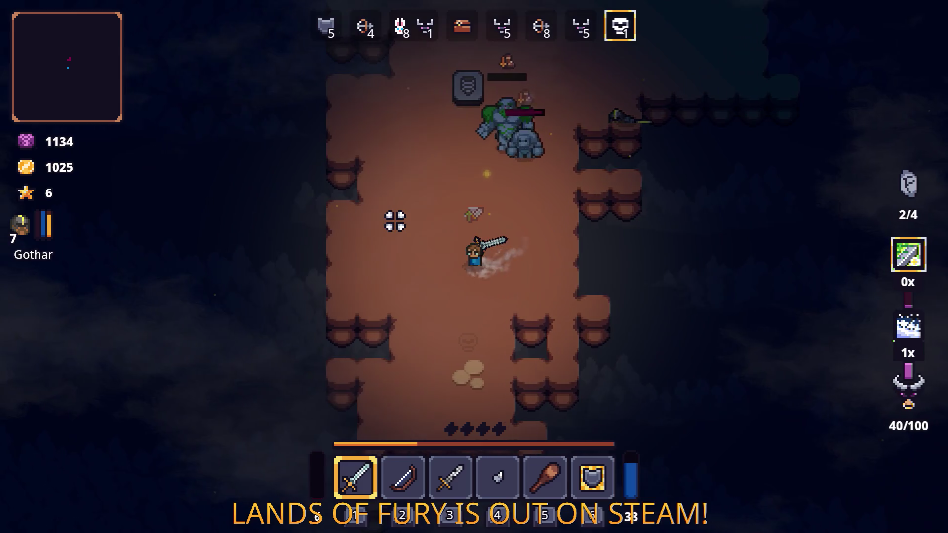
# - Dash north past the golems, strike one, then reach and collect the treasure chest
pyautogui.press('w')
pyautogui.press('space')
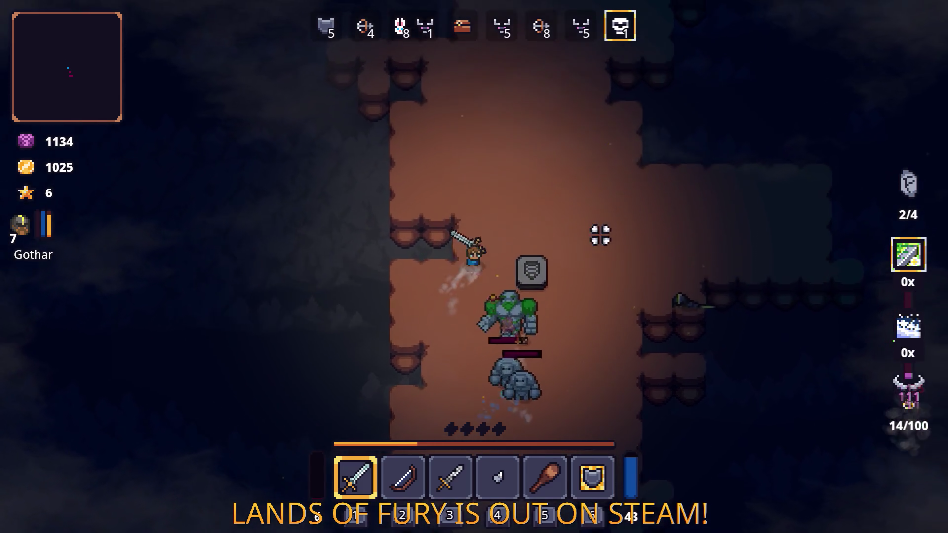
pyautogui.press('d')
pyautogui.press('s')
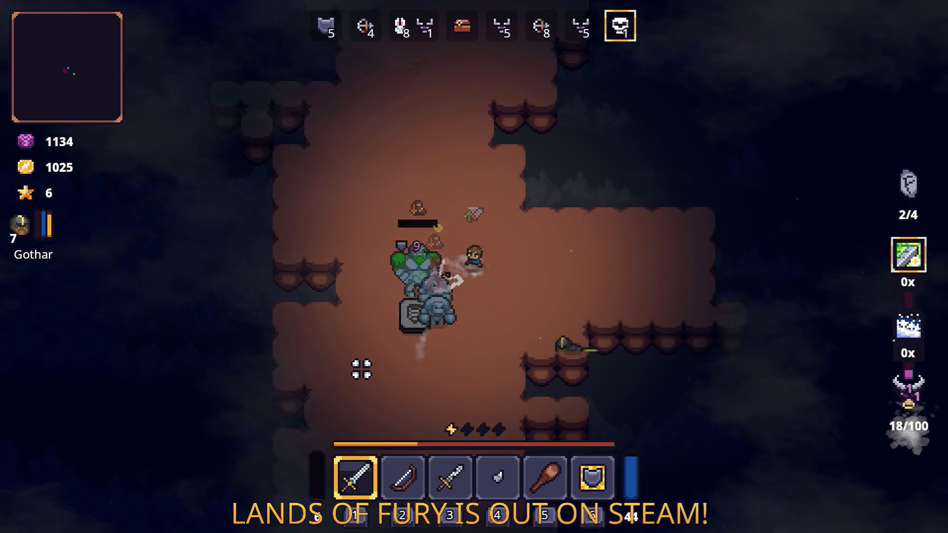
pyautogui.press('s')
pyautogui.press('space')
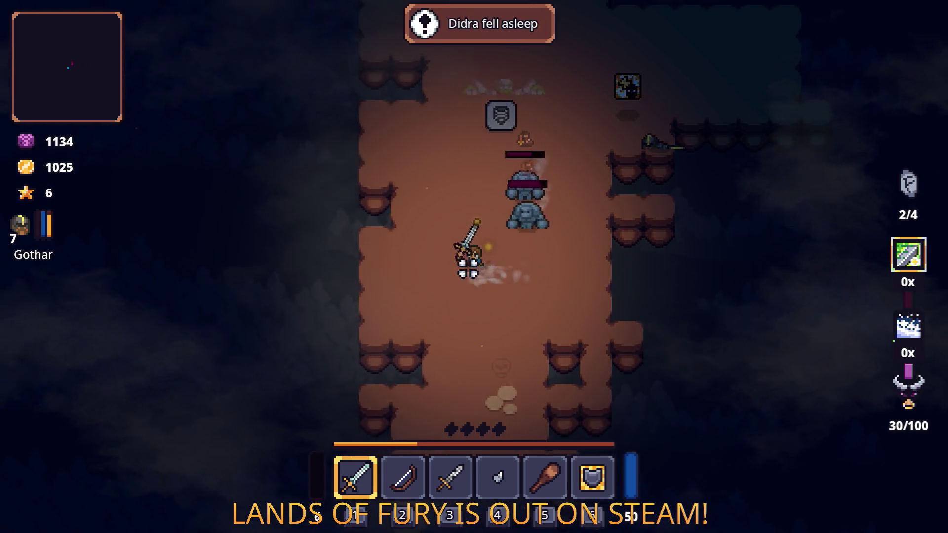
pyautogui.press('w')
pyautogui.press('d')
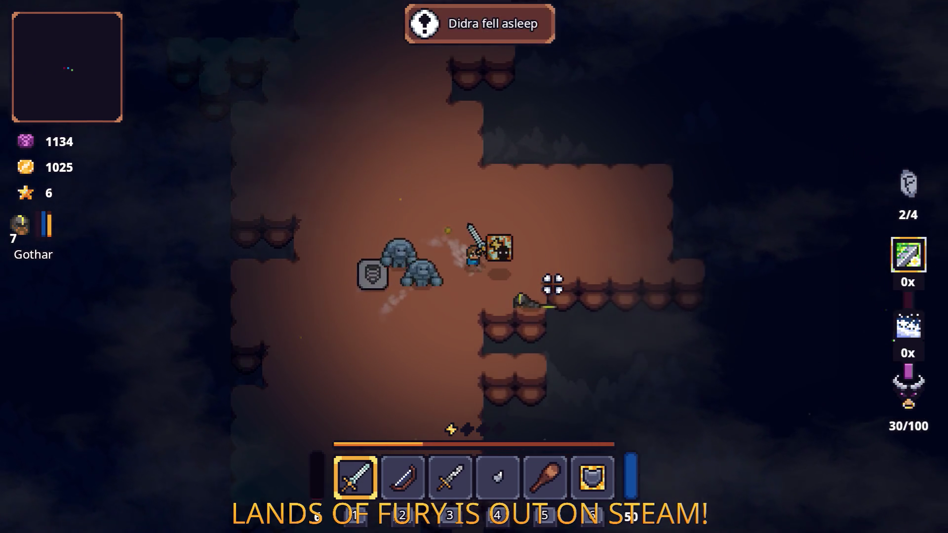
pyautogui.press('a')
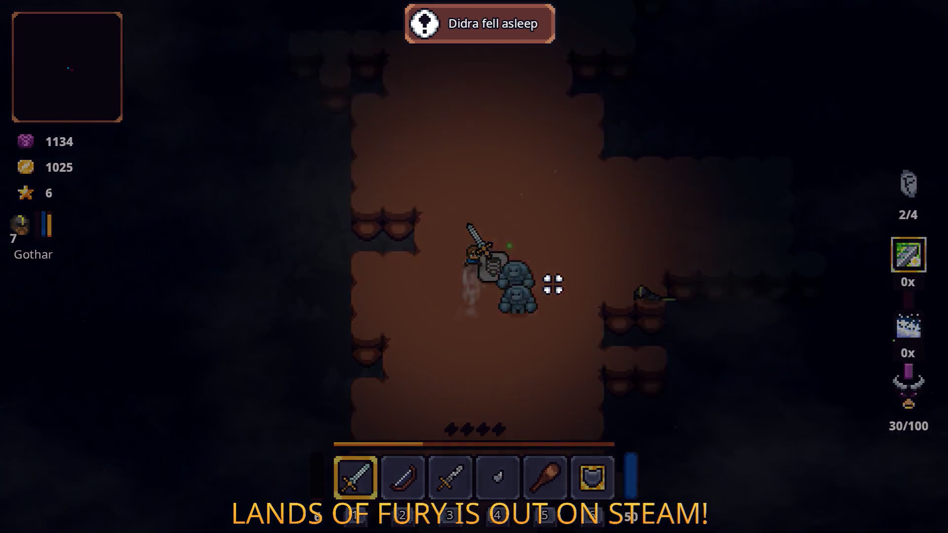
# - Walk the Elderglade Forest path north to the purple pillar and use it to load Rainy Road
pyautogui.press('d')
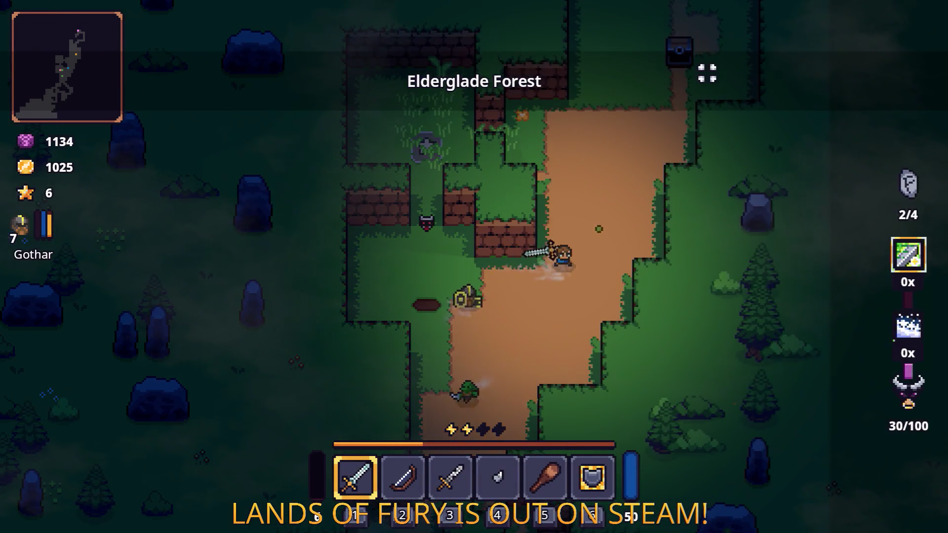
pyautogui.press('w')
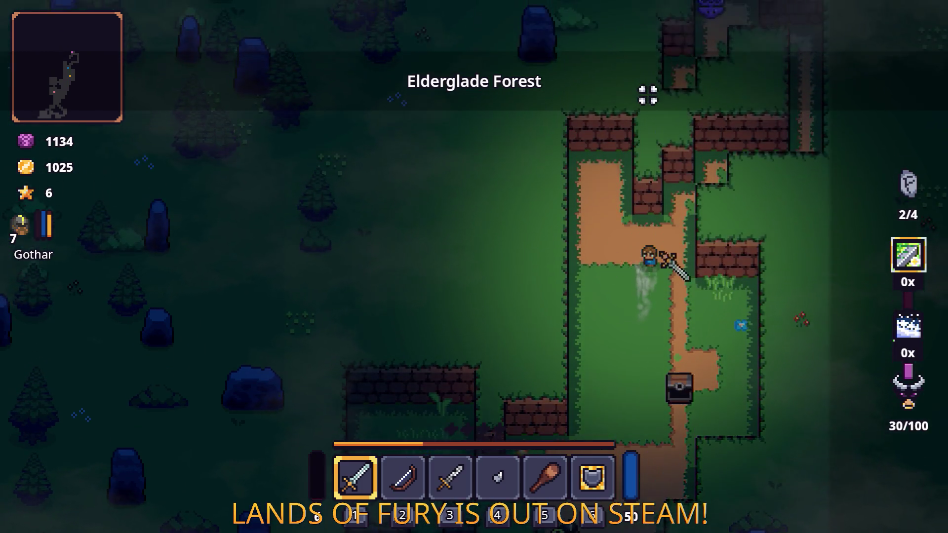
pyautogui.press('w')
pyautogui.press('d')
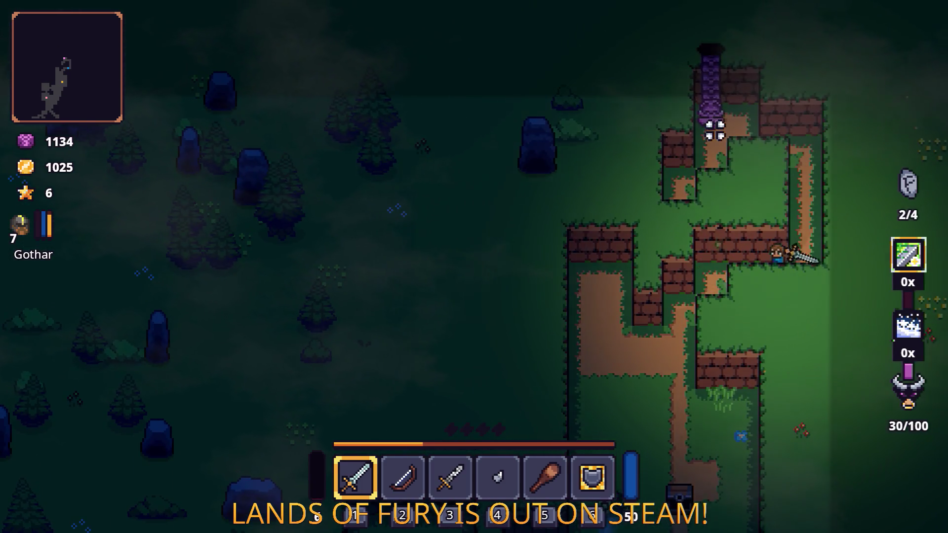
pyautogui.press('w')
pyautogui.press('a')
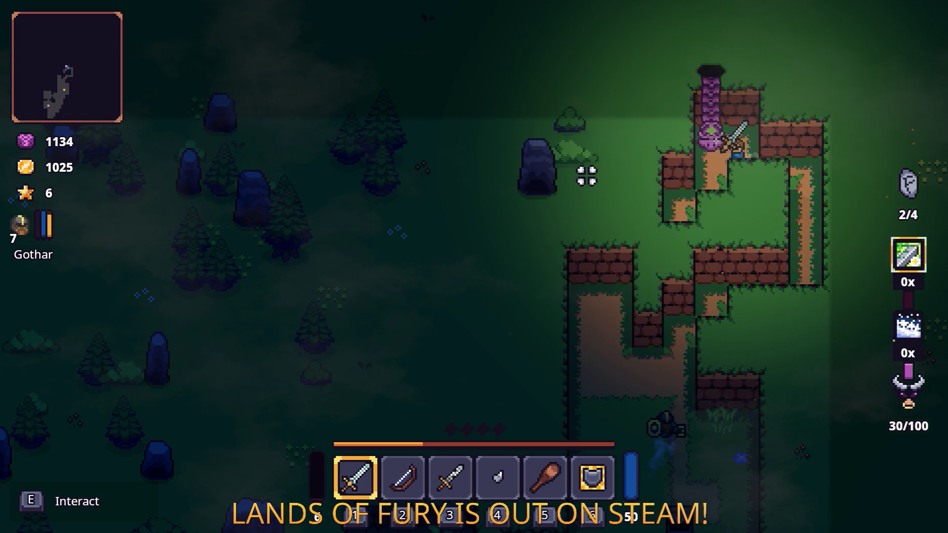
pyautogui.press('e')
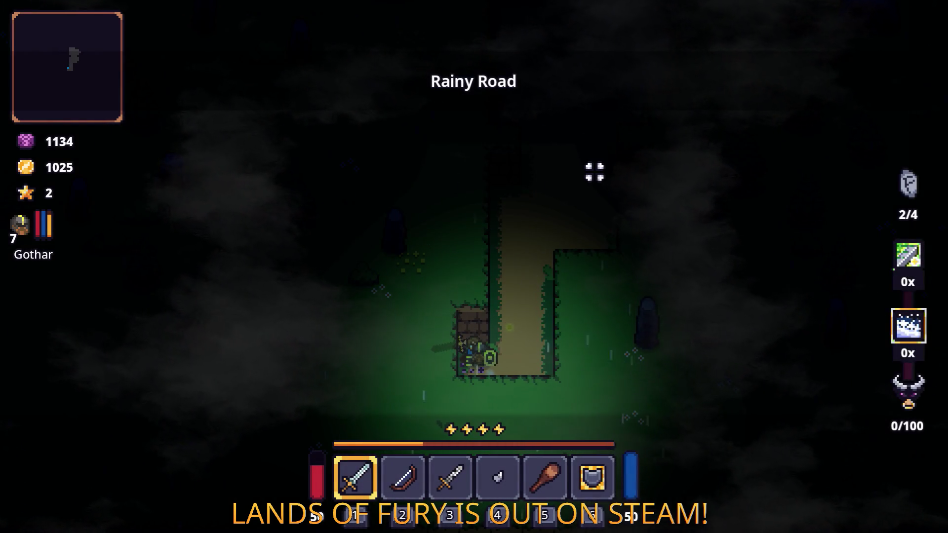
# - Dash north up the dirt path and swing the sword at the first enemy
pyautogui.press('w')
pyautogui.press('space')
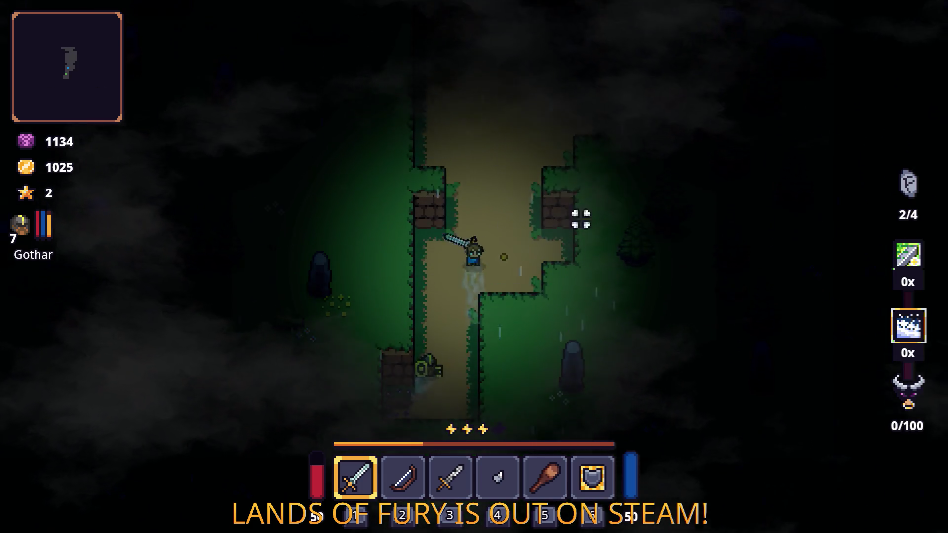
pyautogui.press('w')
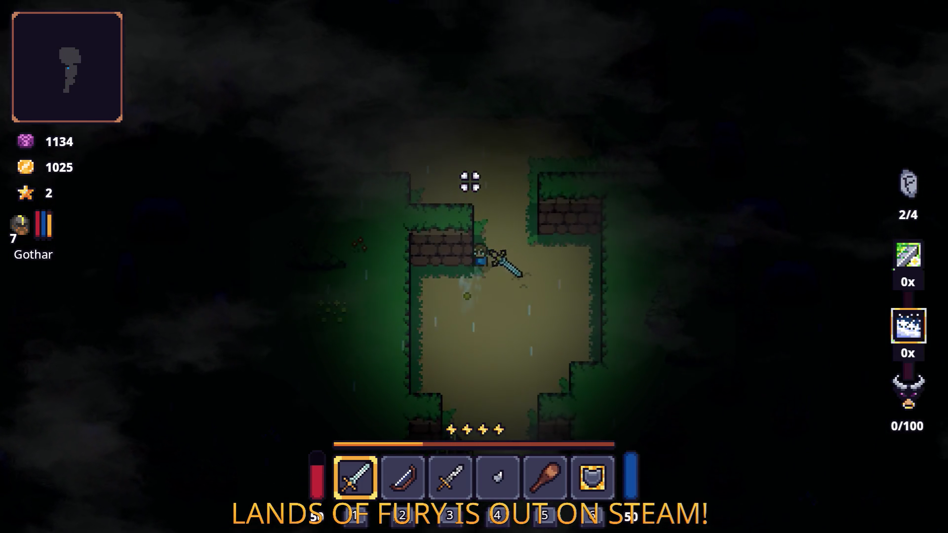
pyautogui.press('w')
pyautogui.press('d')
pyautogui.press('w')
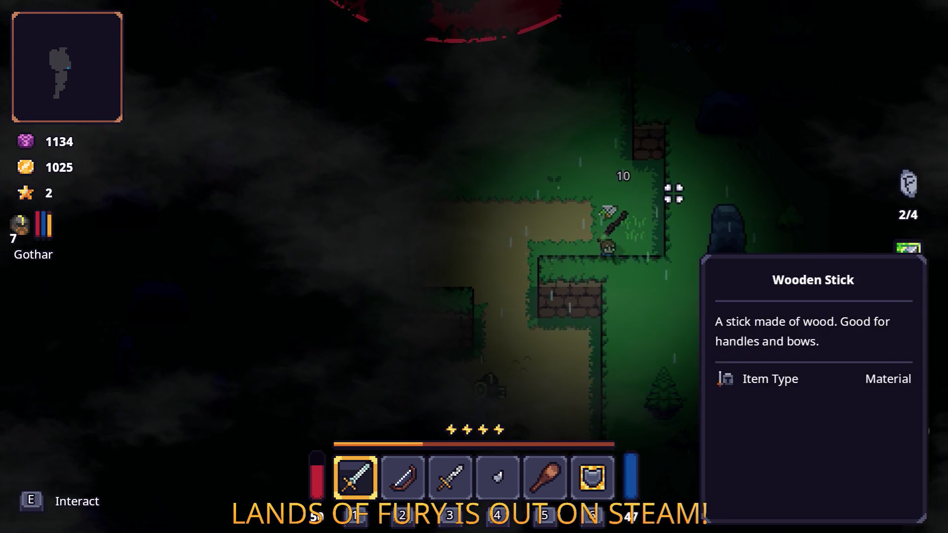
pyautogui.press('space')
pyautogui.click(478, 136)
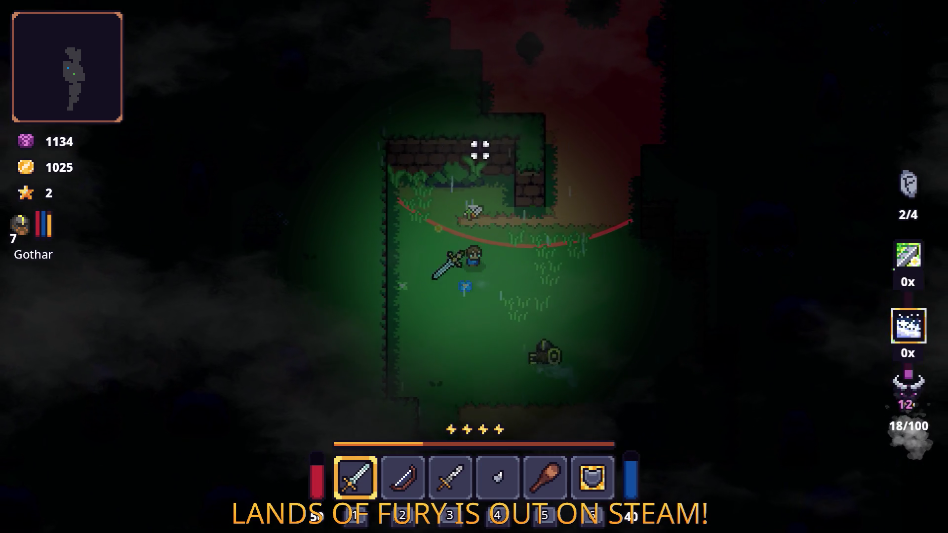
# - Push north past the brick wall slashing the slime, then dash south striking more slimes
pyautogui.press('w')
pyautogui.press('space')
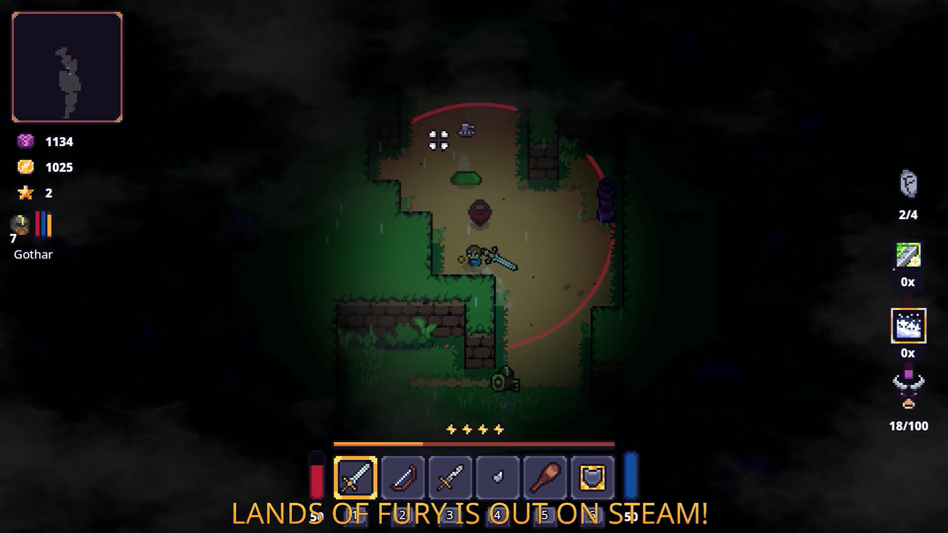
pyautogui.press('w')
pyautogui.click(511, 146)
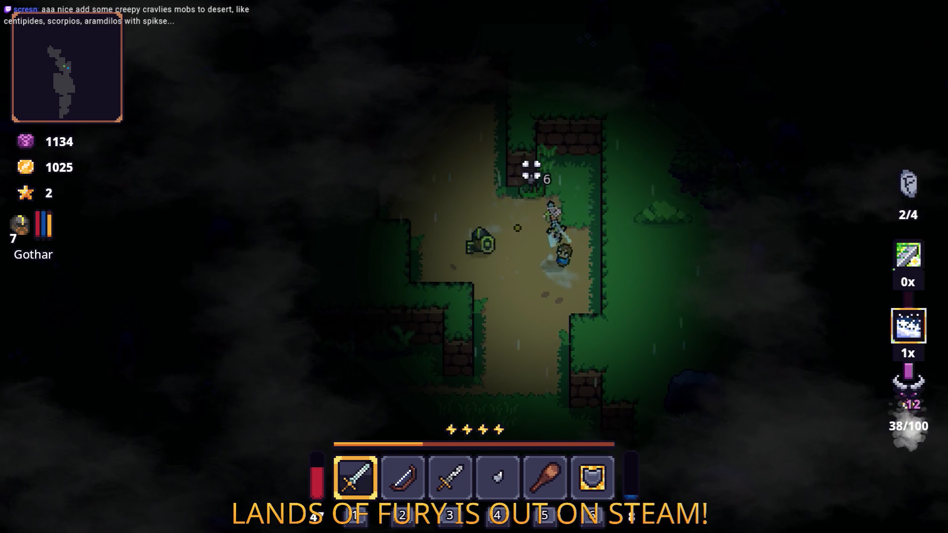
pyautogui.press('s')
pyautogui.press('space')
pyautogui.click(452, 286)
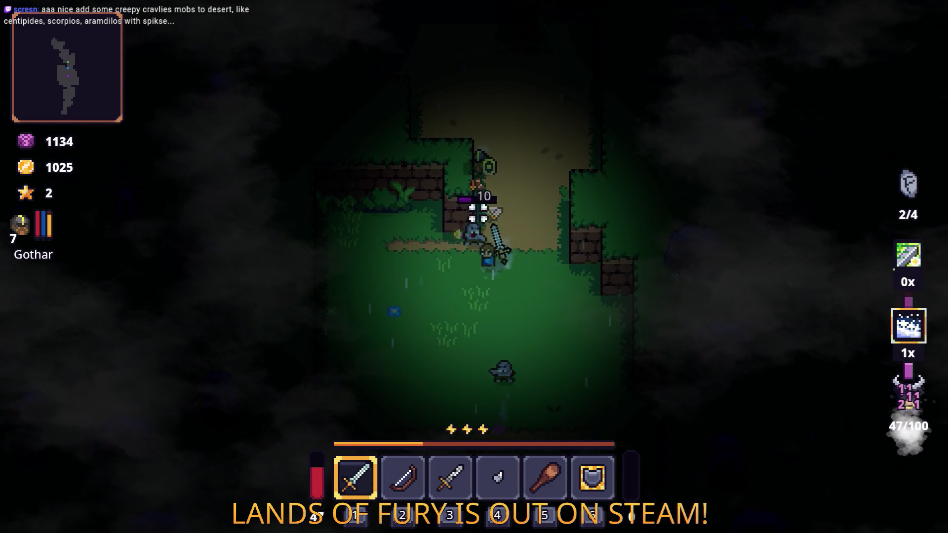
pyautogui.click(552, 292)
# - Dash east, then north-west toward the slimes and slash the enemies ahead
pyautogui.press('d')
pyautogui.press('space')
pyautogui.press('w')
pyautogui.press('space')
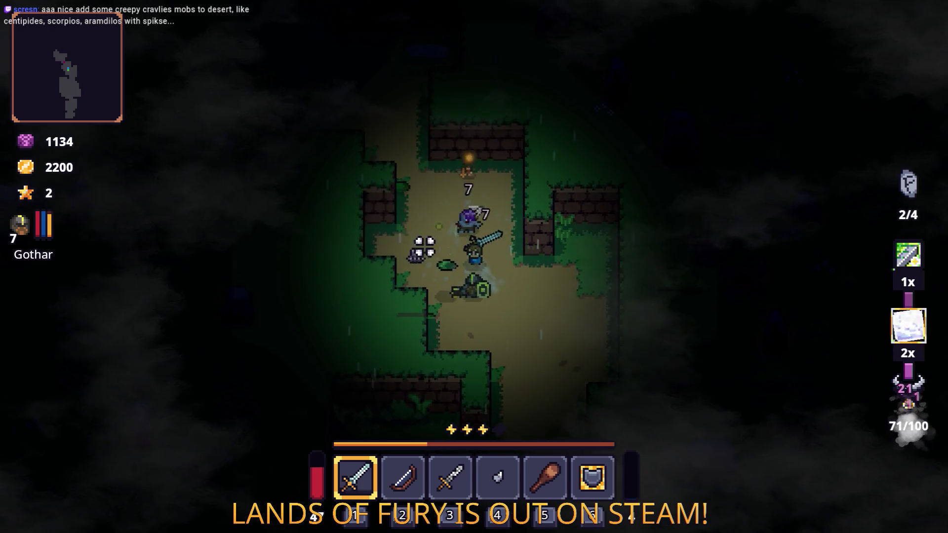
pyautogui.press('w')
pyautogui.press('a')
pyautogui.press('w')
pyautogui.press('space')
pyautogui.click(417, 239)
# - Dash north through incoming enemies, slashing one, and head north-east to the campfire clearing
pyautogui.press('w')
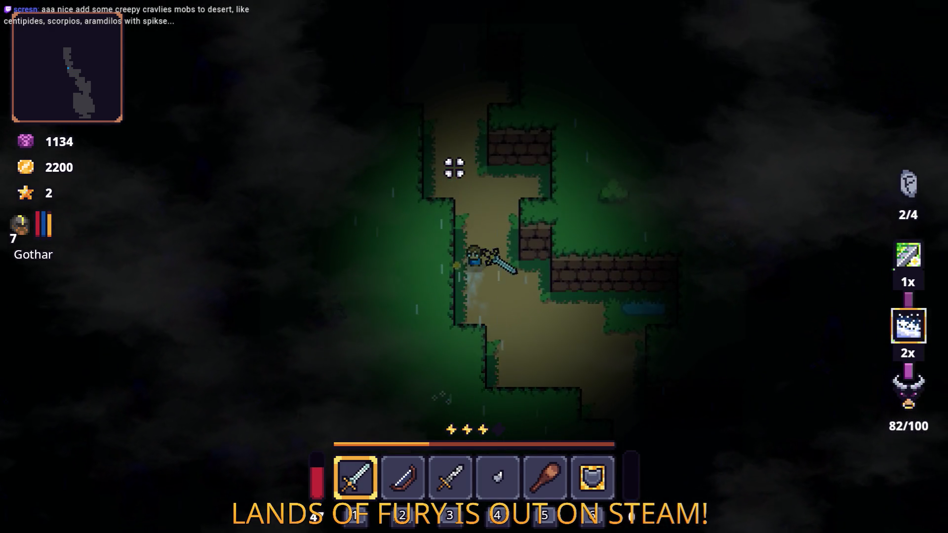
pyautogui.press('space')
pyautogui.press('w')
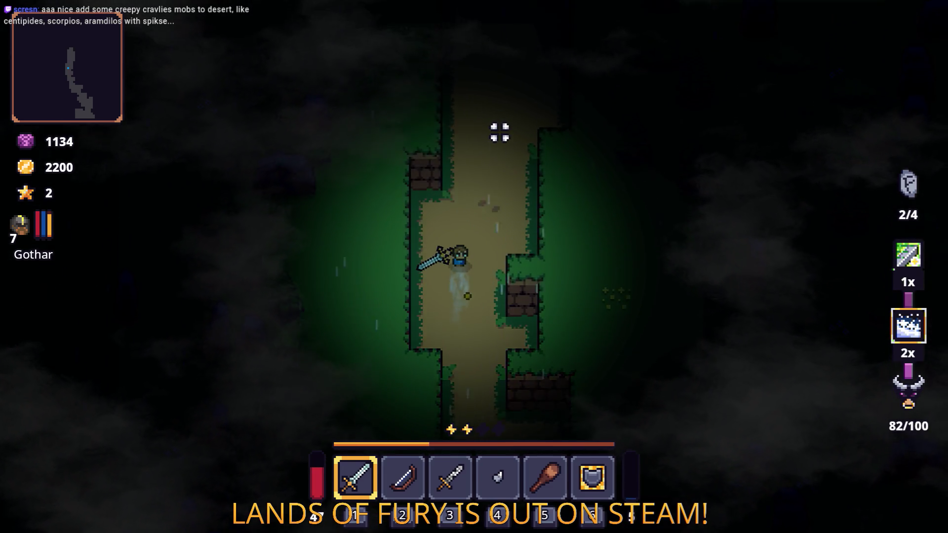
pyautogui.press('space')
pyautogui.press('w')
pyautogui.press('space')
pyautogui.click(519, 172)
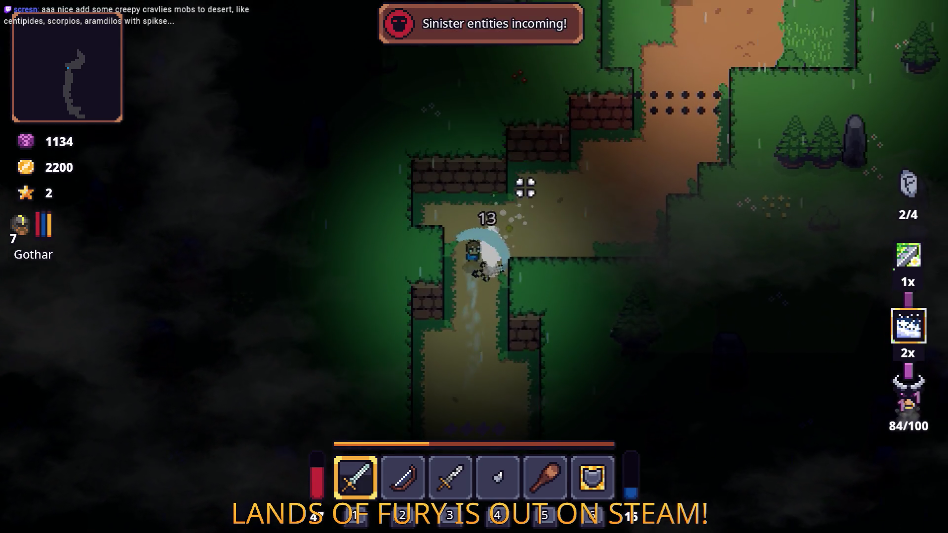
pyautogui.press('w')
pyautogui.press('d')
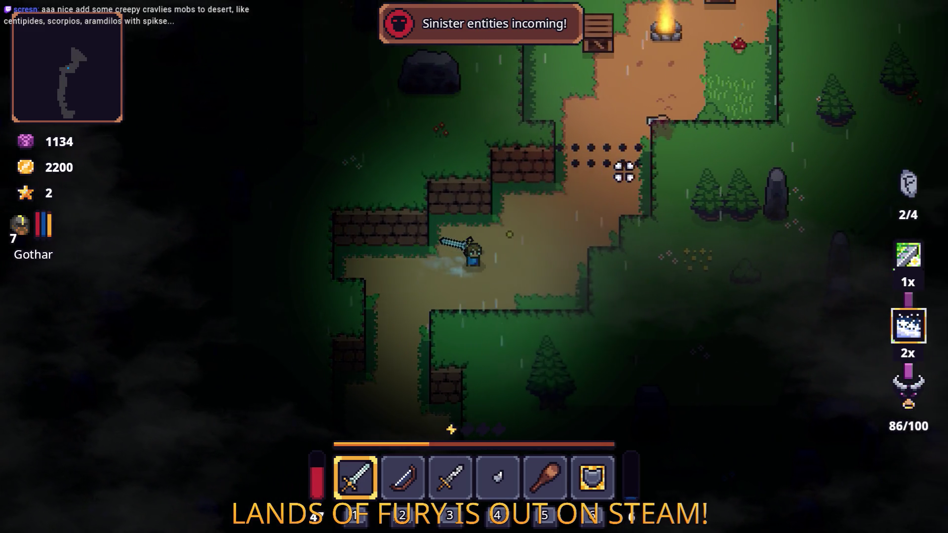
pyautogui.press('w')
pyautogui.press('d')
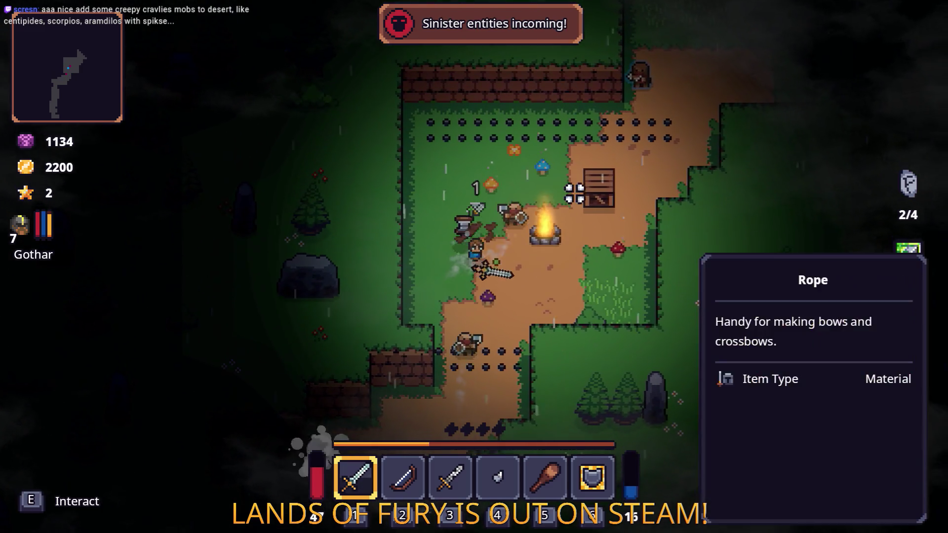
# - Fight the enemy group around the campfire crate until the last one falls
pyautogui.press('a')
pyautogui.click(586, 275)
pyautogui.press('d')
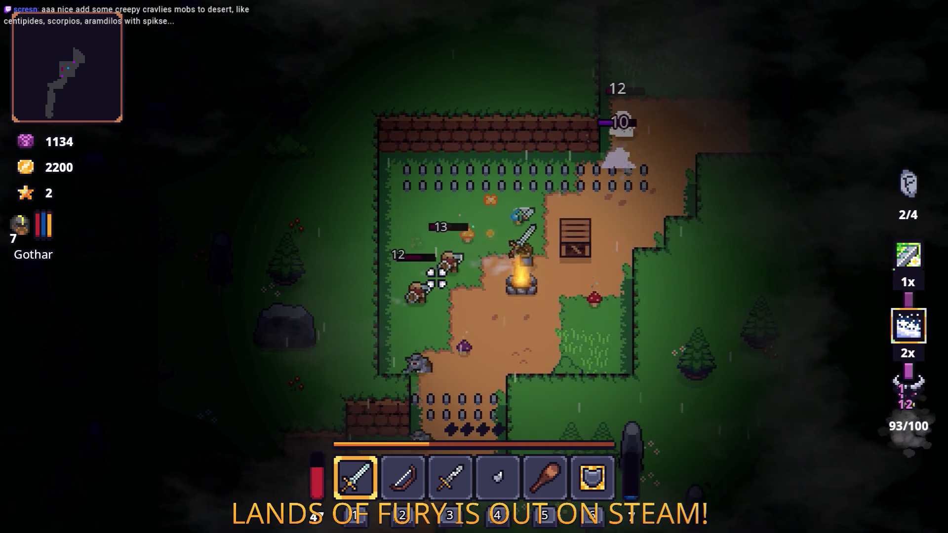
pyautogui.press('s')
pyautogui.click(567, 266)
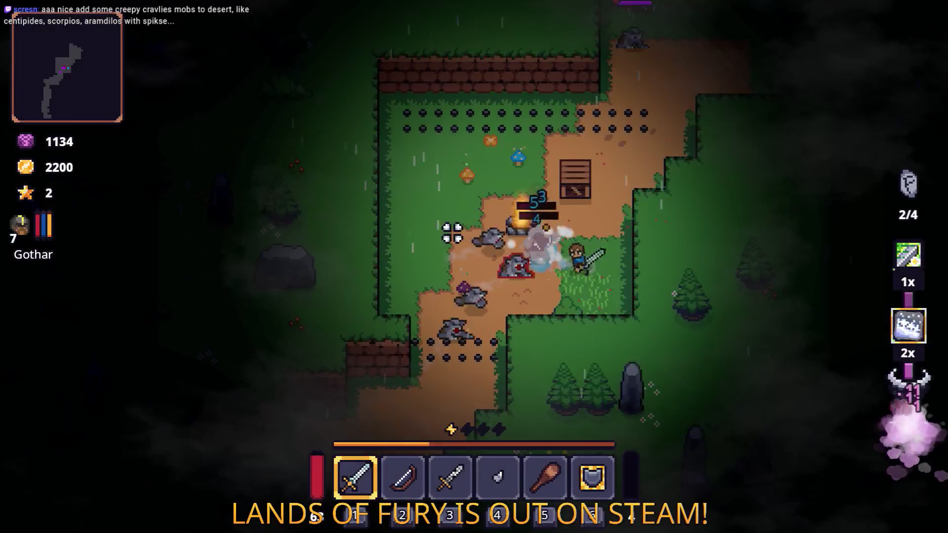
pyautogui.click(454, 227)
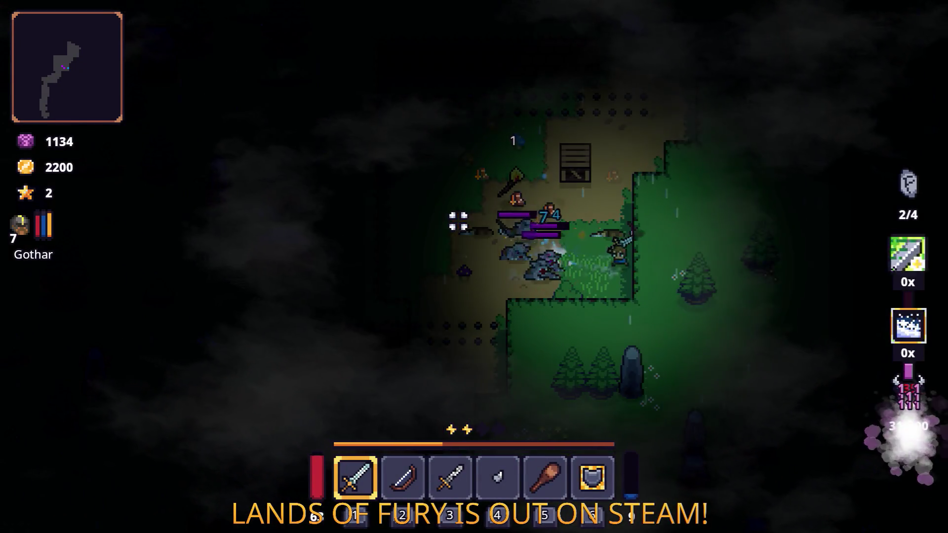
pyautogui.press('d')
pyautogui.click(463, 228)
pyautogui.press('a')
pyautogui.click(463, 229)
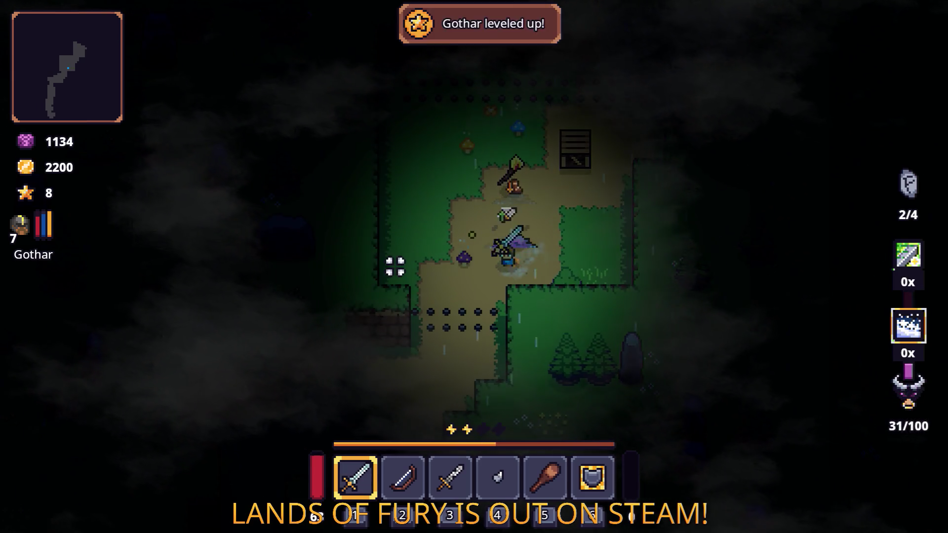
# - Cross the clearing hitting the tall stone enemy and unleash the special skill attack
pyautogui.press('w')
pyautogui.press('w')
pyautogui.press('d')
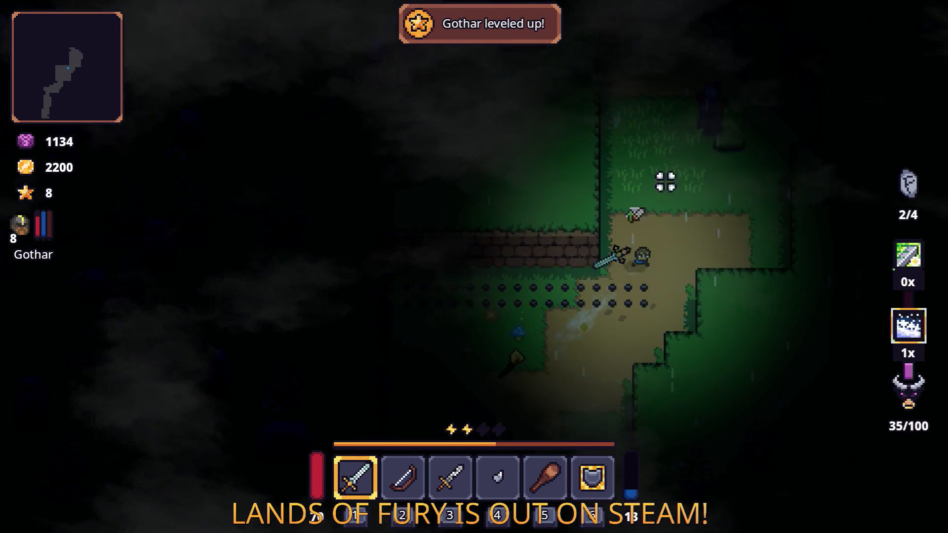
pyautogui.click(707, 103)
pyautogui.press('w')
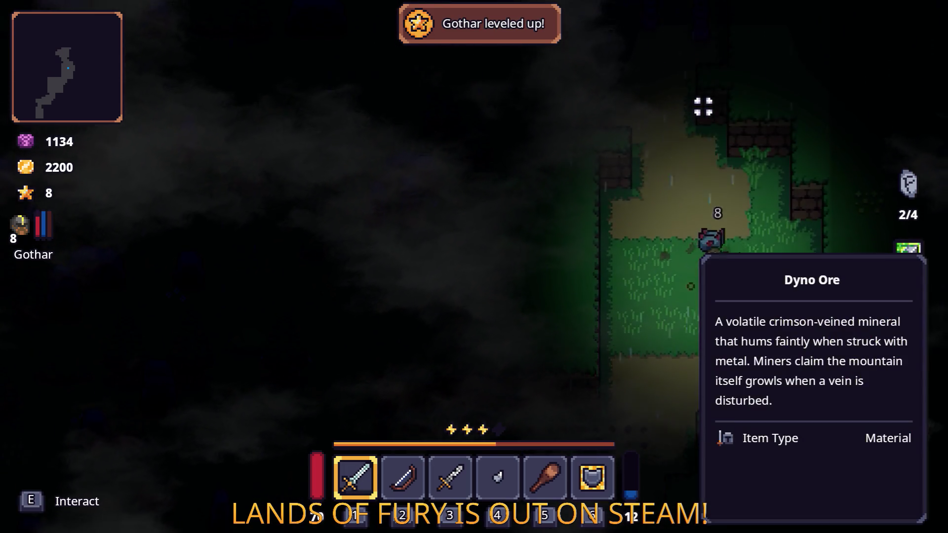
pyautogui.click(527, 244)
pyautogui.press('w')
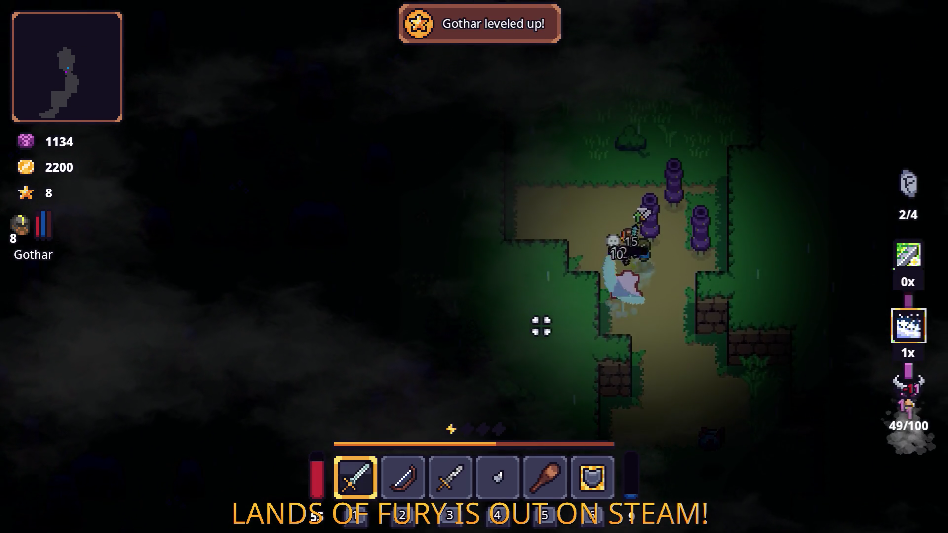
pyautogui.rightClick(661, 306)
pyautogui.click(671, 294)
pyautogui.press('d')
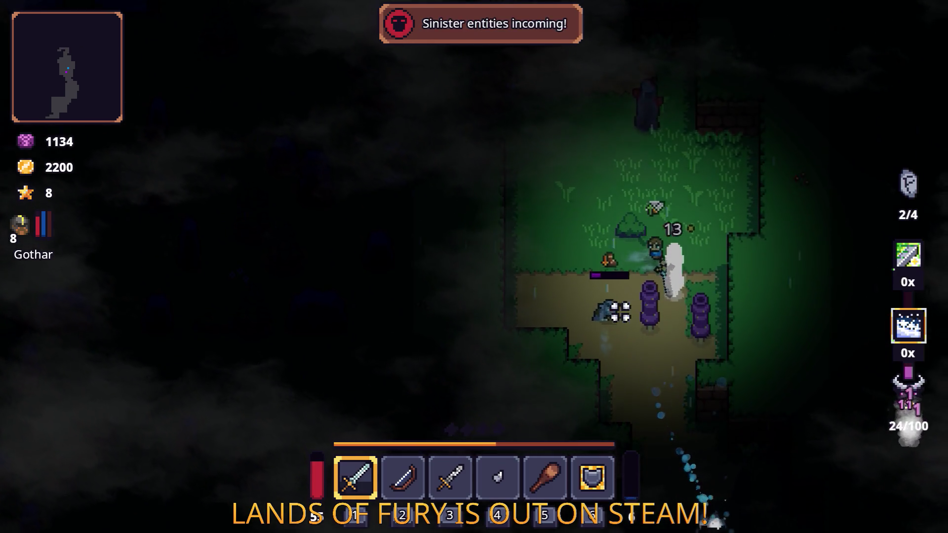
pyautogui.click(708, 296)
# - Slash through the ghost enemies in the grass near the Dyno Ore, then open the inventory
pyautogui.press('s')
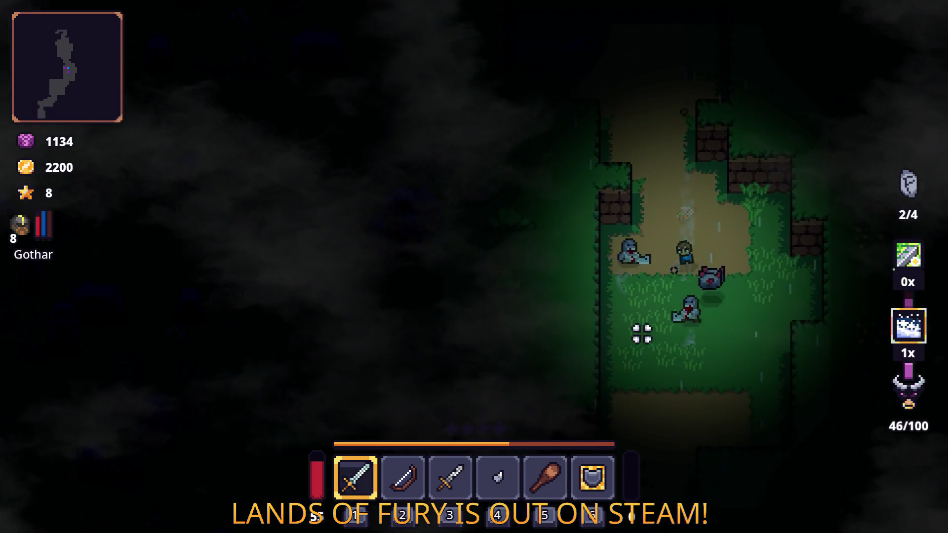
pyautogui.click(575, 296)
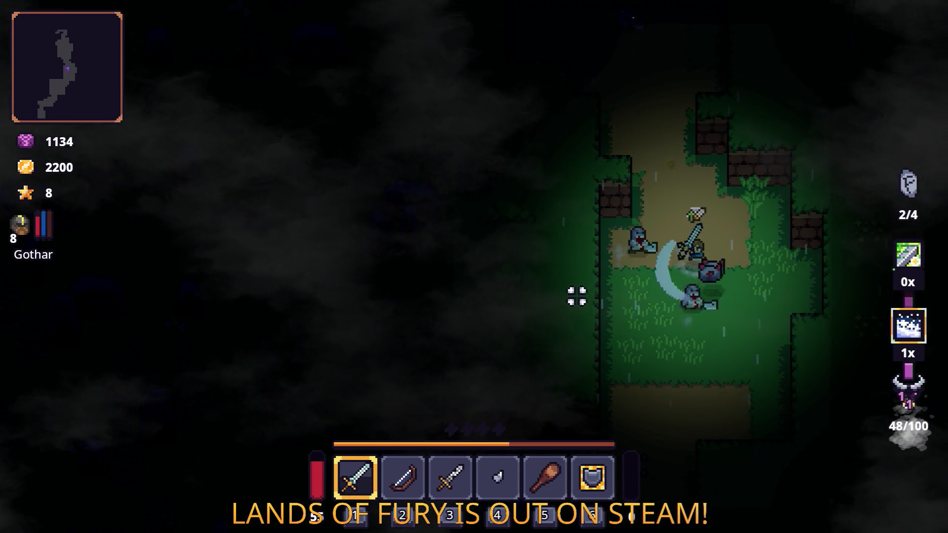
pyautogui.press('w')
pyautogui.press('a')
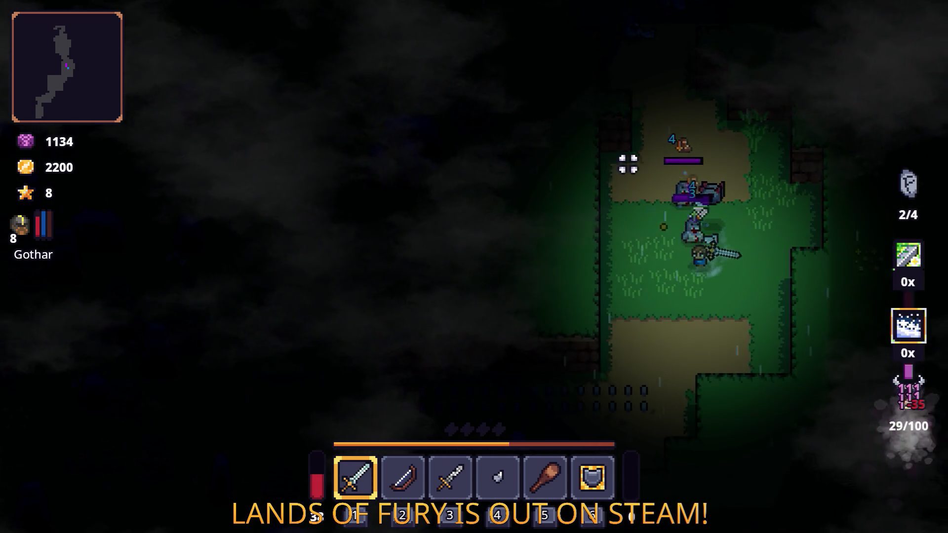
pyautogui.click(768, 217)
pyautogui.press('d')
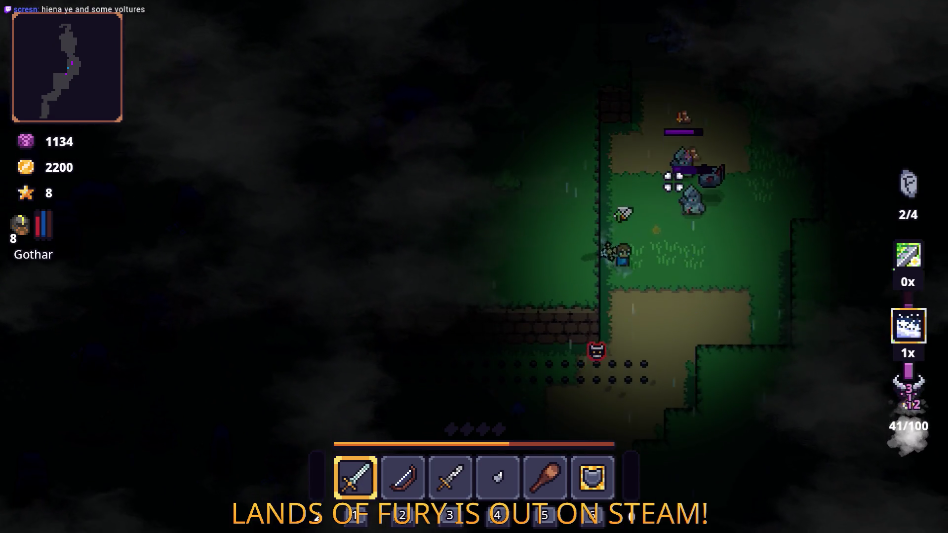
pyautogui.click(636, 195)
pyautogui.press('w')
pyautogui.press('d')
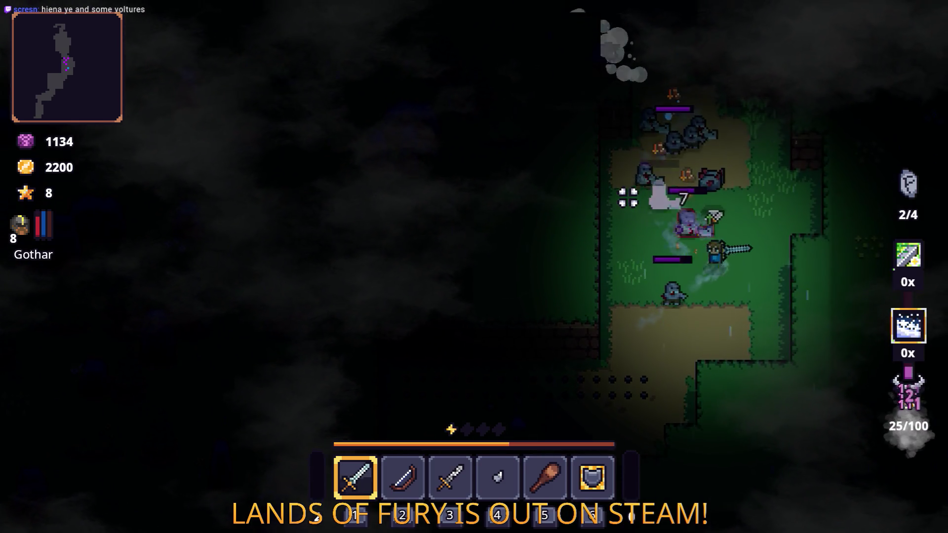
pyautogui.click(598, 233)
pyautogui.press('d')
pyautogui.click(598, 228)
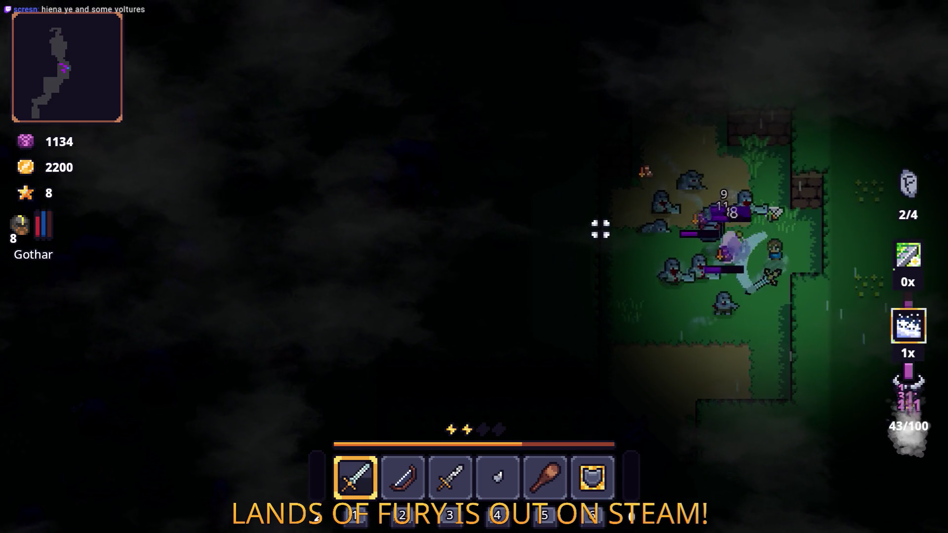
pyautogui.press('Tab')
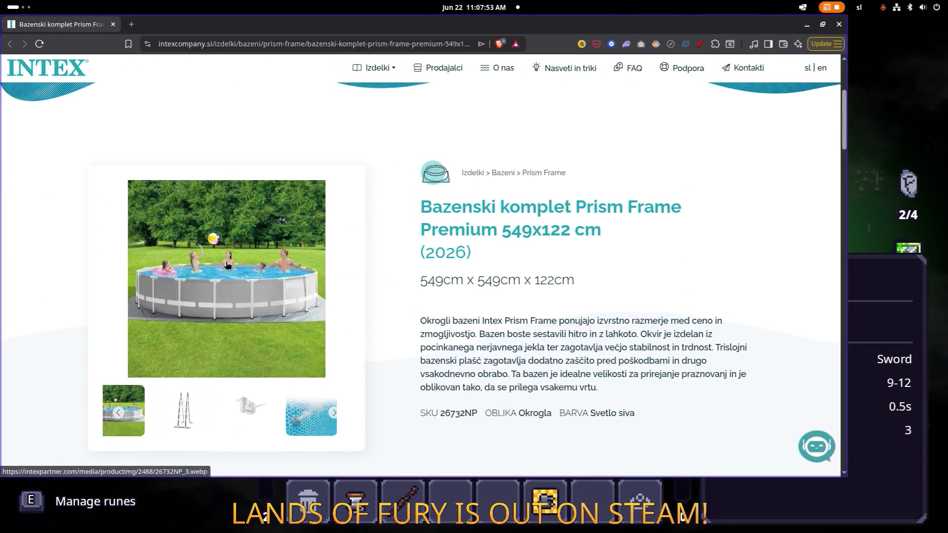
# - Enlarge the pool product photo, page through three more photos, and close the viewer
pyautogui.click(286, 264)
pyautogui.click(819, 275)
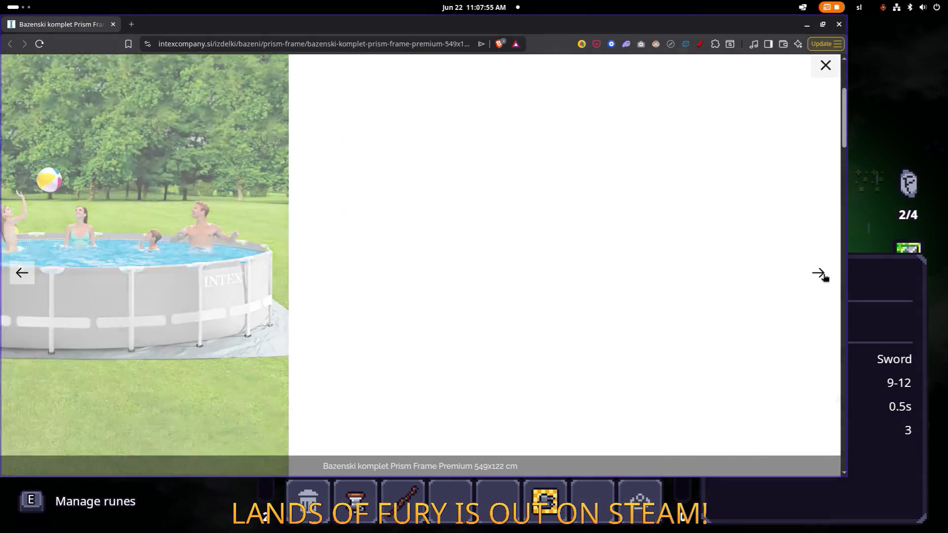
pyautogui.click(820, 274)
pyautogui.click(820, 275)
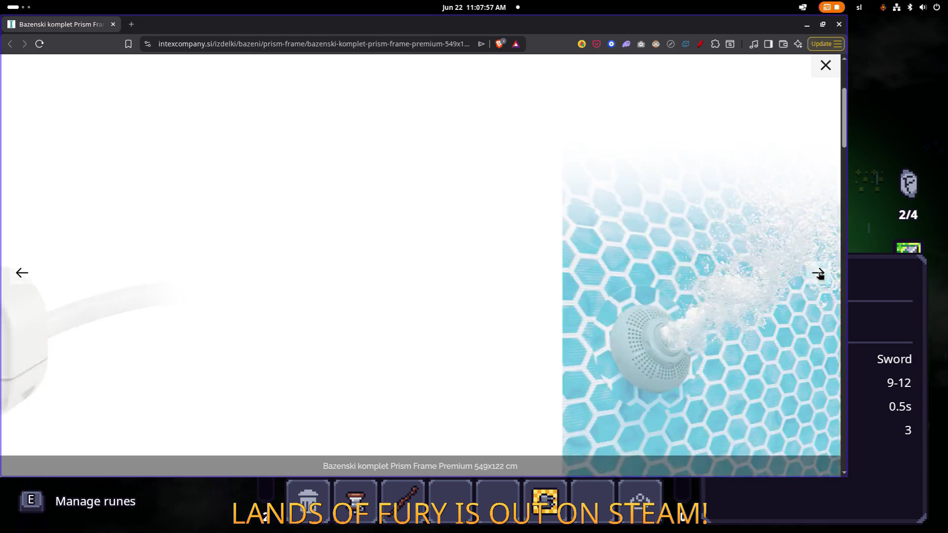
pyautogui.click(825, 69)
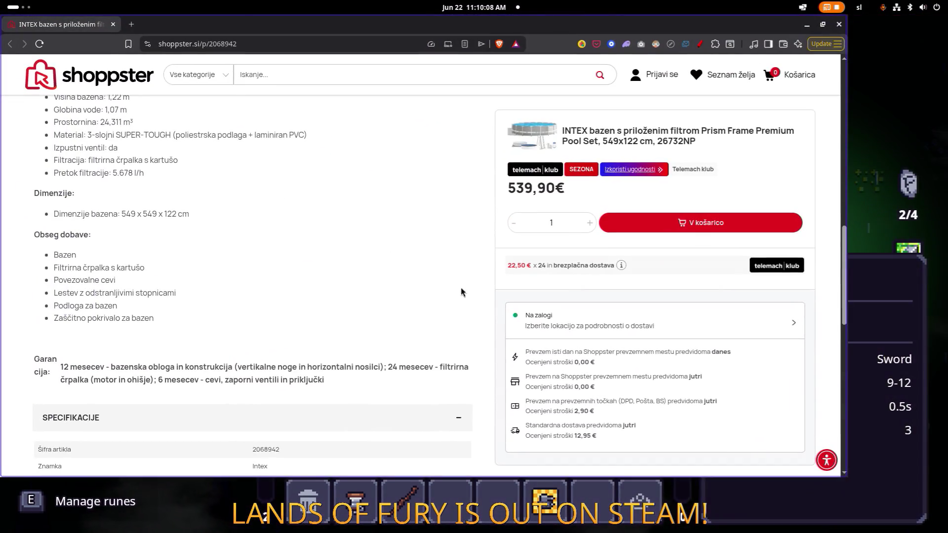
# - Maximize the Brave window and scroll down toward the Shoppster page footer
pyautogui.scroll(-4, 434, 286)
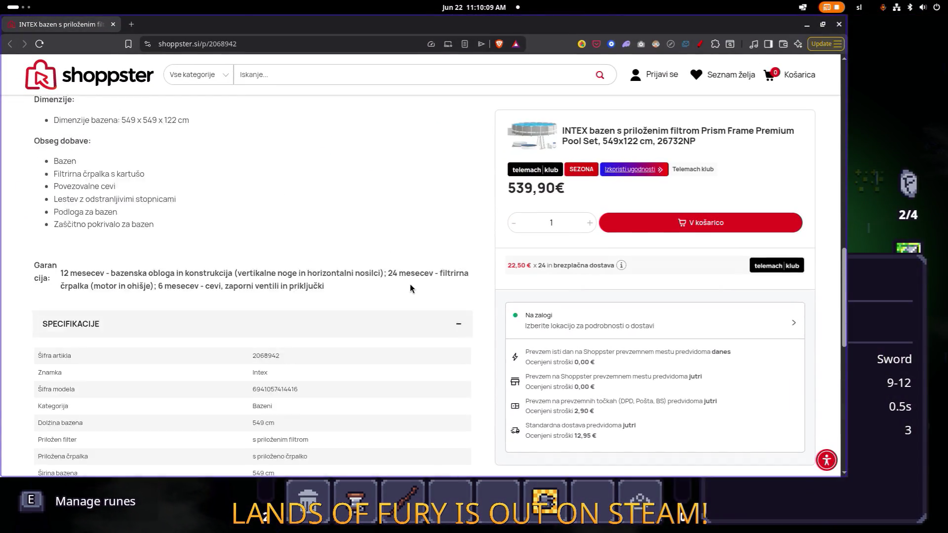
pyautogui.scroll(-2, 419, 270)
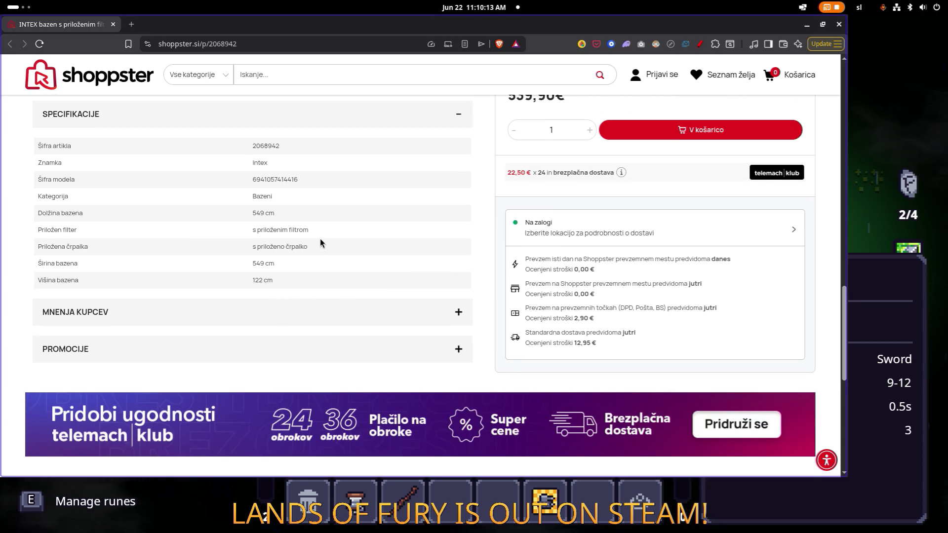
pyautogui.doubleClick(505, 28)
pyautogui.scroll(-6, 470, 212)
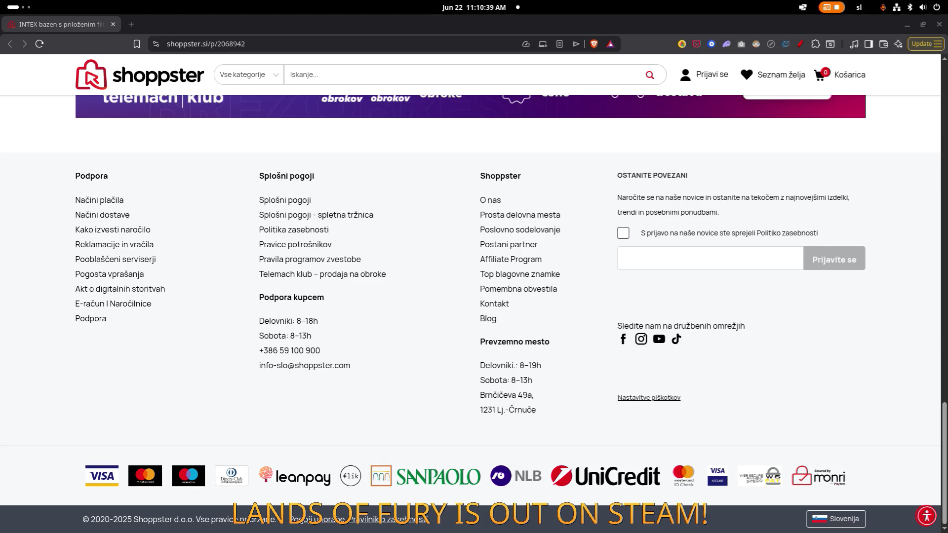
# - Bring the Intex page forward and save its UPORABNIŠKI PRIROČNIK manual into Downloads
pyautogui.moveTo(64, 20); pyautogui.dragTo(335, 19)
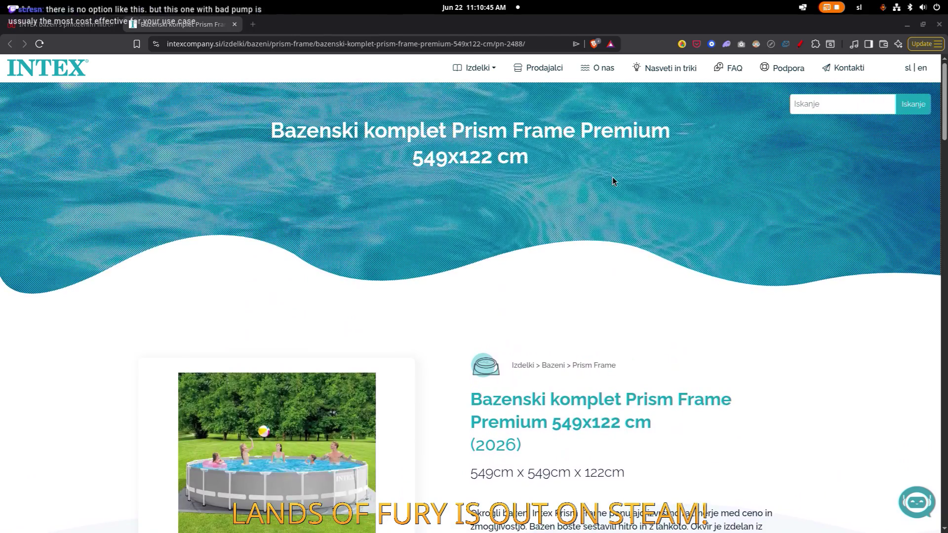
pyautogui.scroll(-10, 612, 178)
pyautogui.scroll(2, 613, 181)
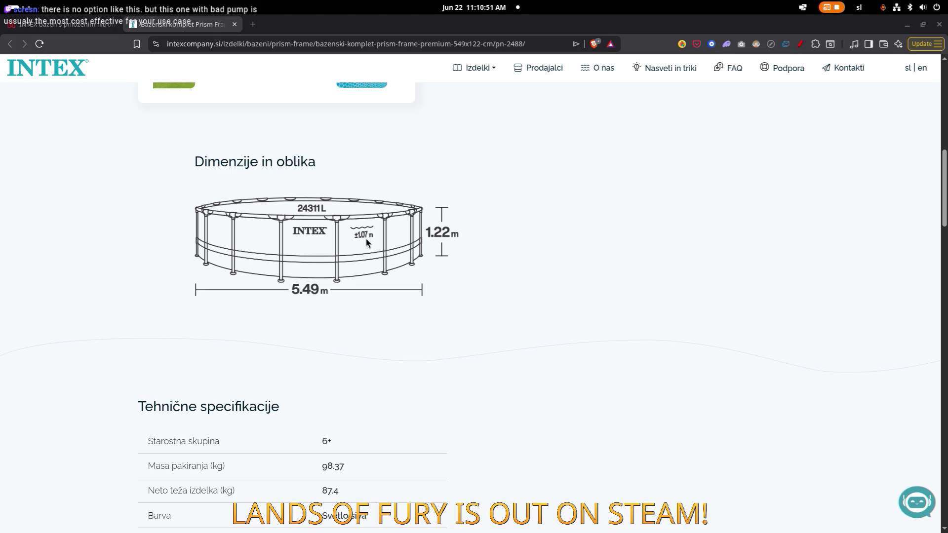
pyautogui.scroll(-1, 371, 238)
pyautogui.scroll(-5, 370, 239)
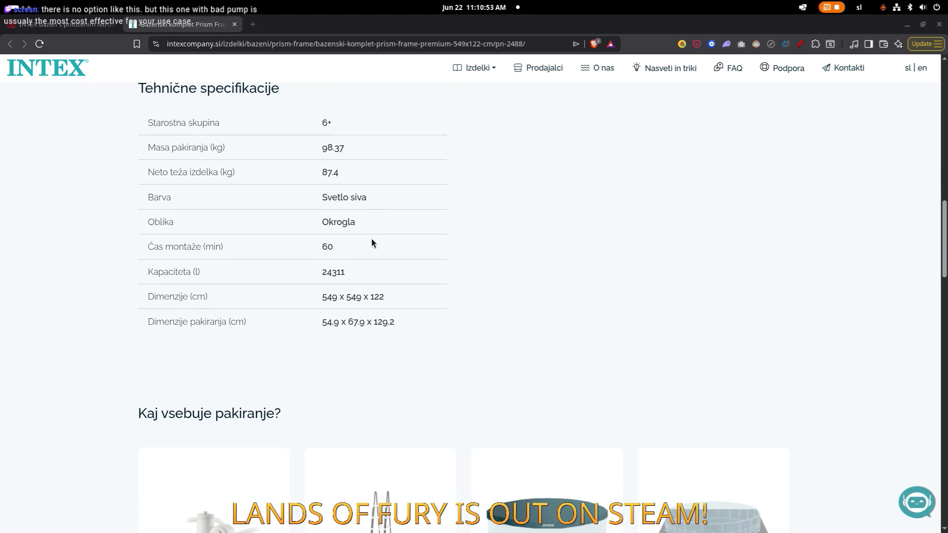
pyautogui.scroll(-8, 372, 239)
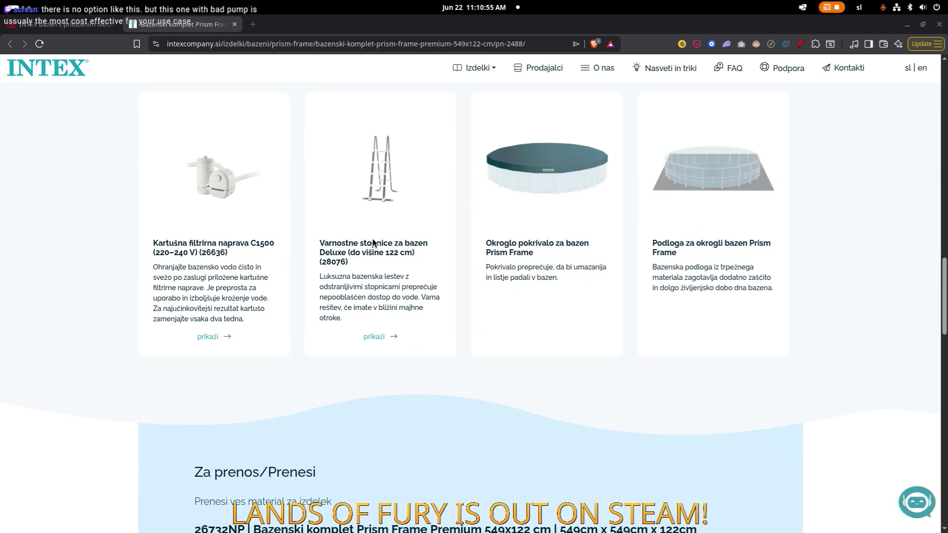
pyautogui.scroll(-2, 373, 238)
pyautogui.scroll(-2, 374, 240)
pyautogui.click(371, 240)
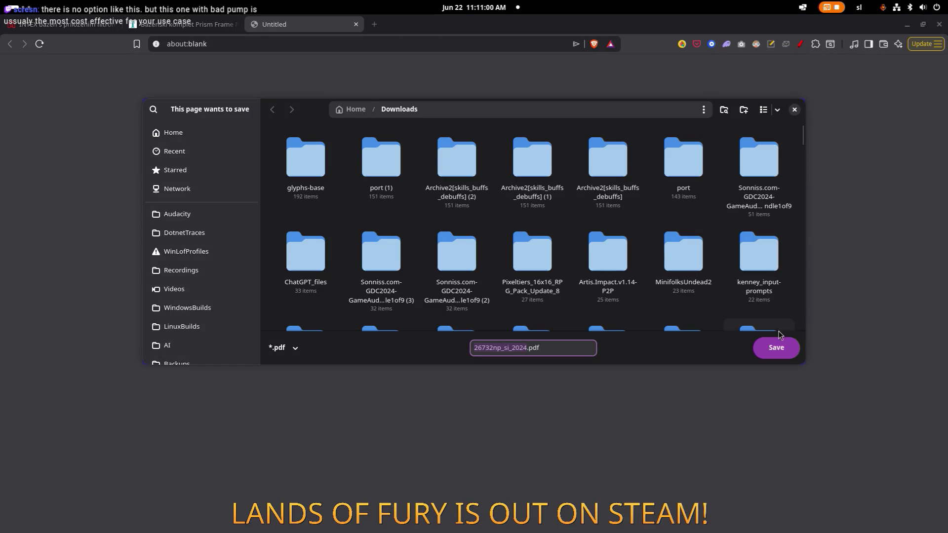
pyautogui.click(778, 349)
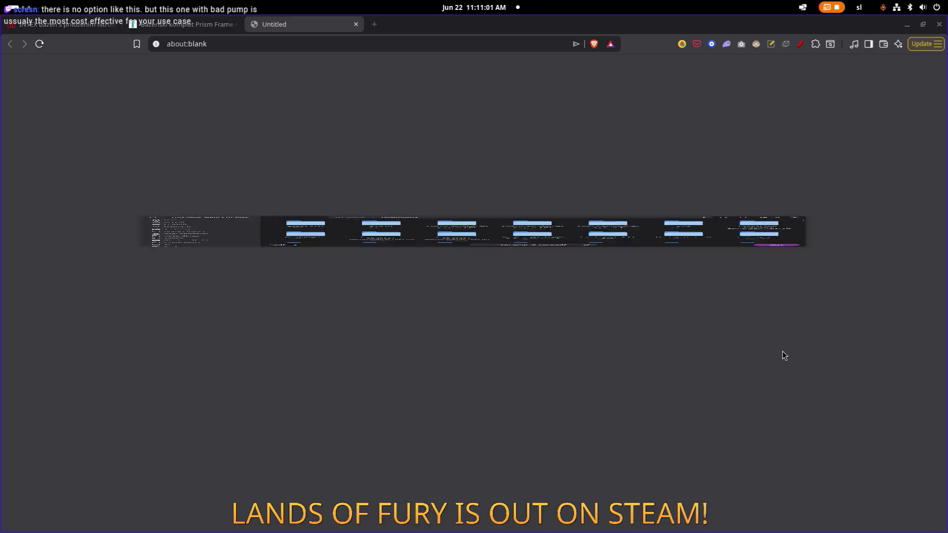
# - Open the downloaded manual 26732np_si_2024.pdf and scroll through its pages
pyautogui.click(751, 68)
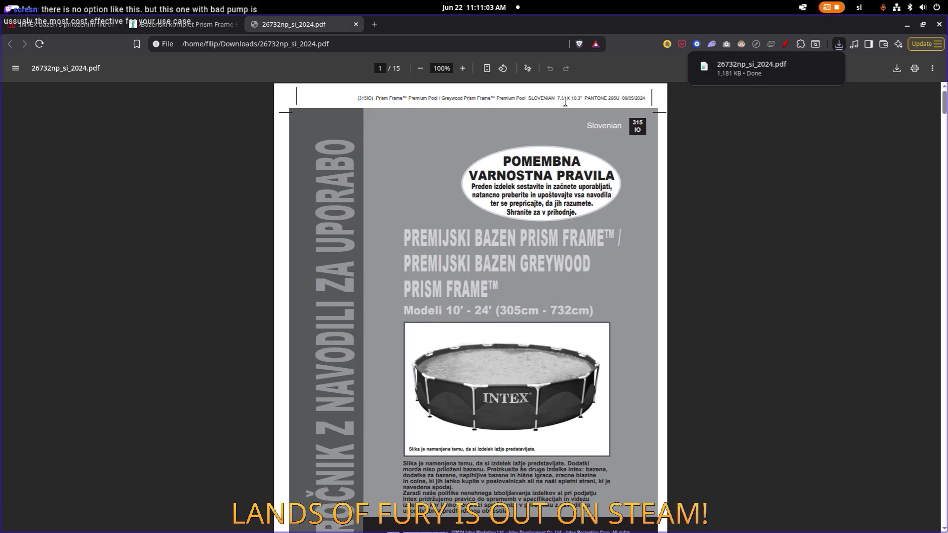
pyautogui.scroll(-3, 641, 159)
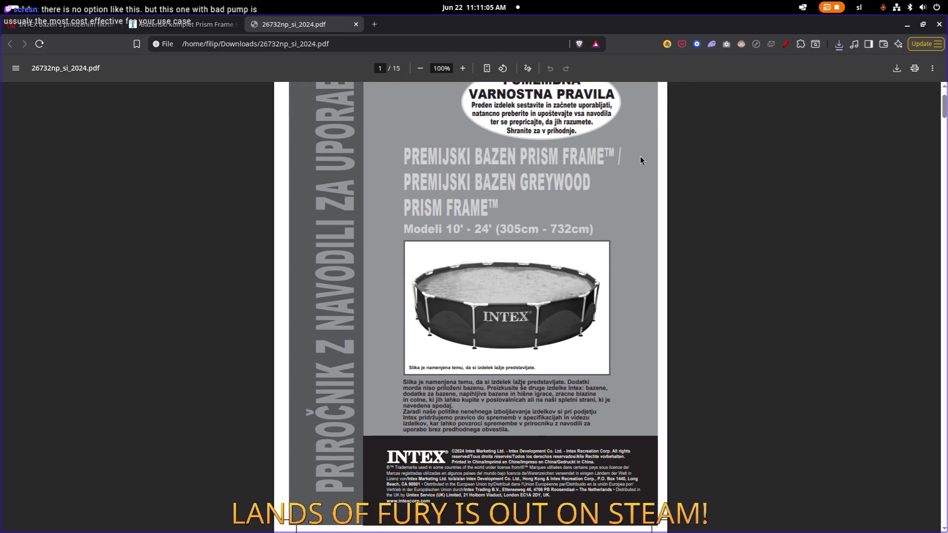
pyautogui.scroll(-10, 640, 159)
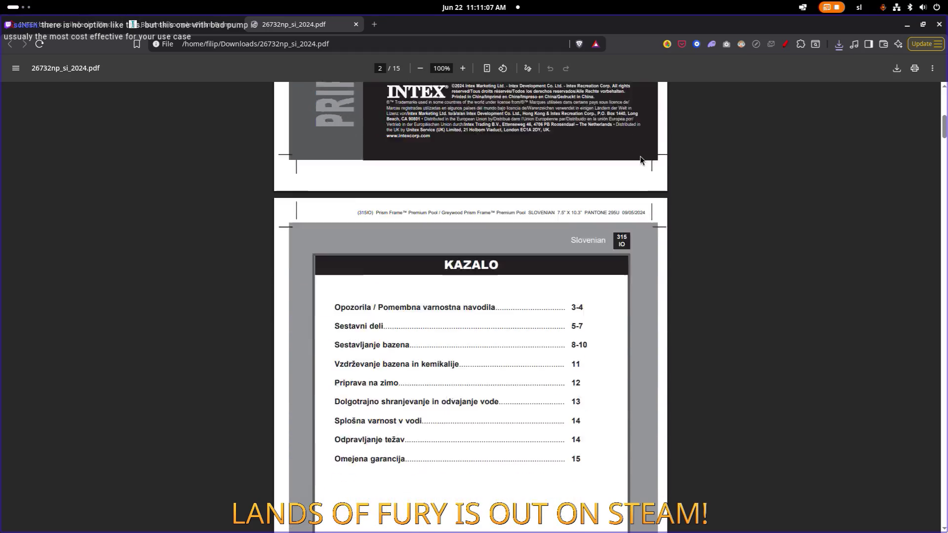
# - Search the manual for 'sol', which finds no matches
pyautogui.hotkey('ctrl', 'f')
pyautogui.write('sol')
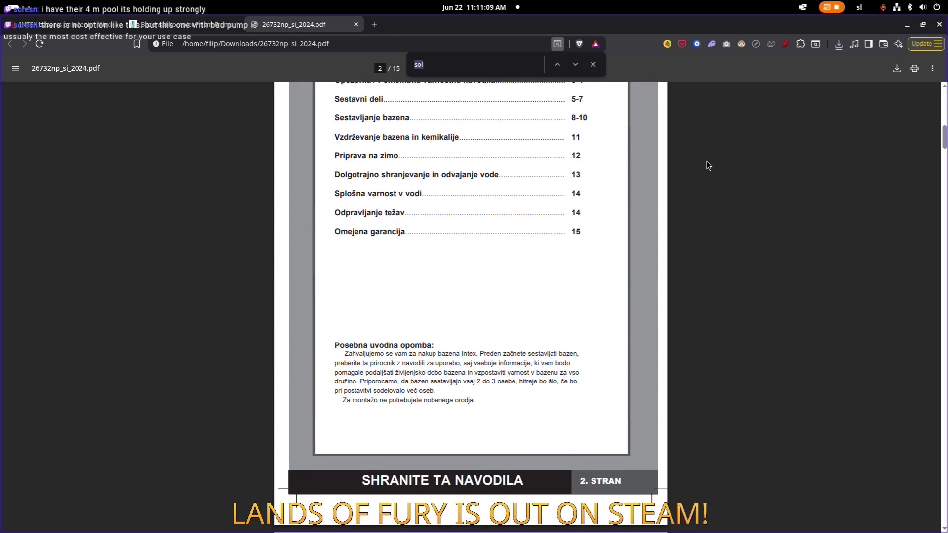
pyautogui.moveTo(446, 173); pyautogui.dragTo(553, 220)
pyautogui.scroll(-20, 552, 220)
pyautogui.doubleClick(418, 64)
pyautogui.write('s')
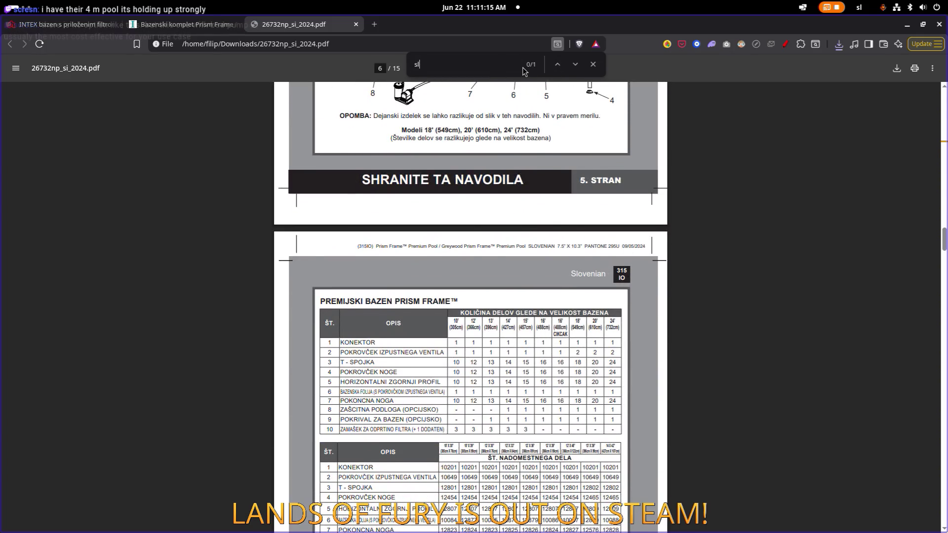
pyautogui.write('ol')
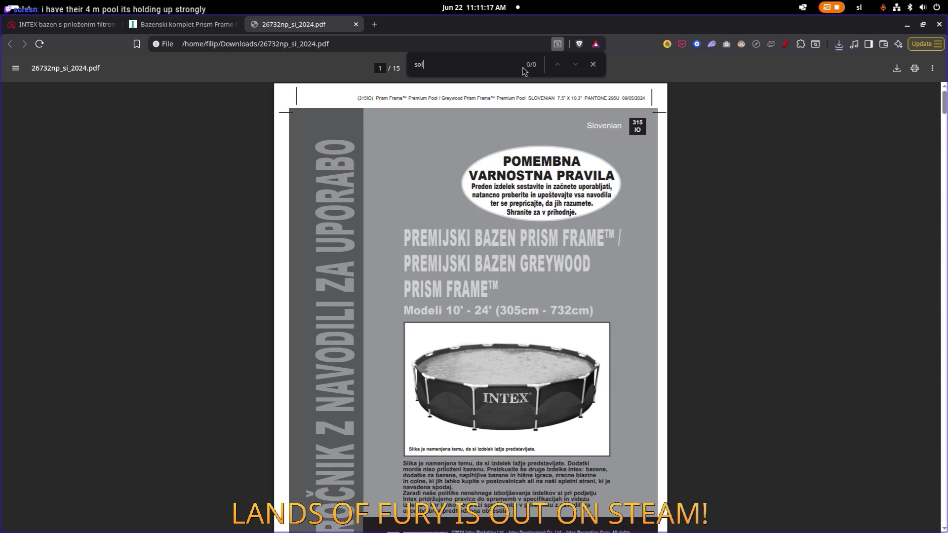
pyautogui.scroll(-20, 531, 98)
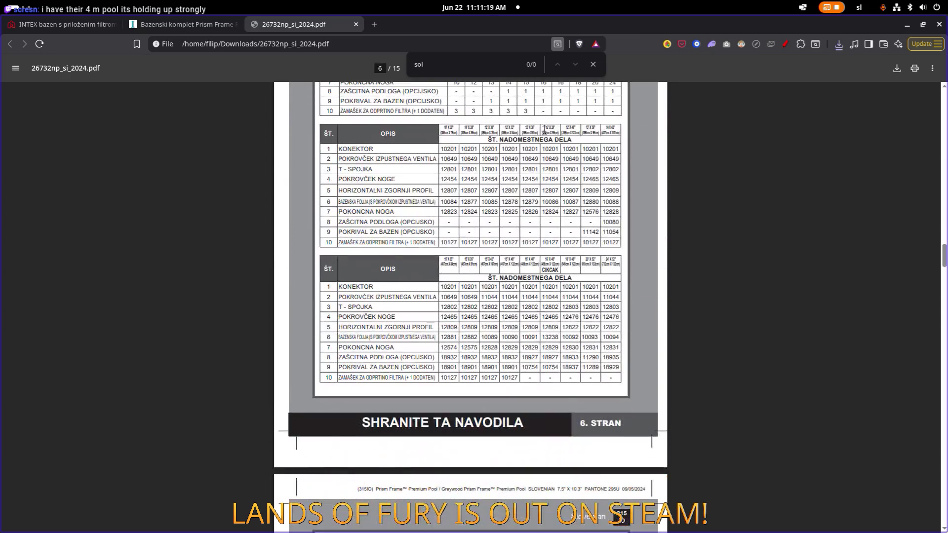
pyautogui.scroll(-20, 533, 133)
pyautogui.click(358, 48)
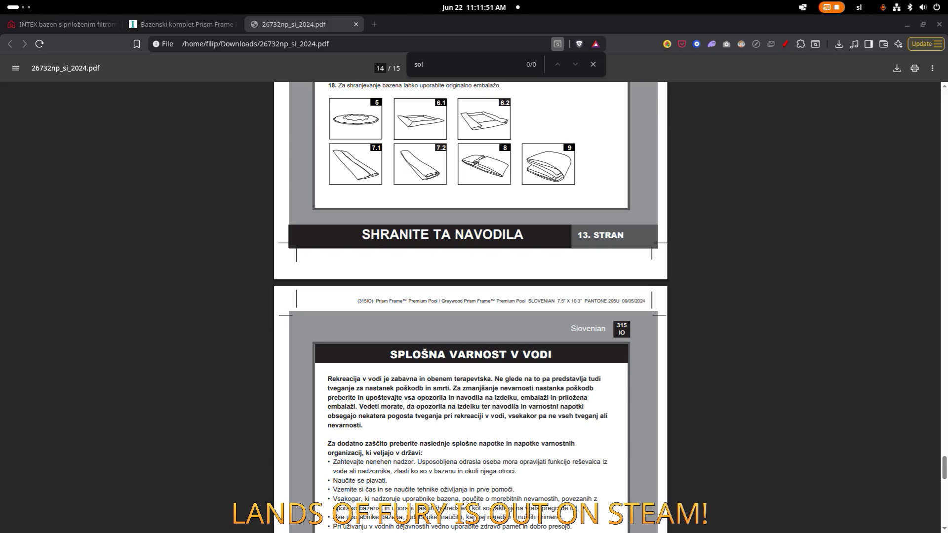
# - Return to the Shoppster pool listing and view, then close, its responsible-person and documents details
pyautogui.click(98, 28)
pyautogui.scroll(20, 330, 192)
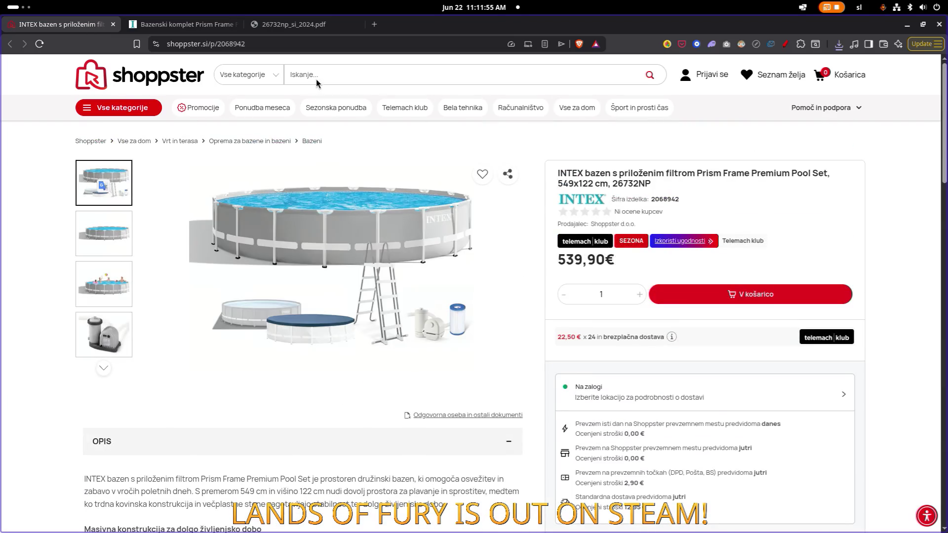
pyautogui.scroll(-5, 463, 205)
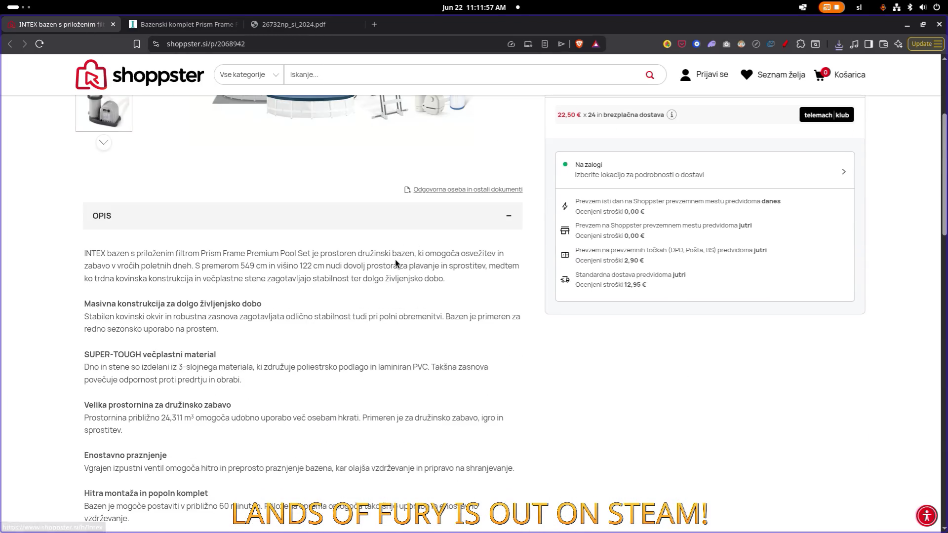
pyautogui.click(486, 190)
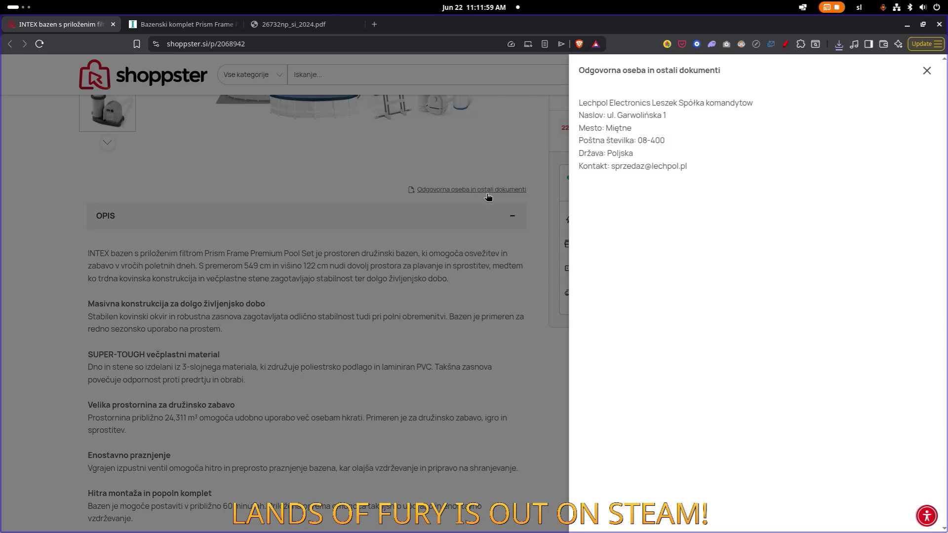
pyautogui.click(926, 70)
# - Scroll through the listing's description and SPECIFIKACIJE, then switch to the Intex product page
pyautogui.scroll(-7, 366, 164)
pyautogui.scroll(-12, 366, 164)
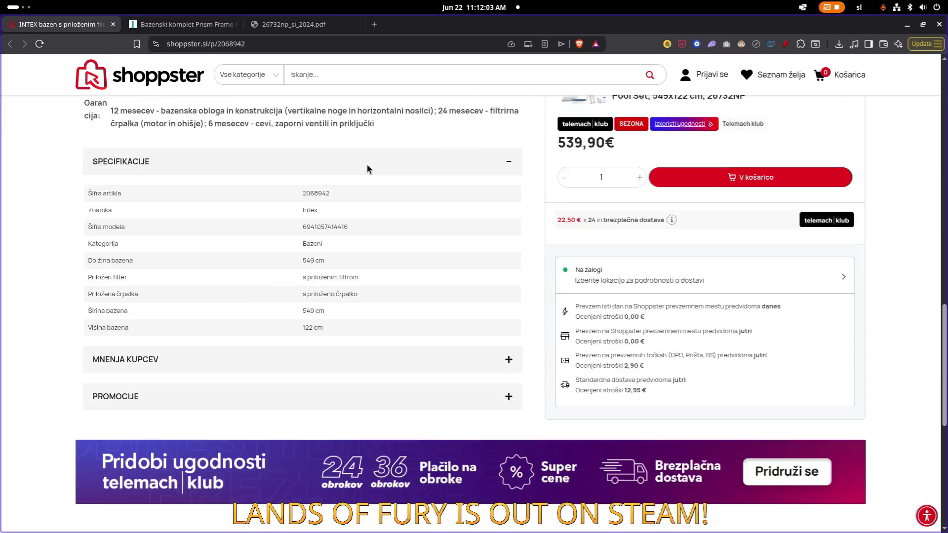
pyautogui.scroll(5, 205, 277)
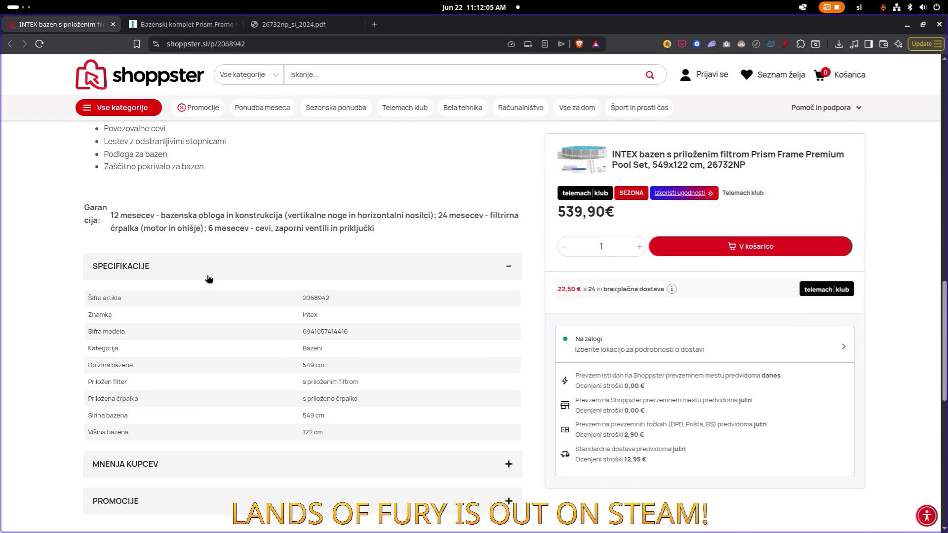
pyautogui.scroll(-1, 469, 272)
pyautogui.scroll(-3, 394, 271)
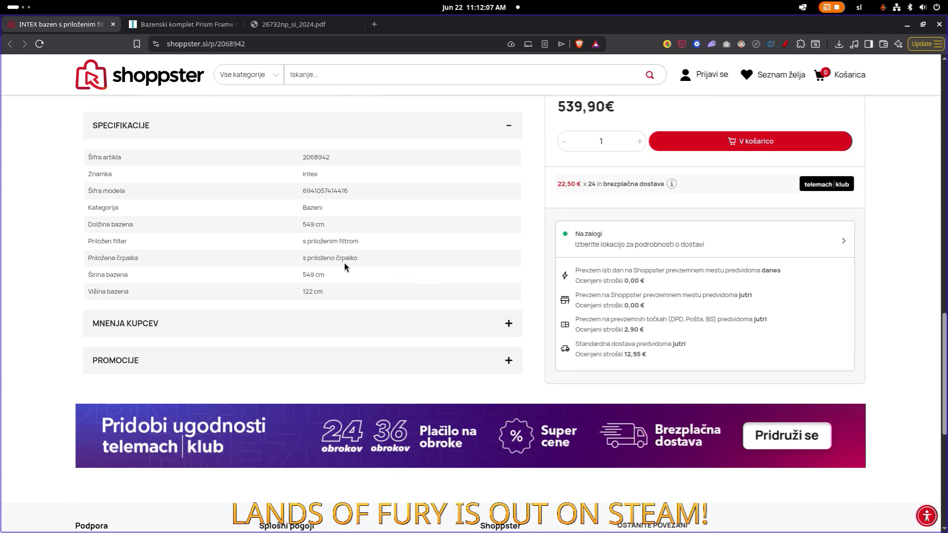
pyautogui.scroll(-6, 344, 263)
pyautogui.scroll(10, 318, 256)
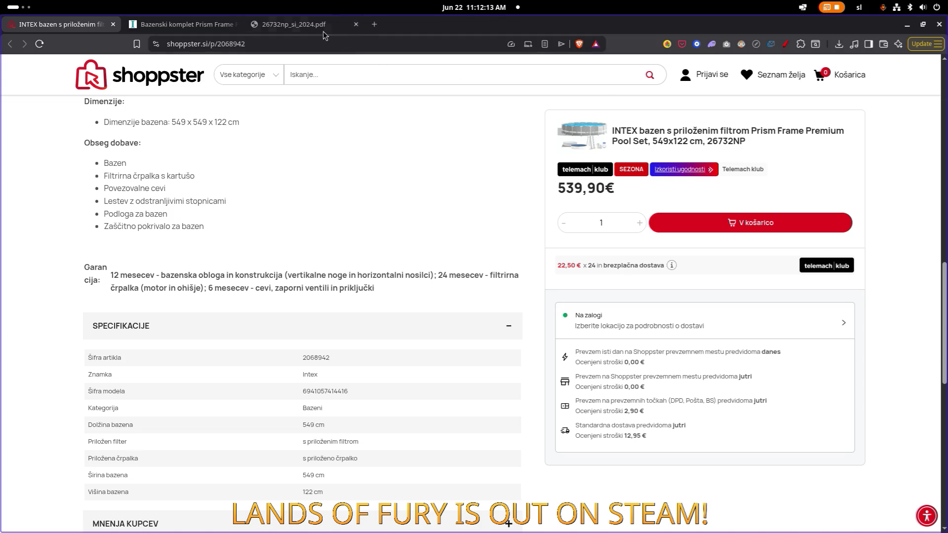
pyautogui.click(222, 29)
# - Review the Intex Prism Frame Premium 549x122 cm page, select its address, and return to the manual PDF
pyautogui.scroll(10, 303, 158)
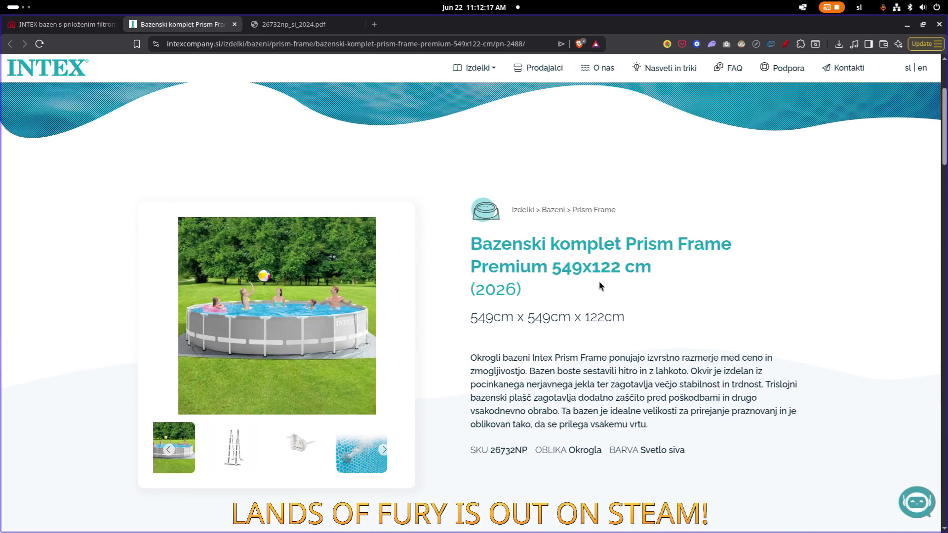
pyautogui.scroll(-15, 542, 295)
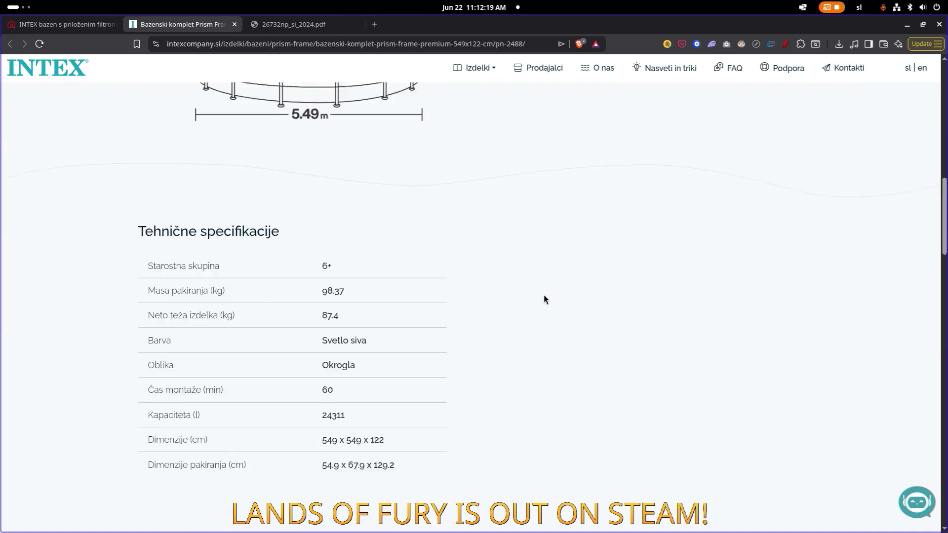
pyautogui.scroll(-4, 404, 280)
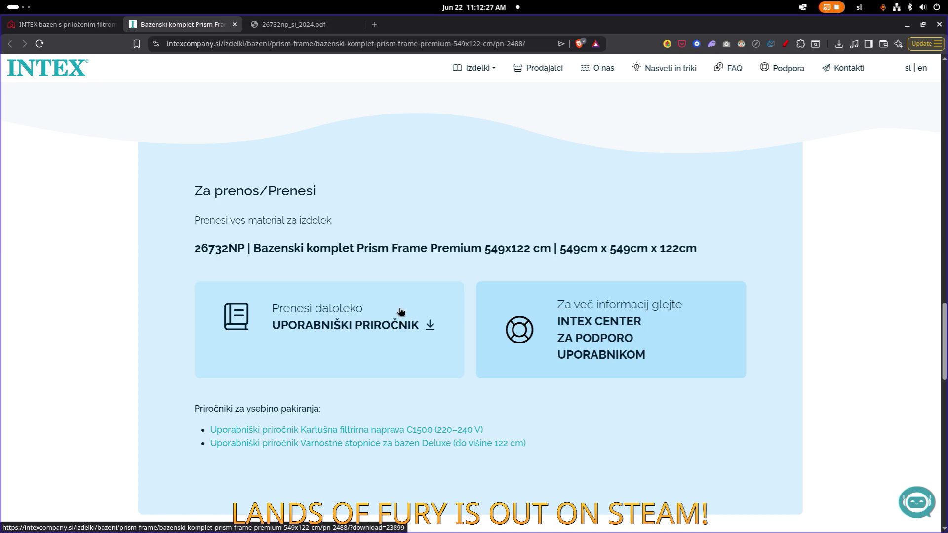
pyautogui.click(355, 44)
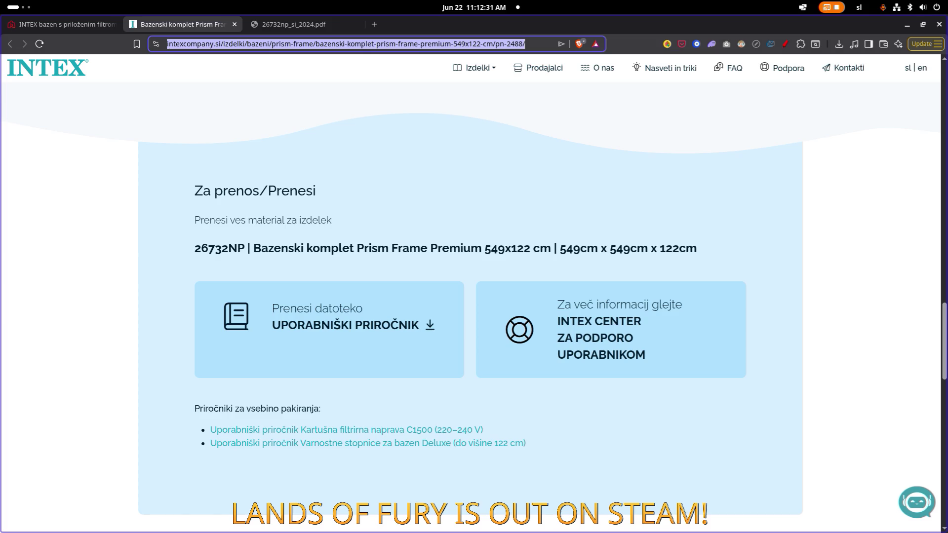
pyautogui.hotkey('alt', 'Tab')
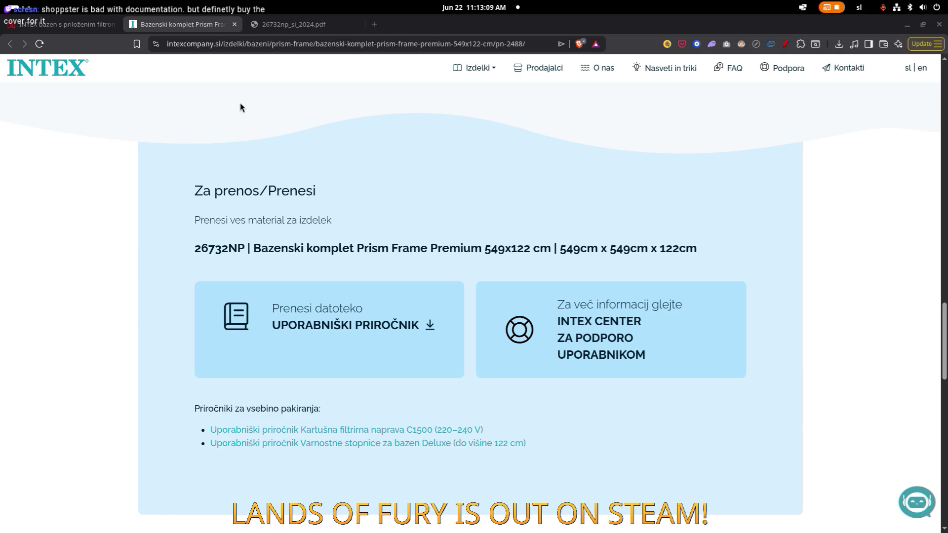
pyautogui.click(296, 24)
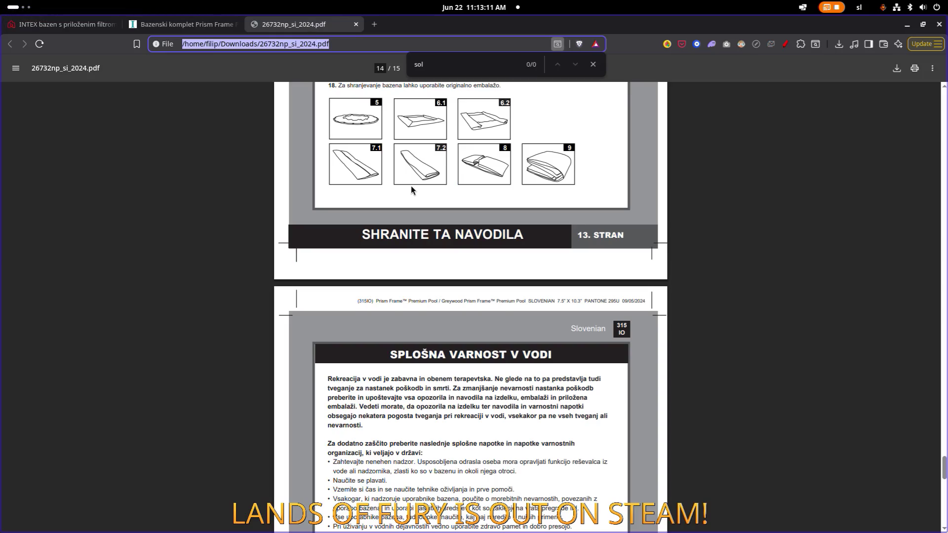
# - Scroll the manual back up to page 10, then return to the Intex Prism Frame Premium product page
pyautogui.scroll(-3, 417, 190)
pyautogui.scroll(3, 411, 187)
pyautogui.scroll(20, 412, 188)
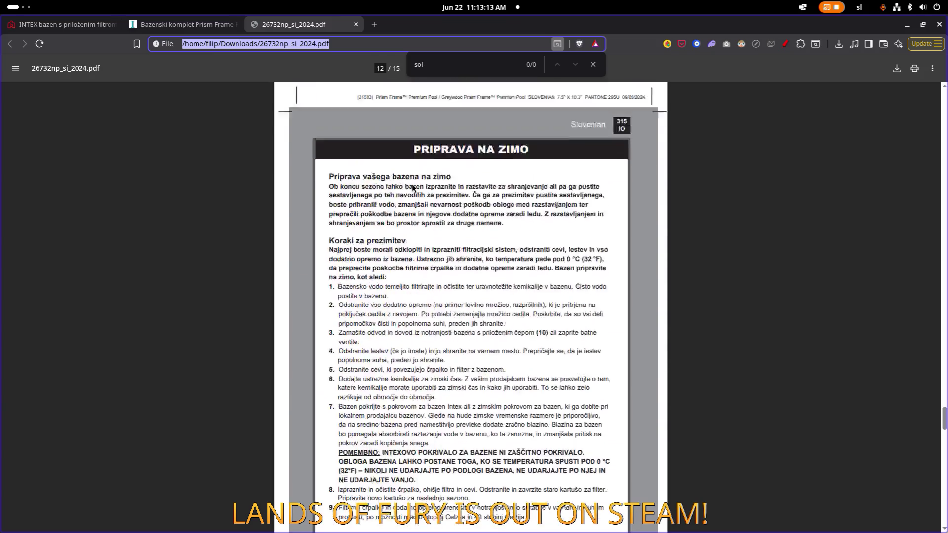
pyautogui.scroll(4, 412, 184)
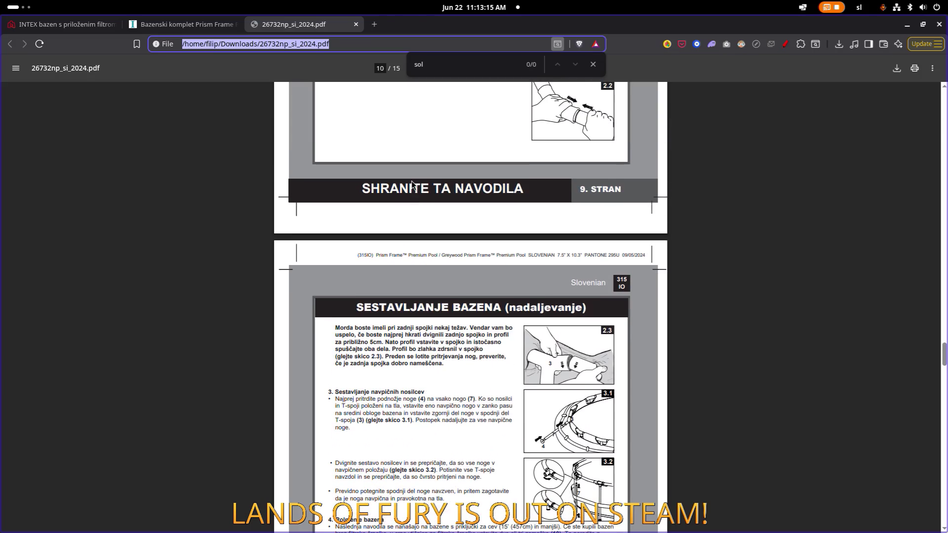
pyautogui.scroll(-1, 413, 186)
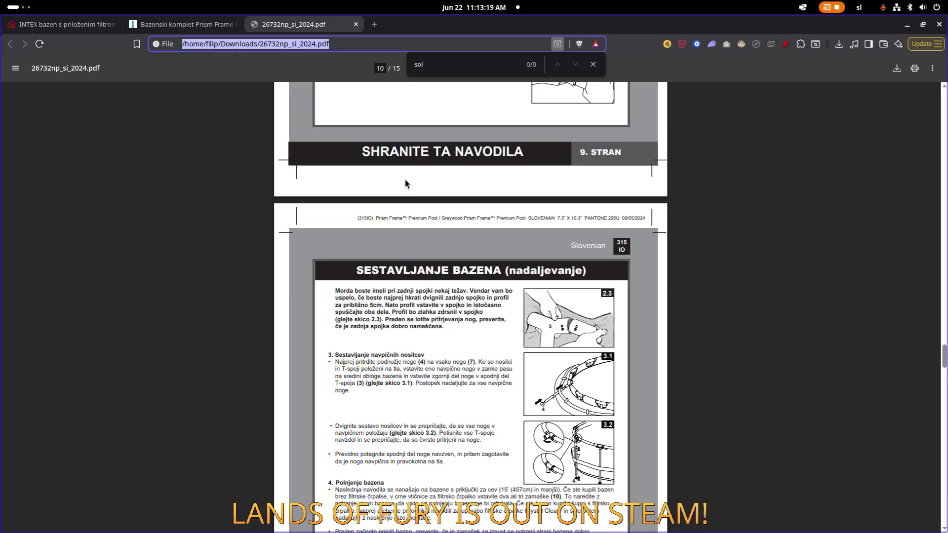
pyautogui.click(220, 26)
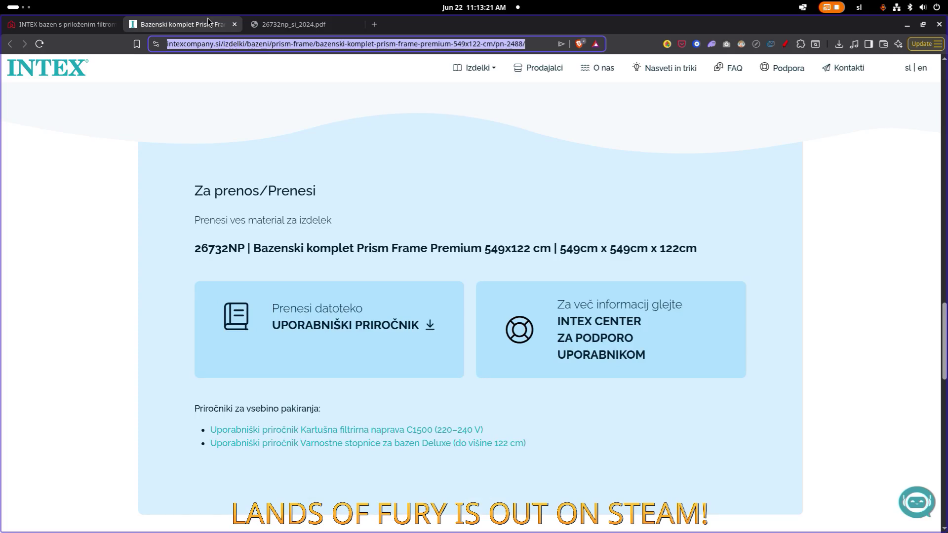
# - On the Shoppster pool listing, select the Obseg dobave included-items list, then reload the page
pyautogui.click(183, 24)
pyautogui.scroll(10, 291, 113)
pyautogui.click(107, 24)
pyautogui.scroll(5, 305, 170)
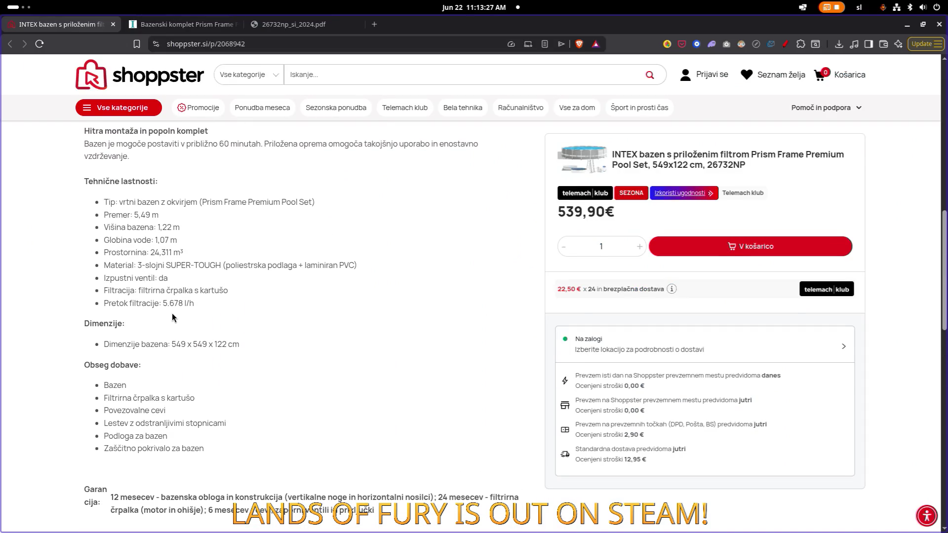
pyautogui.moveTo(204, 454)
pyautogui.mouseDown()
pyautogui.moveTo(104, 412)
pyautogui.moveTo(101, 393)
pyautogui.mouseUp()
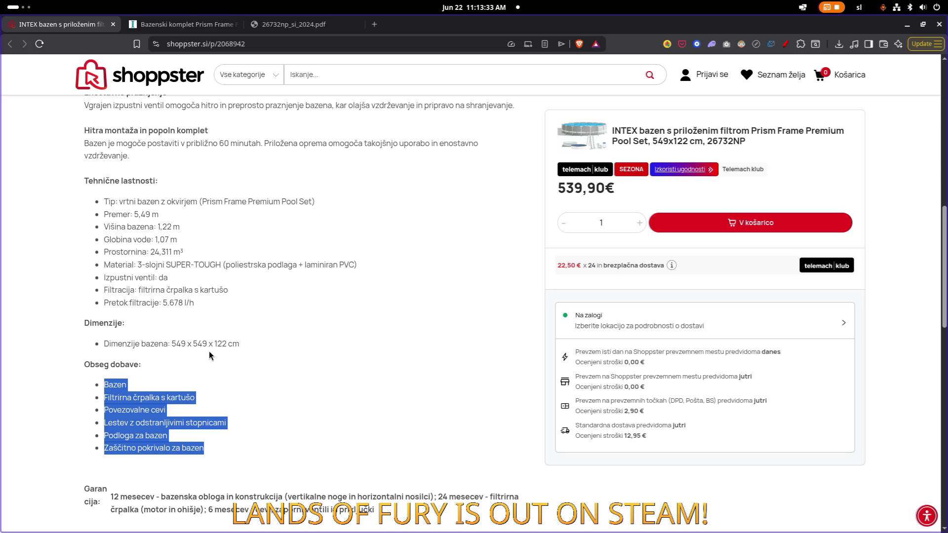
pyautogui.press('F5')
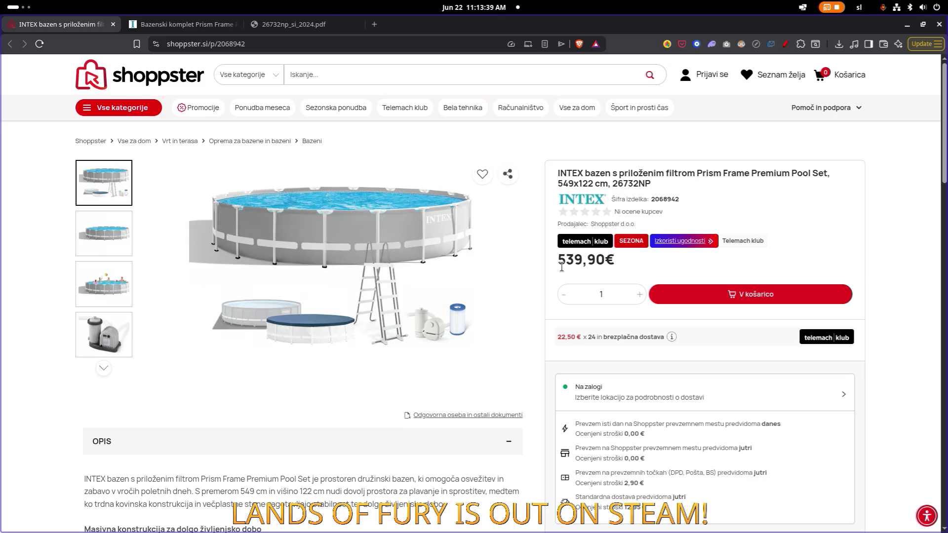
# - Browse the pool, people-in-pool and filter pump photos, then view and close the responsible-person details
pyautogui.click(96, 244)
pyautogui.click(96, 277)
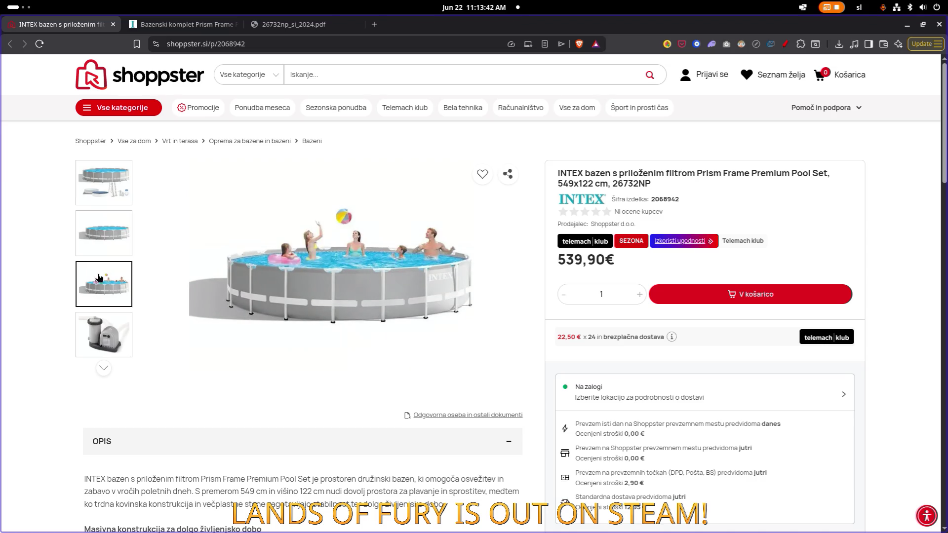
pyautogui.click(100, 323)
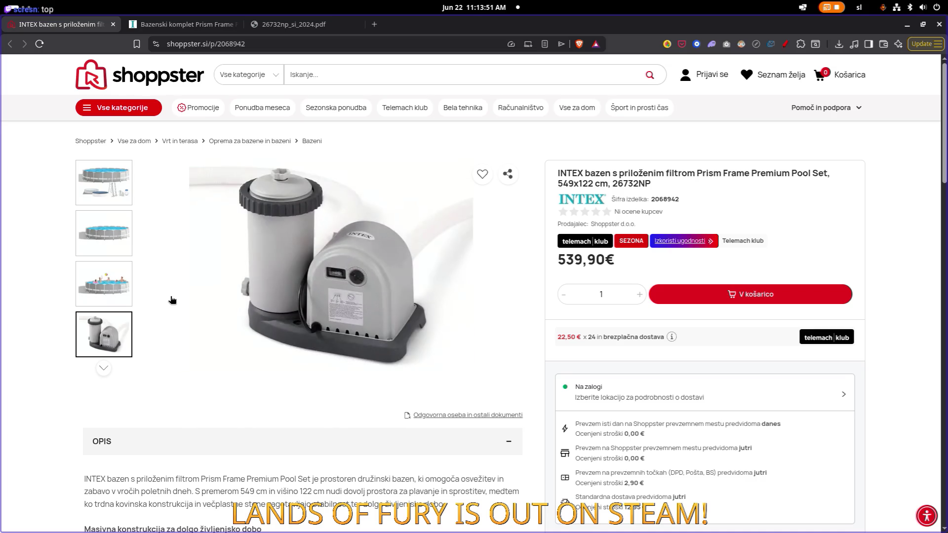
pyautogui.click(496, 416)
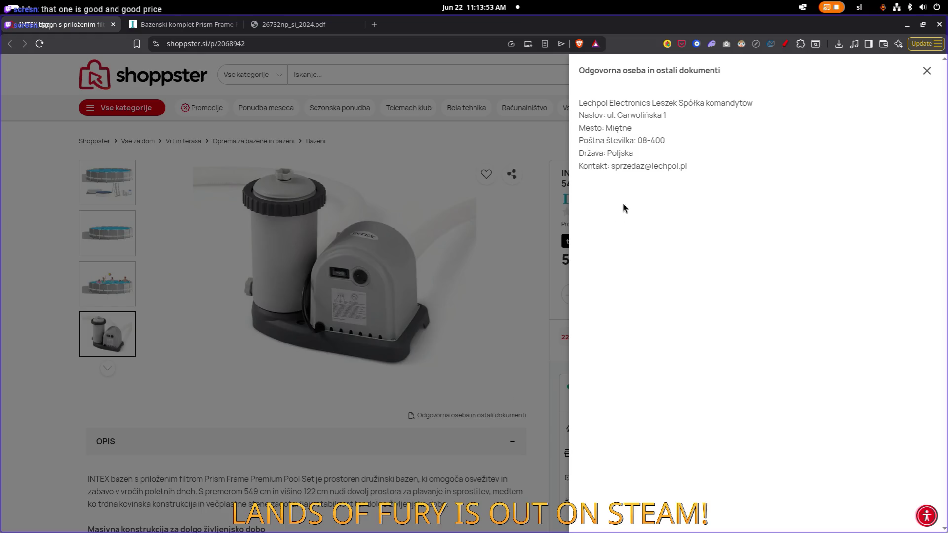
pyautogui.click(926, 71)
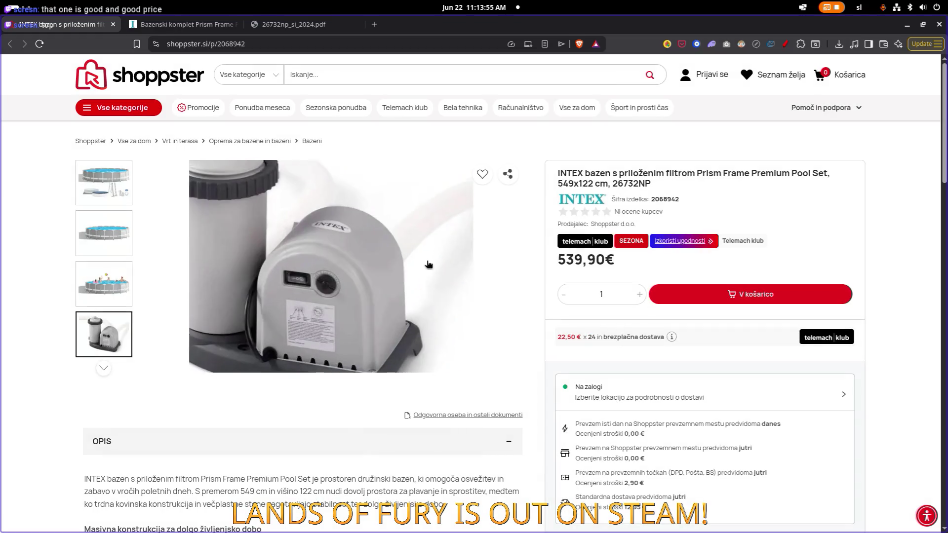
# - Show the pool-only photo again and select the pool name and size in the title
pyautogui.scroll(-5, 246, 276)
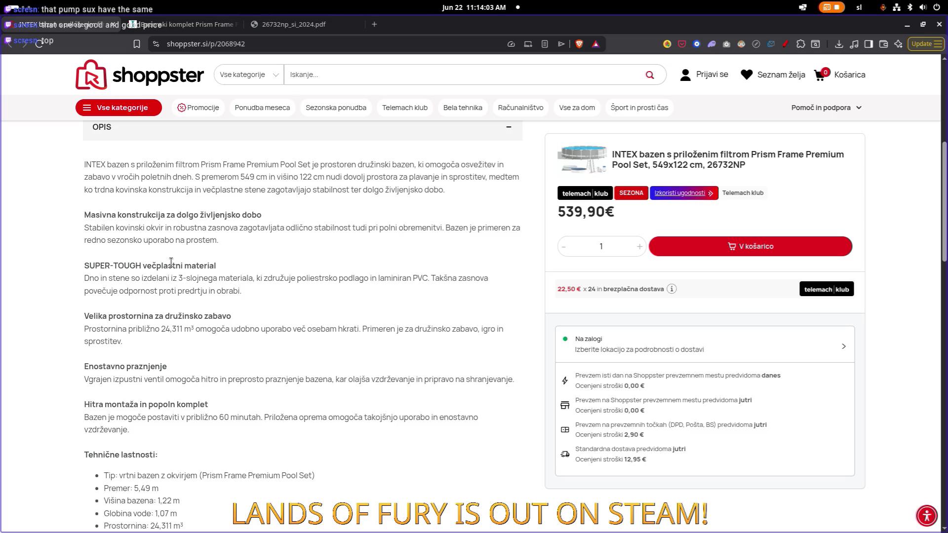
pyautogui.scroll(5, 171, 262)
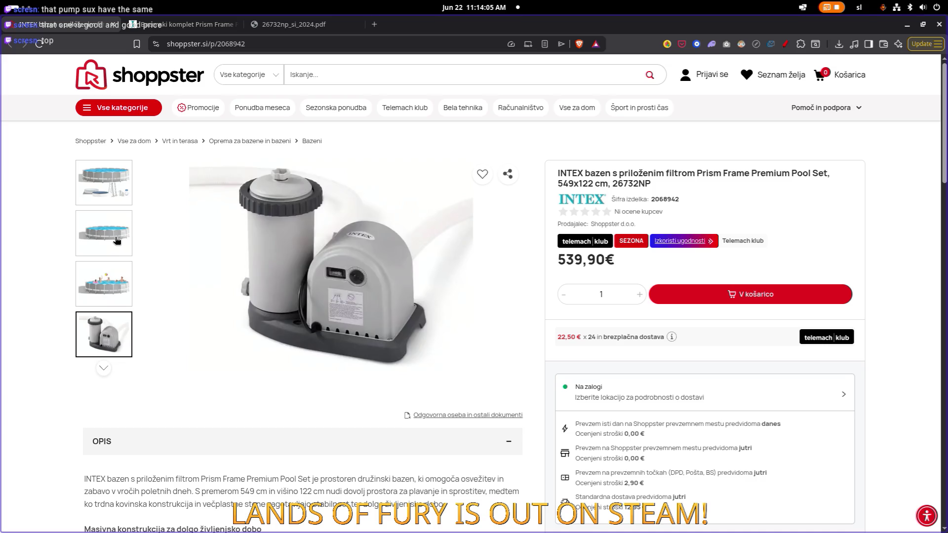
pyautogui.click(114, 240)
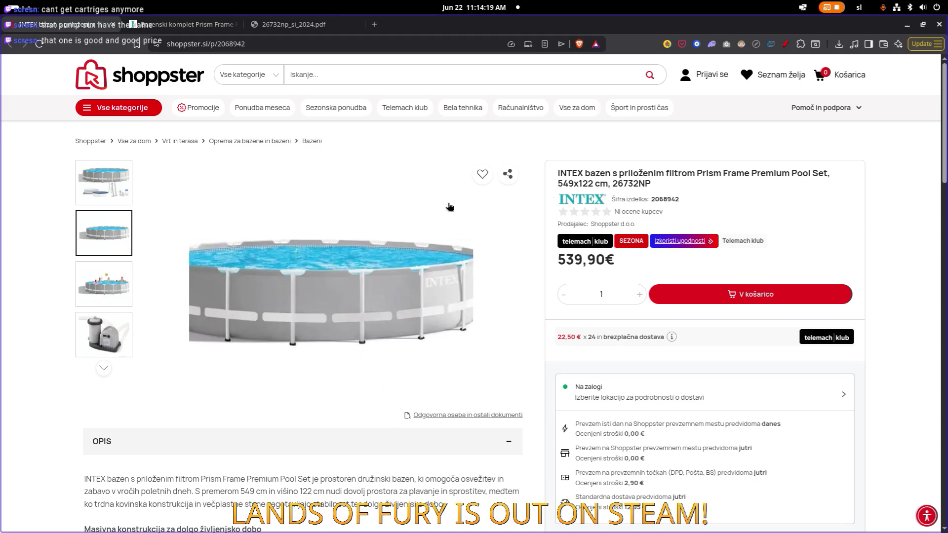
pyautogui.scroll(-1, 444, 207)
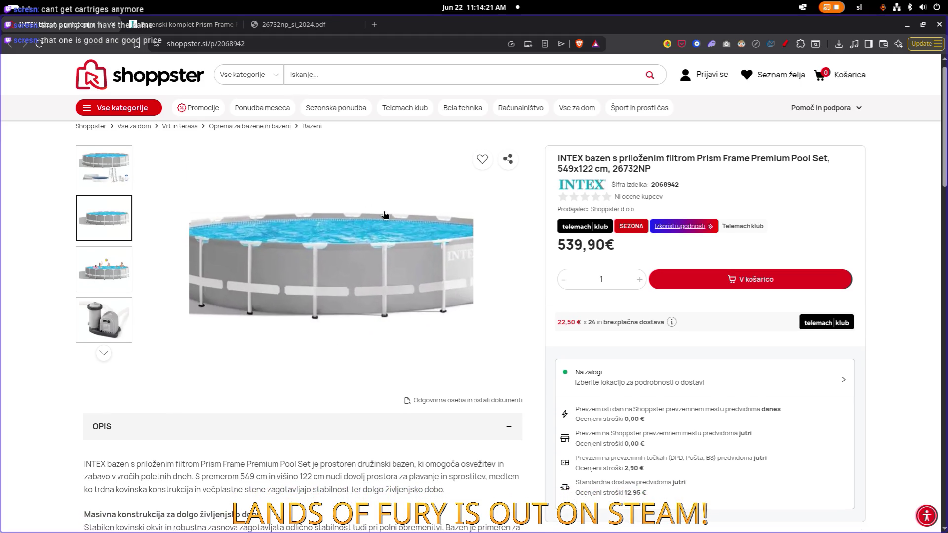
pyautogui.scroll(-1, 356, 254)
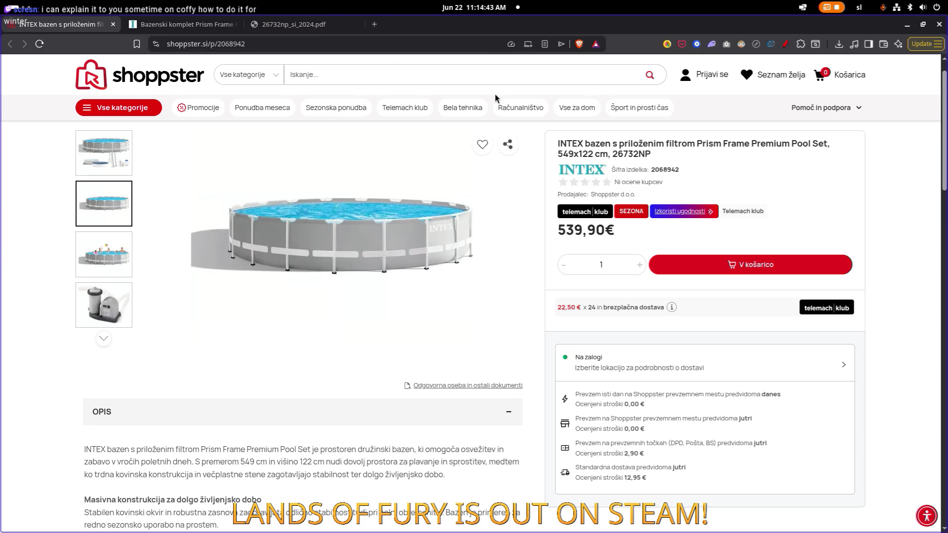
pyautogui.scroll(1, 630, 151)
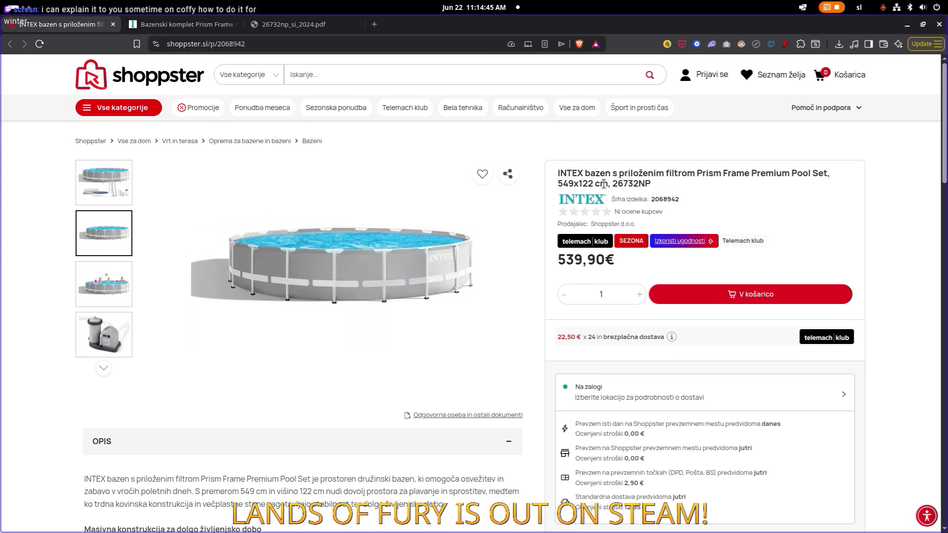
pyautogui.moveTo(607, 185)
pyautogui.mouseDown()
pyautogui.moveTo(747, 172)
pyautogui.moveTo(696, 173)
pyautogui.mouseUp()
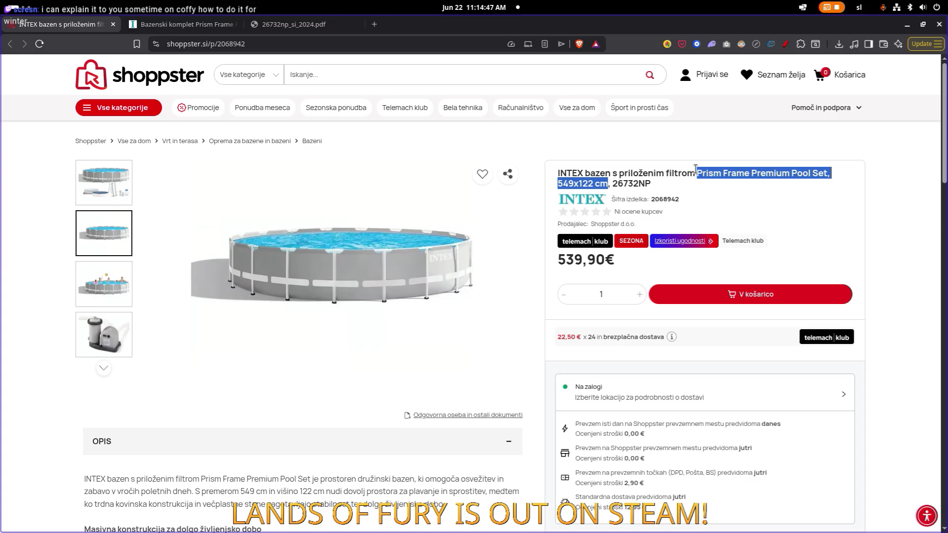
# - Search Google for the selected pool name and open the pools.shop and Intex results in new tabs
pyautogui.rightClick(720, 176)
pyautogui.click(762, 215)
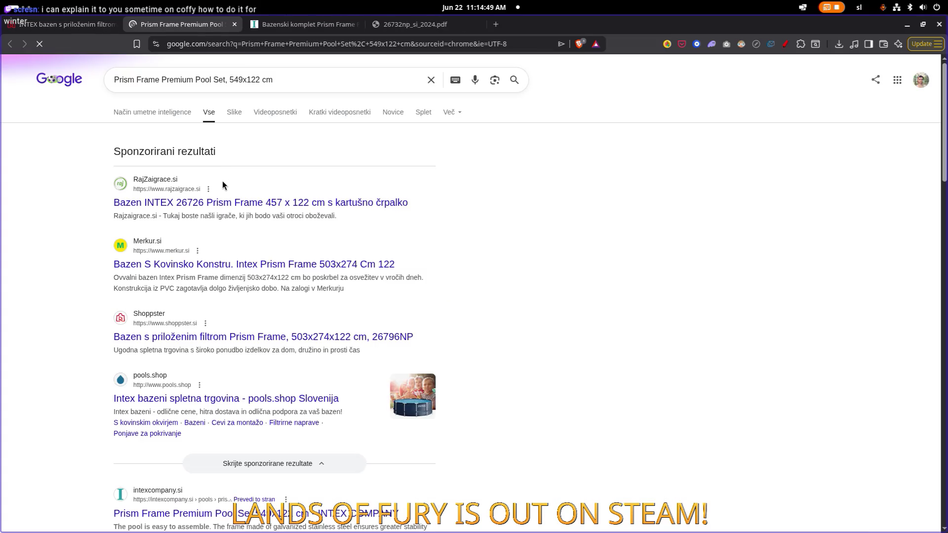
pyautogui.scroll(-3, 229, 210)
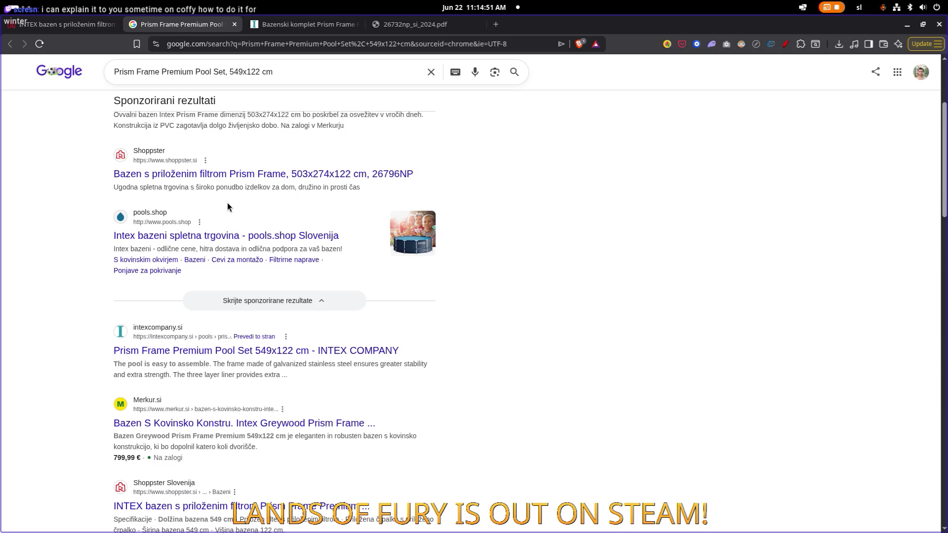
pyautogui.middleClick(222, 237)
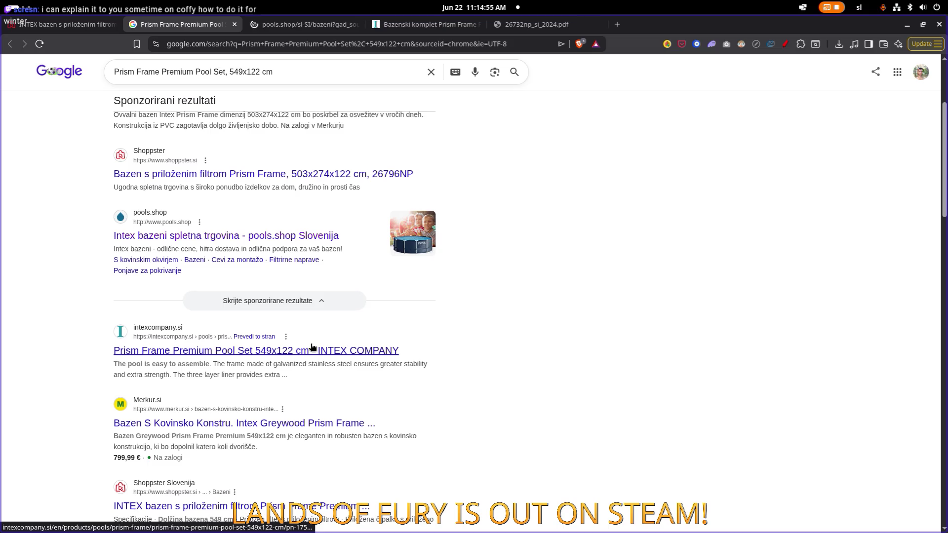
pyautogui.middleClick(312, 349)
# - Scroll to the bottom of the results and go to the next results page
pyautogui.scroll(-3, 315, 340)
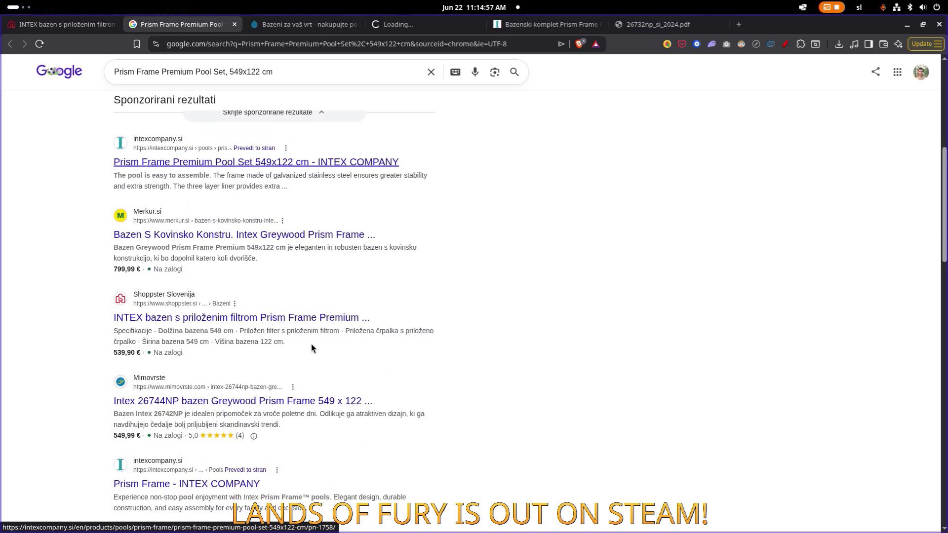
pyautogui.scroll(-2, 316, 301)
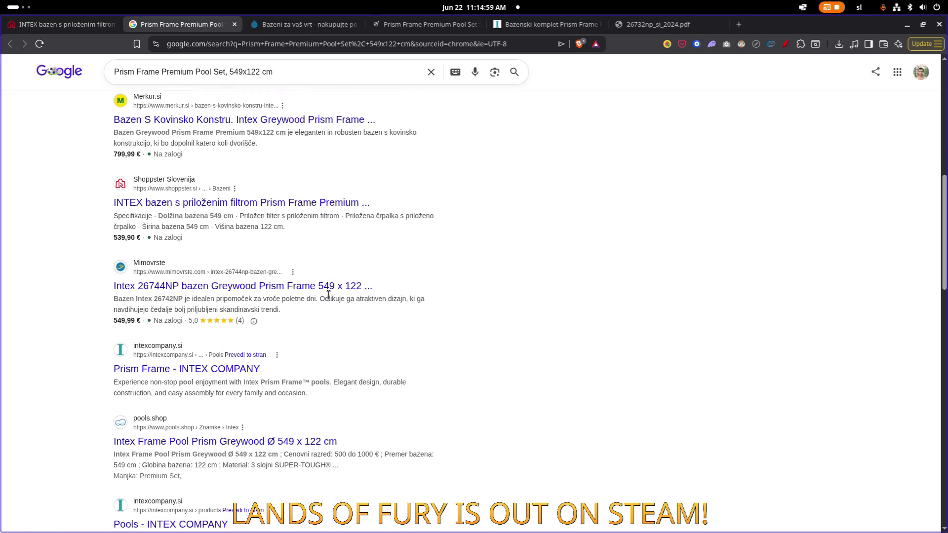
pyautogui.scroll(-1, 319, 295)
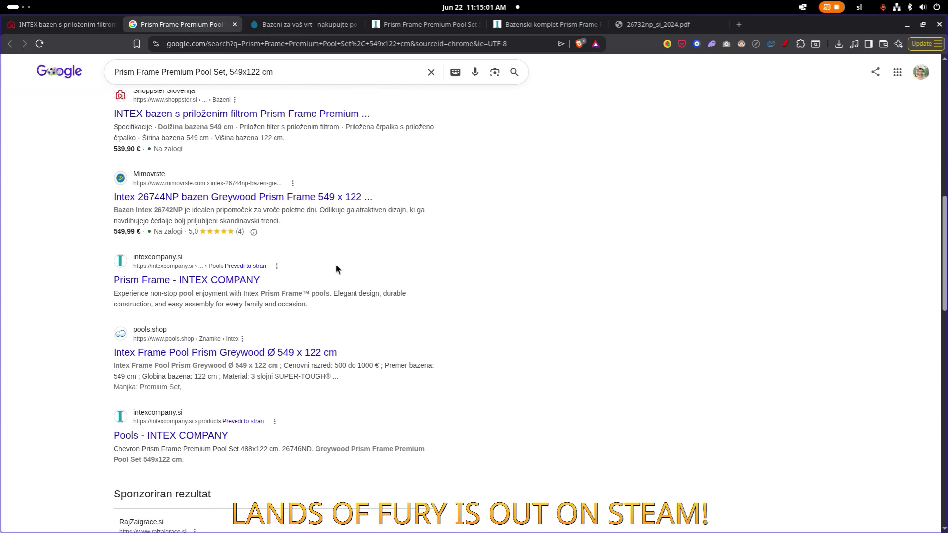
pyautogui.scroll(-1, 306, 229)
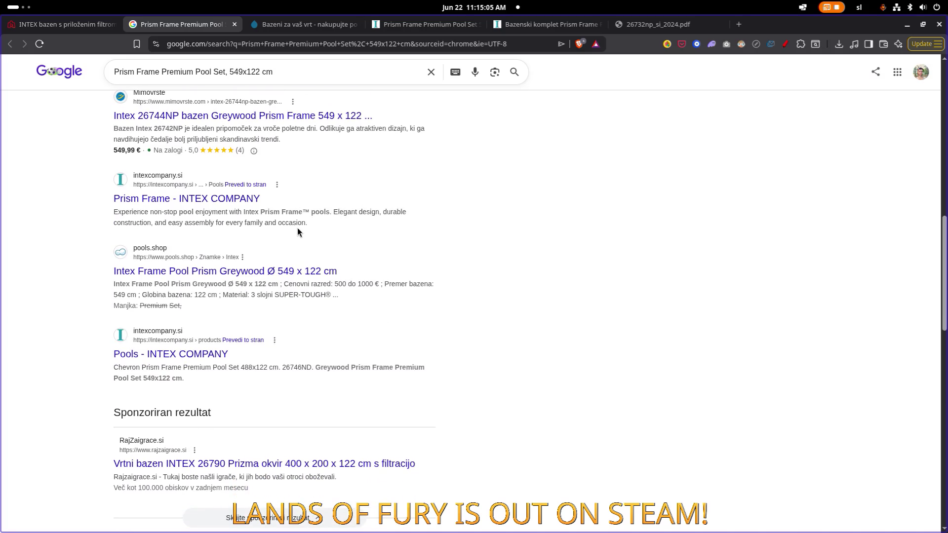
pyautogui.scroll(-3, 291, 239)
pyautogui.scroll(-7, 291, 245)
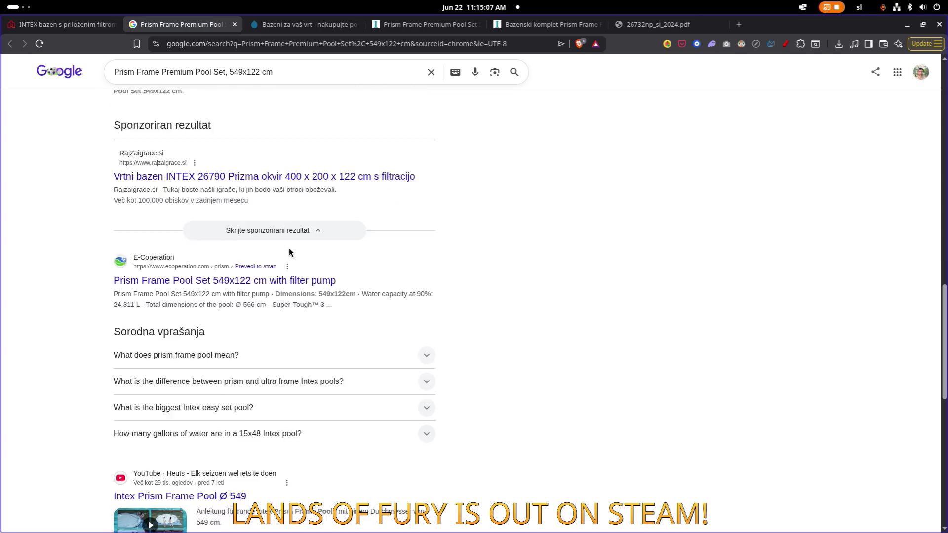
pyautogui.scroll(-3, 275, 271)
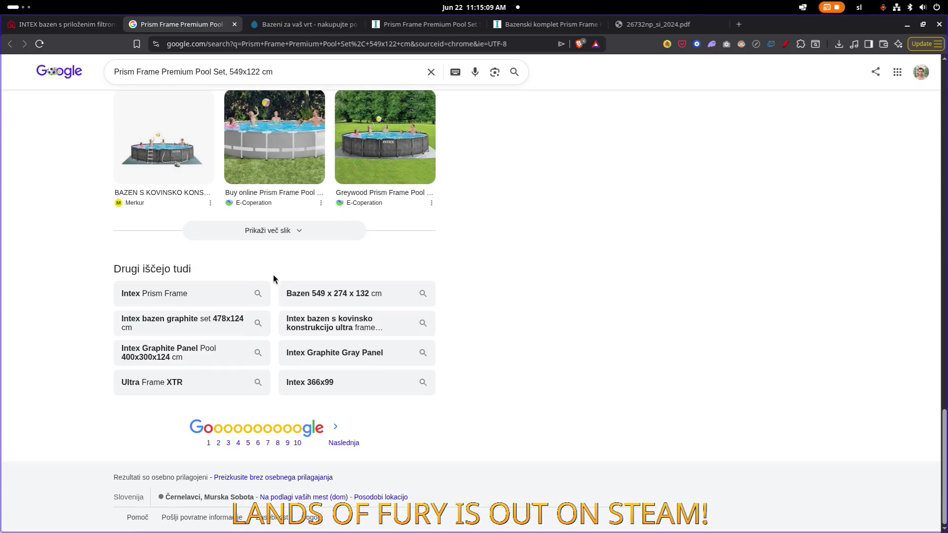
pyautogui.click(332, 429)
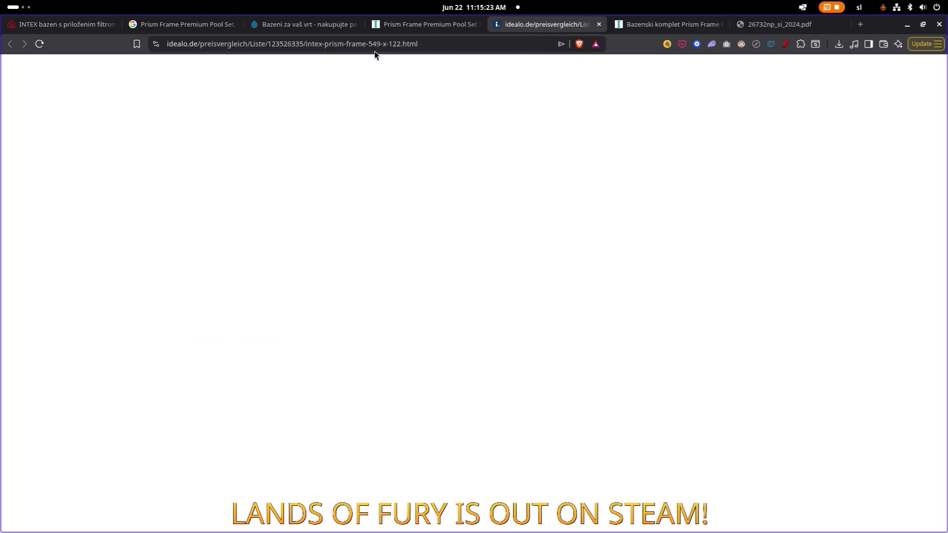
# - Check the EUR 389,99 eBay listing, then return to the idealo Intex Prism Frame 549 comparison list
pyautogui.click(439, 44)
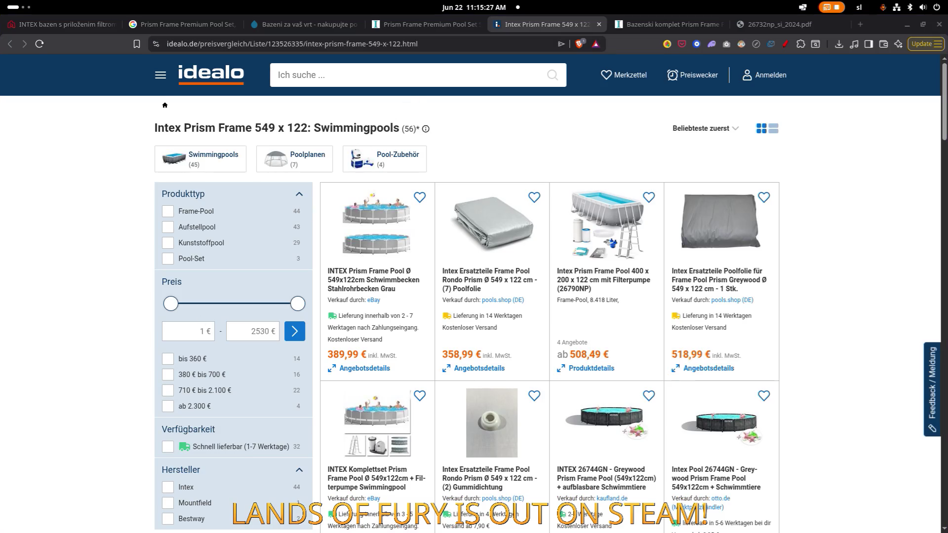
pyautogui.click(375, 232)
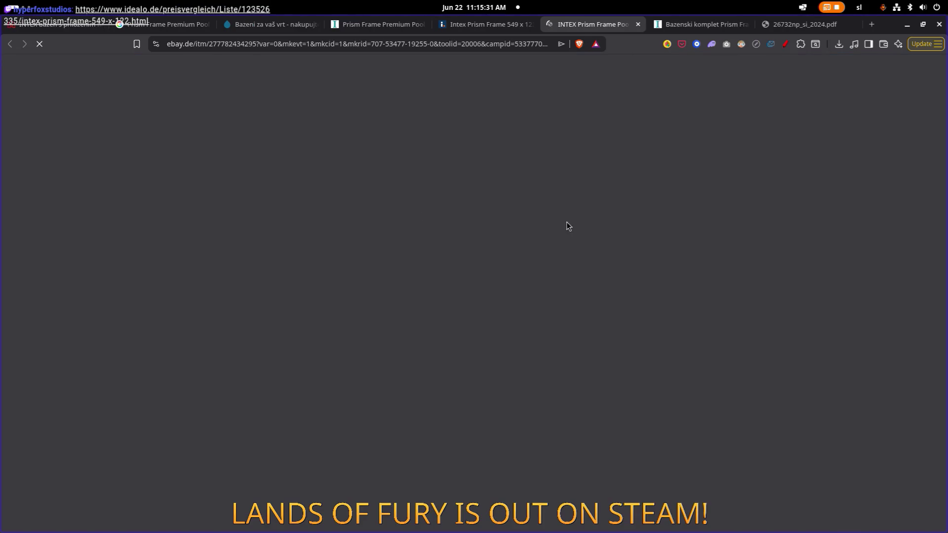
pyautogui.scroll(-3, 632, 310)
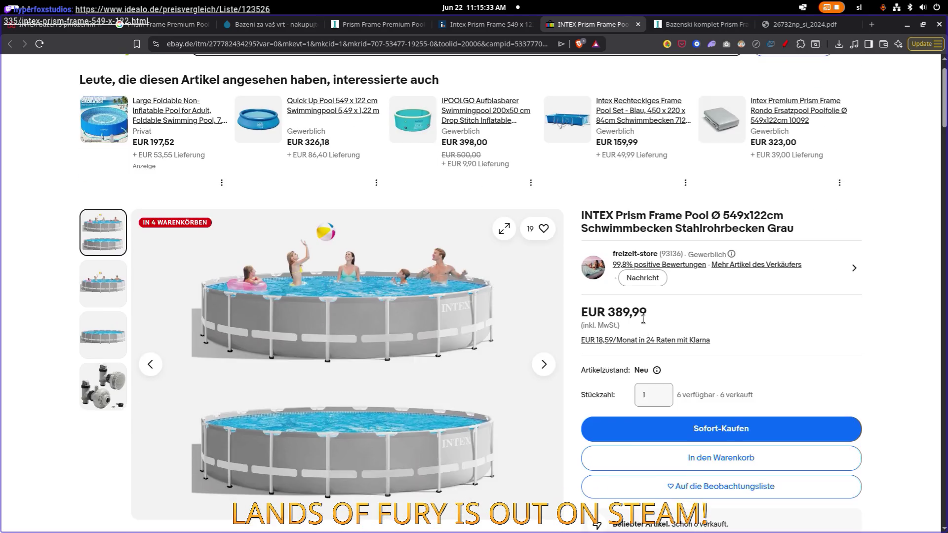
pyautogui.scroll(-4, 633, 255)
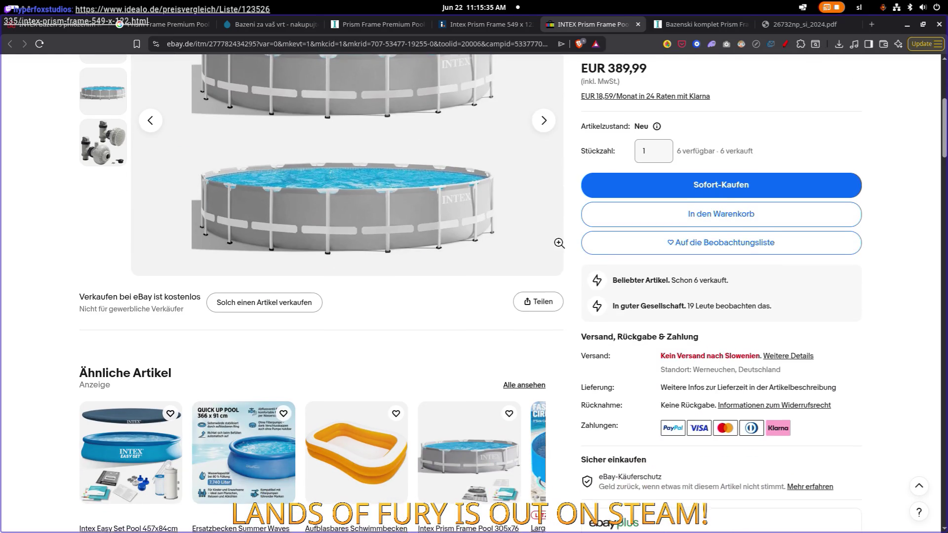
pyautogui.scroll(5, 351, 121)
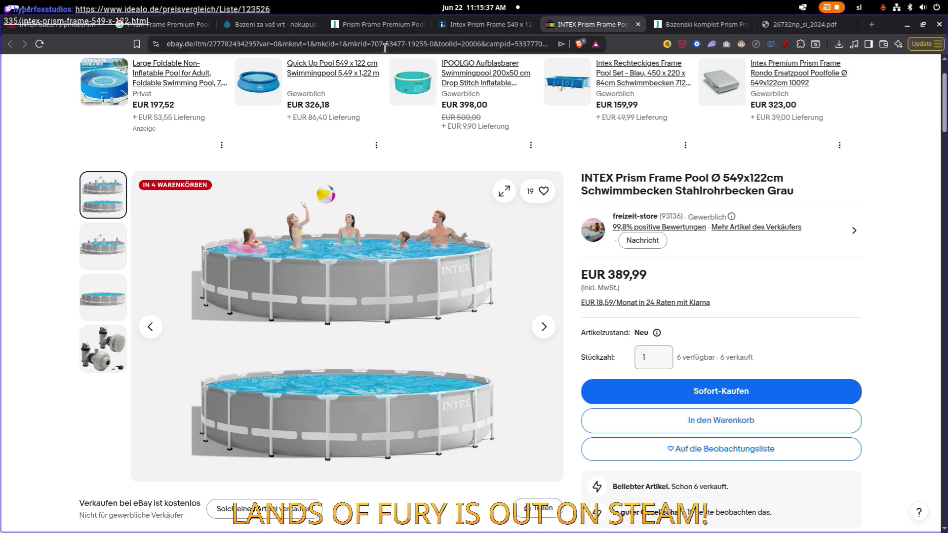
pyautogui.click(385, 45)
pyautogui.scroll(-6, 344, 161)
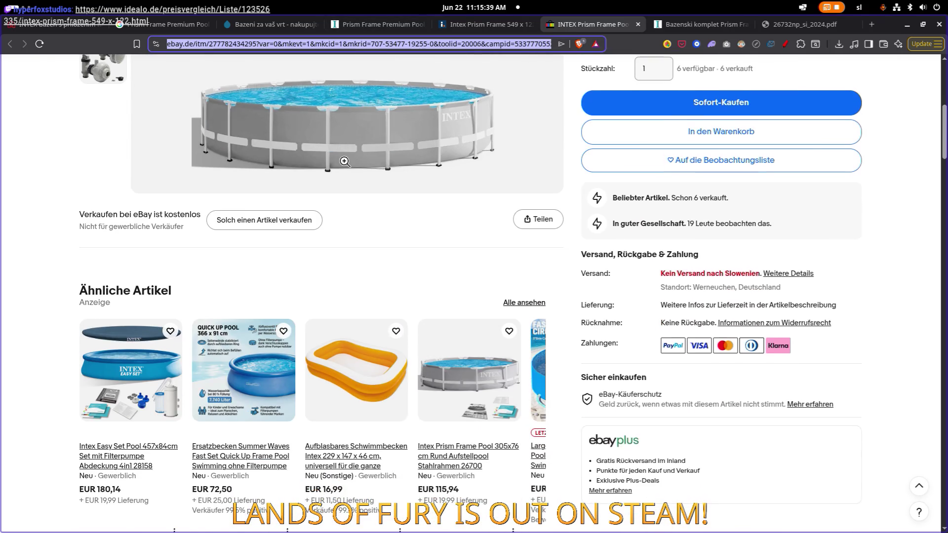
pyautogui.scroll(8, 345, 161)
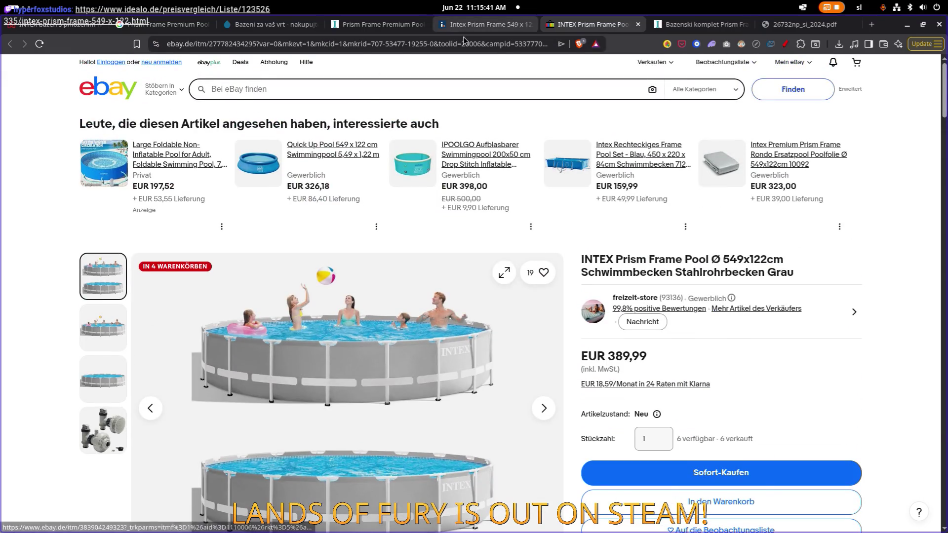
pyautogui.click(467, 30)
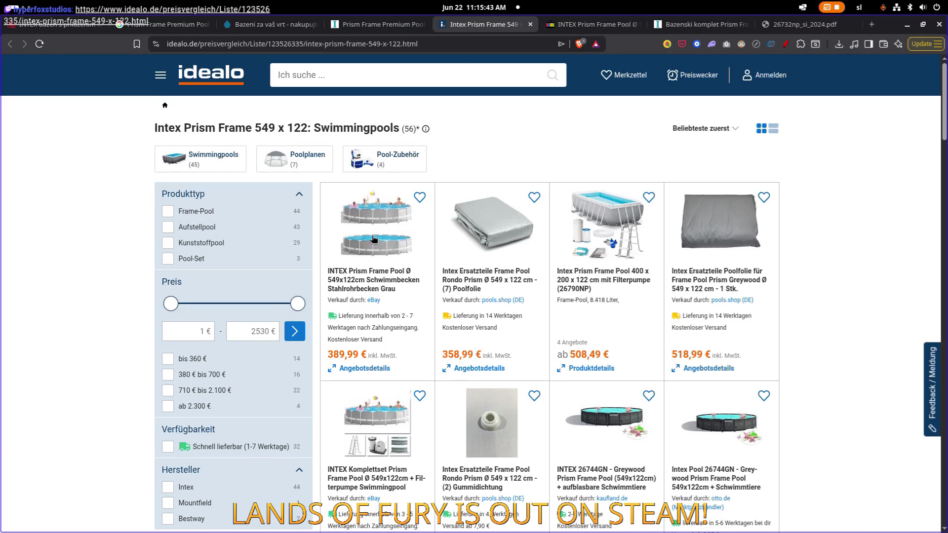
# - Scroll the idealo list and open the INTEX Komplettset with filter pump offer in a new tab
pyautogui.scroll(-1, 382, 238)
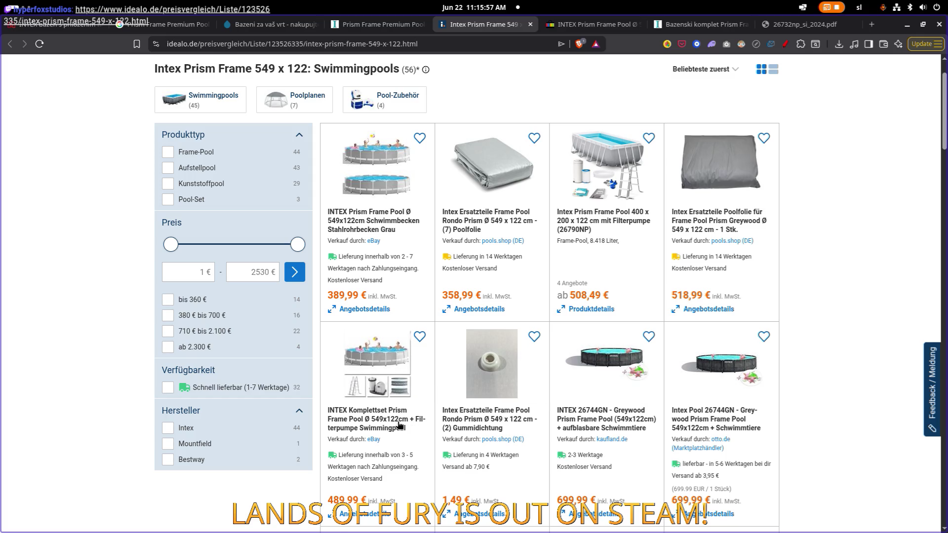
pyautogui.scroll(-3, 399, 425)
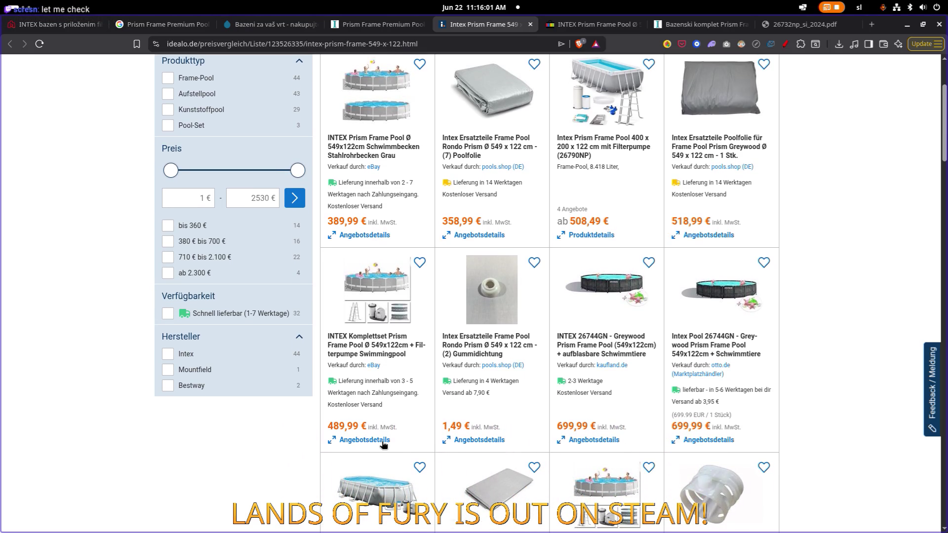
pyautogui.click(385, 347)
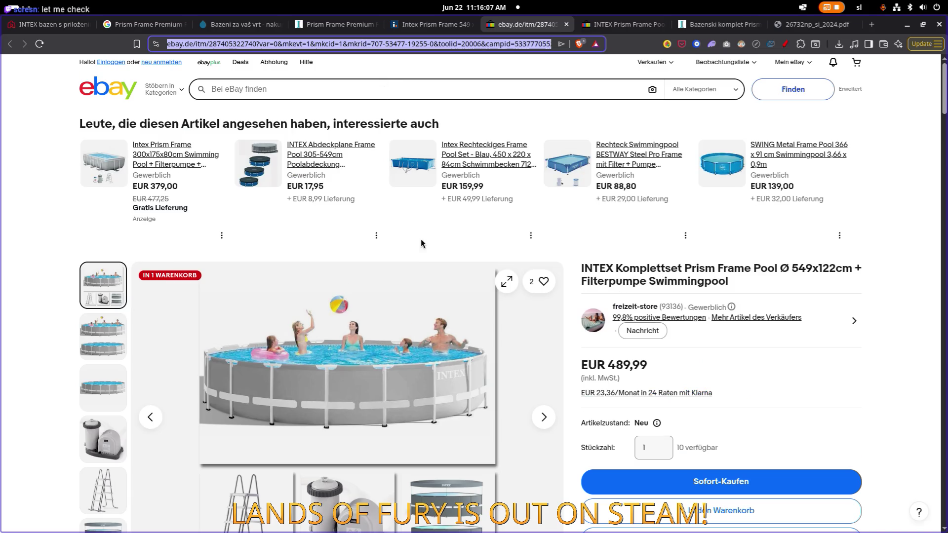
# - Read the EUR 489,99 Komplettset listing's details and shipping terms, then return to the idealo pool list
pyautogui.scroll(-5, 417, 244)
pyautogui.scroll(2, 411, 244)
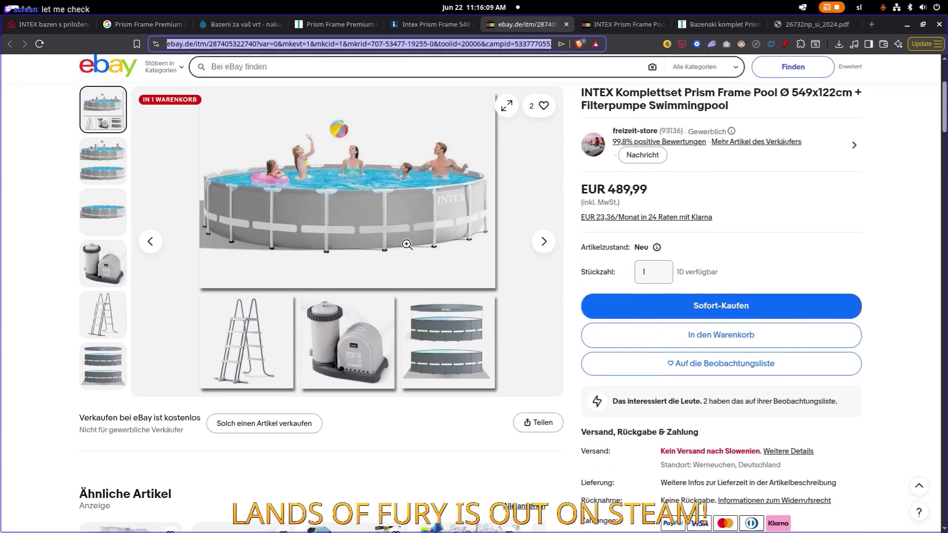
pyautogui.scroll(-1, 407, 245)
pyautogui.scroll(-15, 407, 244)
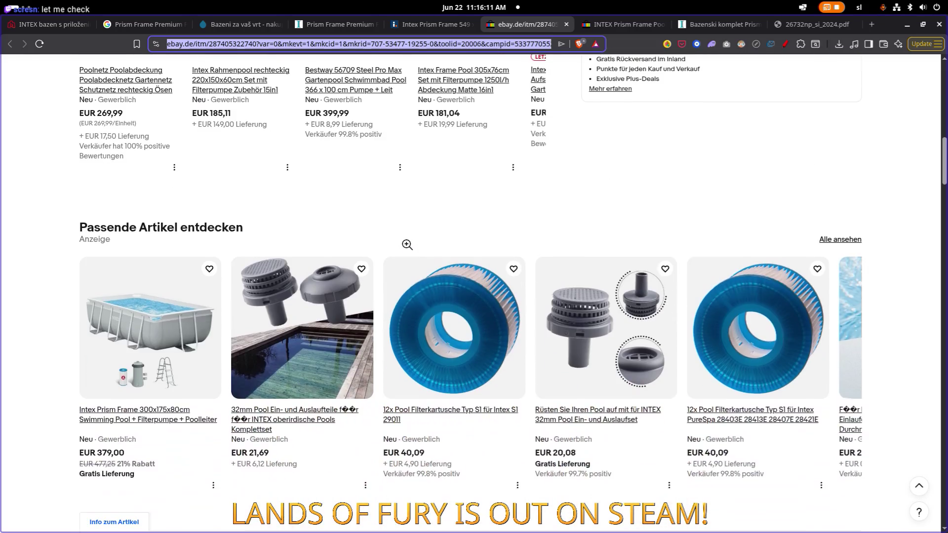
pyautogui.scroll(-4, 407, 244)
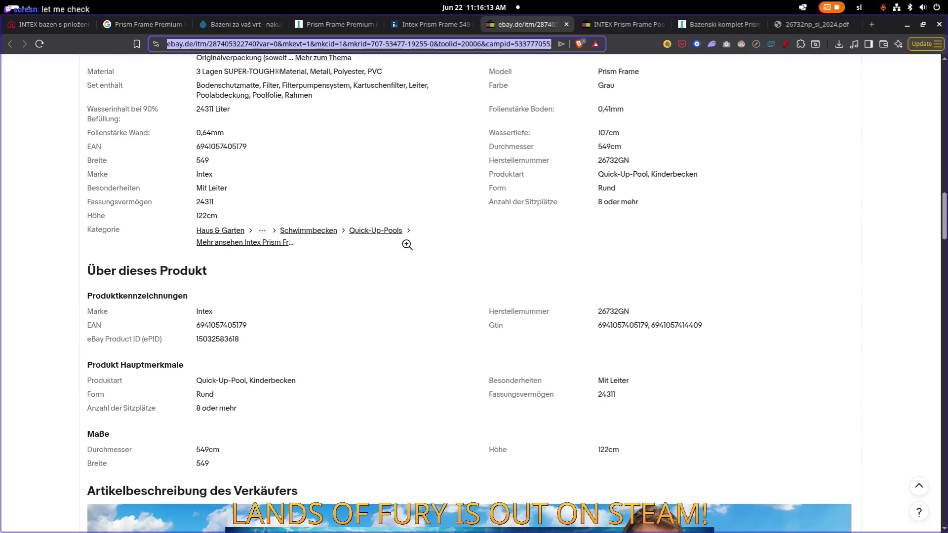
pyautogui.scroll(-8, 406, 244)
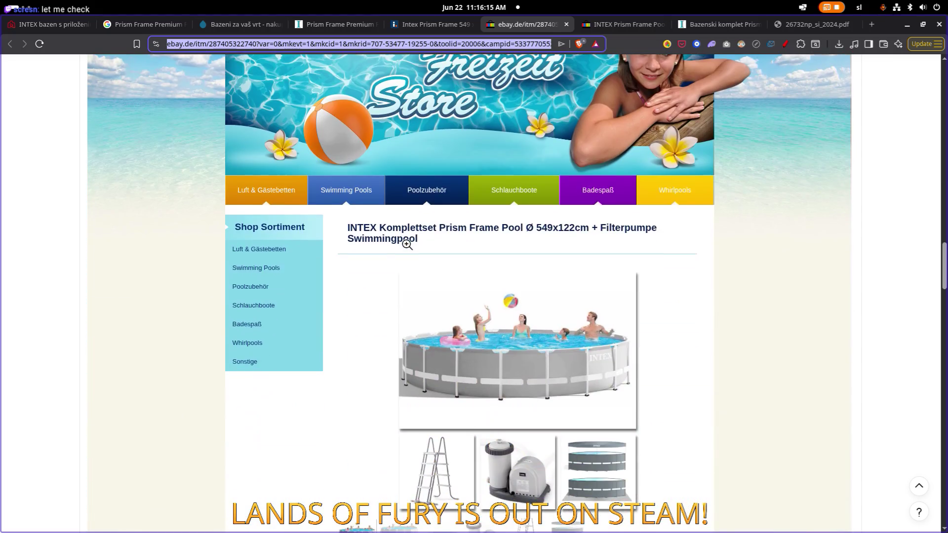
pyautogui.scroll(-2, 406, 244)
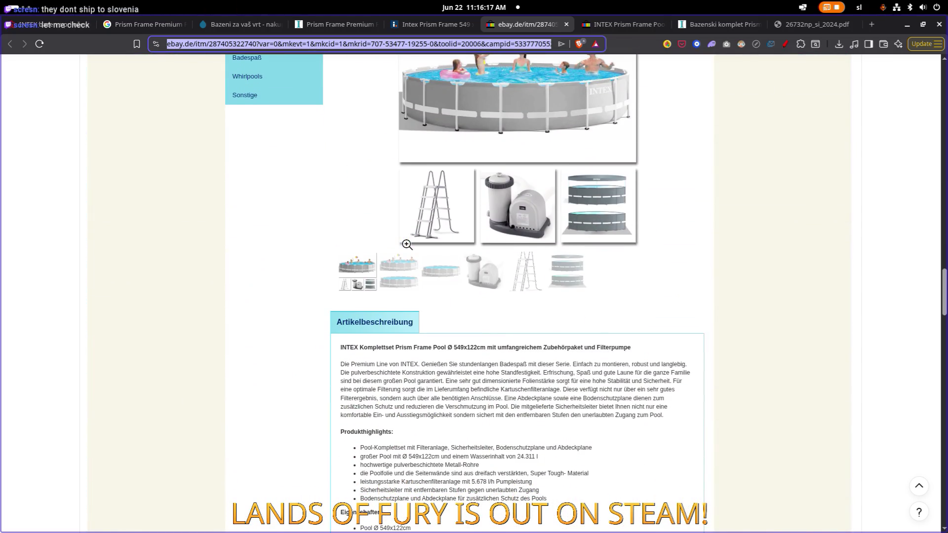
pyautogui.scroll(15, 407, 244)
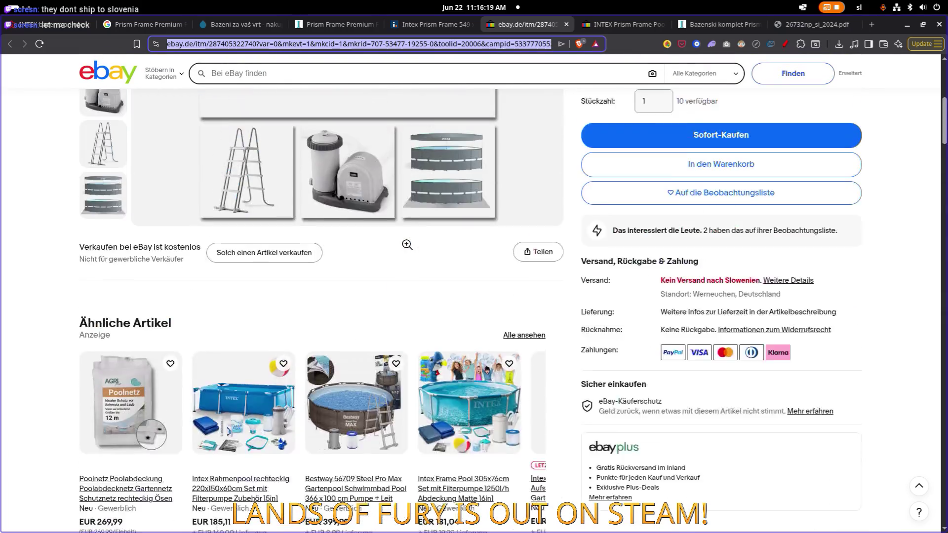
pyautogui.scroll(3, 407, 244)
pyautogui.scroll(-3, 407, 244)
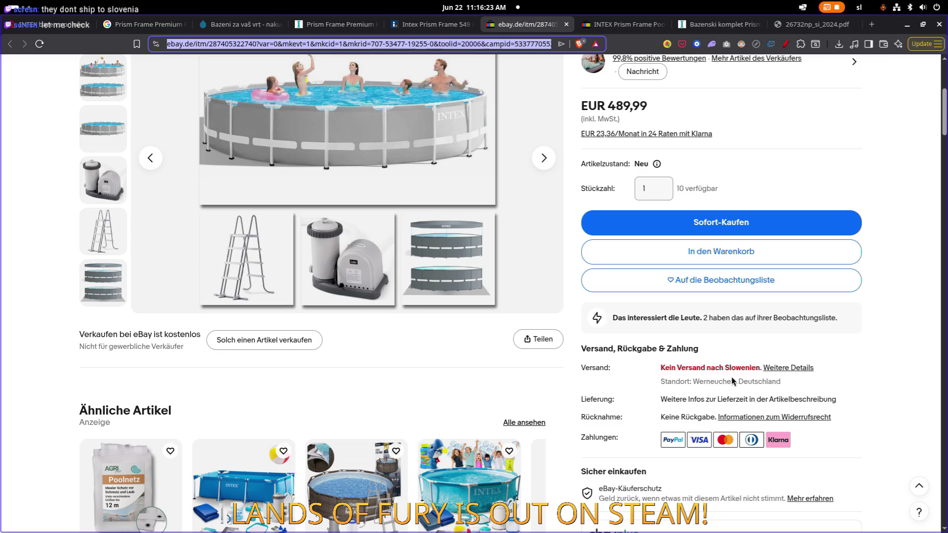
pyautogui.click(429, 24)
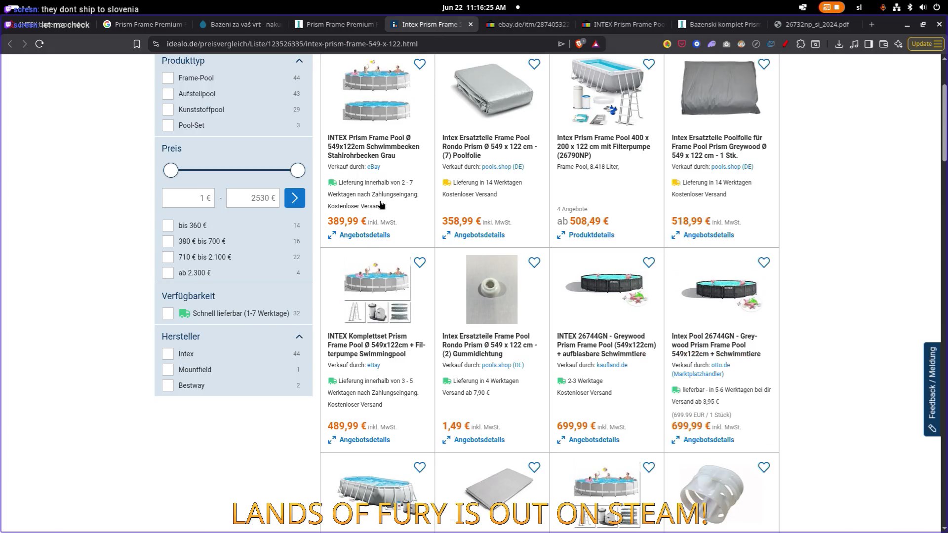
# - Scroll to the INTEX Ersatzplane liner and view, then dismiss, its offer details
pyautogui.scroll(2, 380, 205)
pyautogui.scroll(-10, 385, 197)
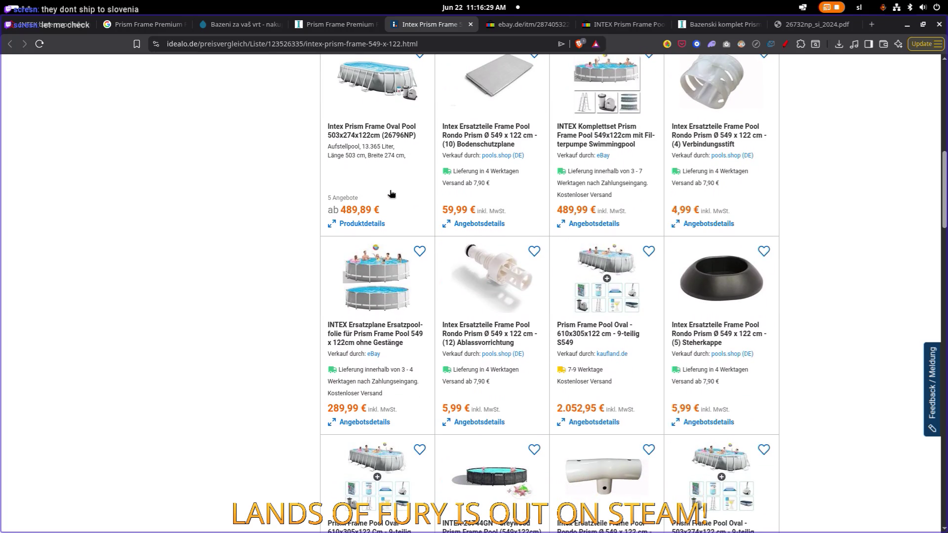
pyautogui.scroll(-1, 391, 194)
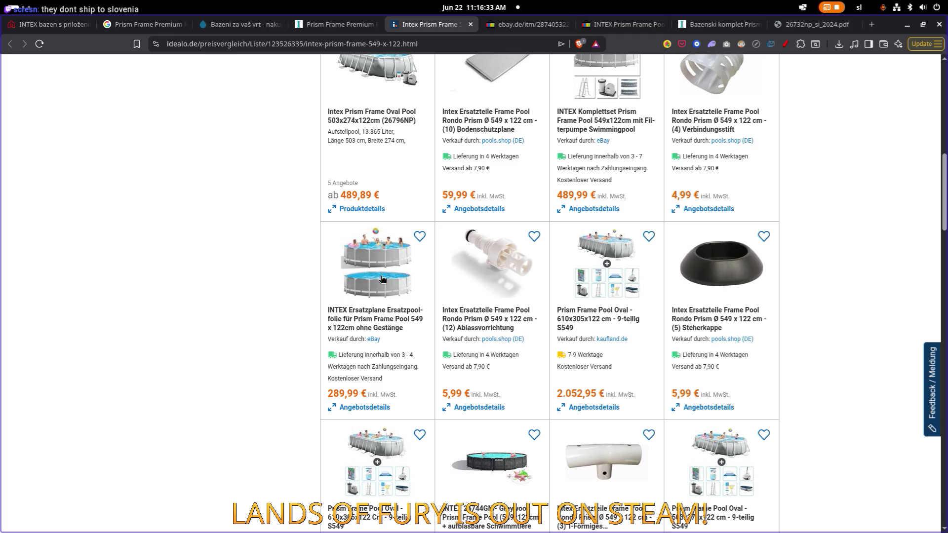
pyautogui.click(380, 409)
pyautogui.click(225, 269)
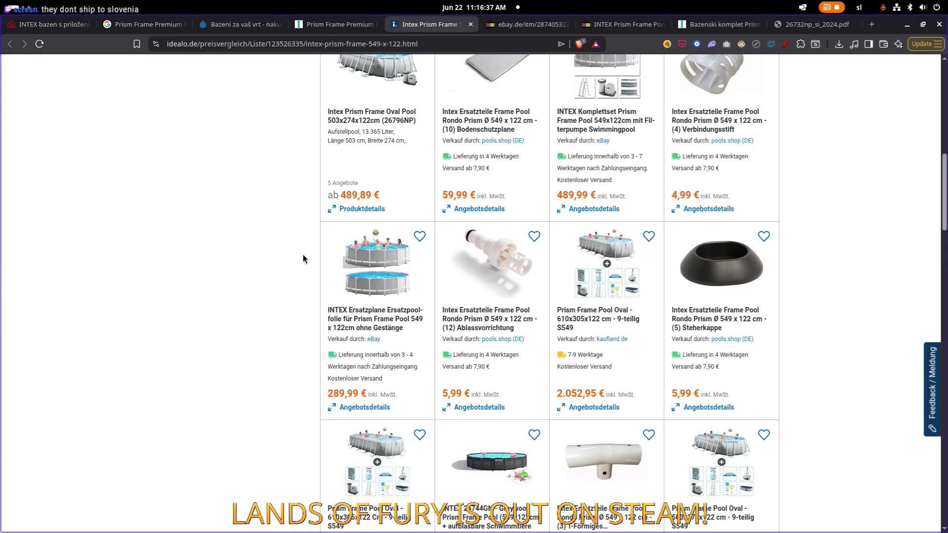
# - Open the 289,99 € INTEX Ersatzplane eBay offer in a new tab and return to idealo
pyautogui.click(384, 261)
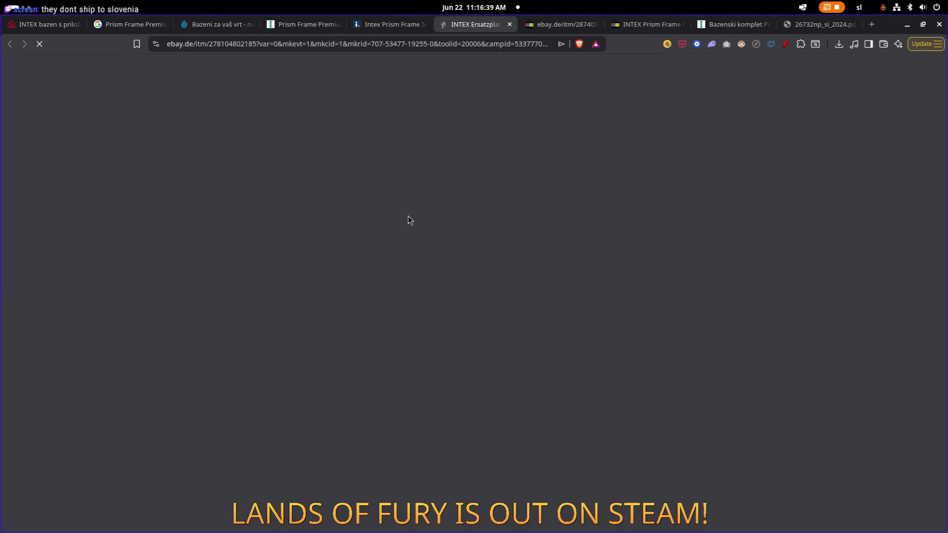
pyautogui.scroll(-5, 516, 228)
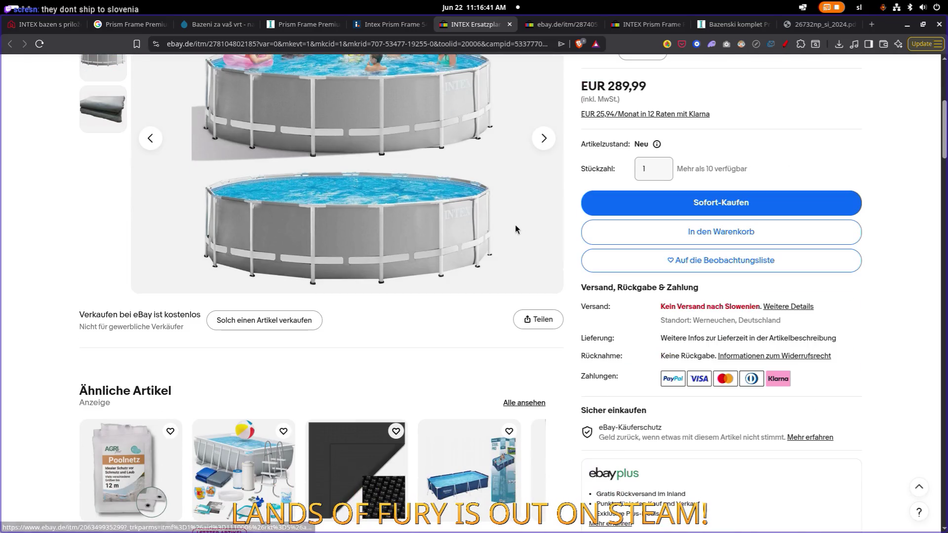
pyautogui.click(386, 24)
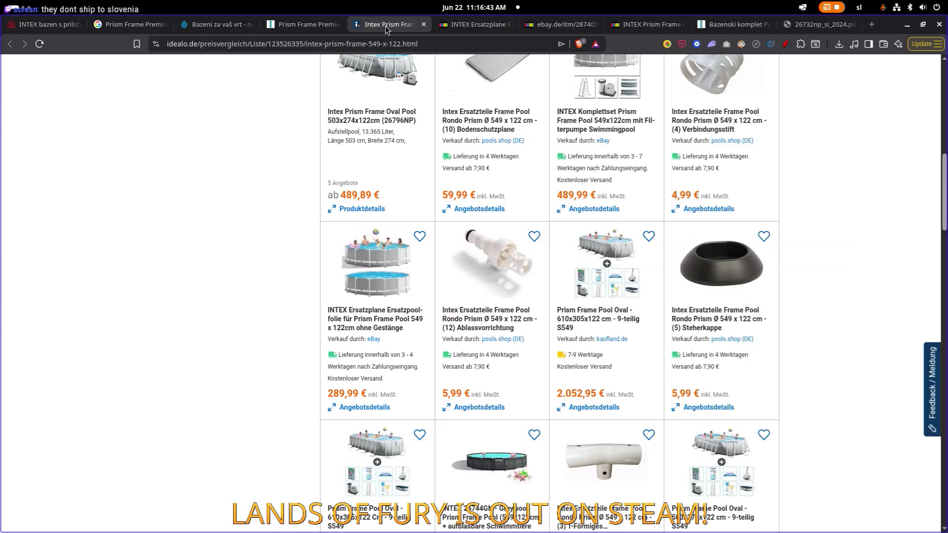
# - Move through the open tabs to the Google results for Prism Frame Premium
pyautogui.scroll(10, 348, 158)
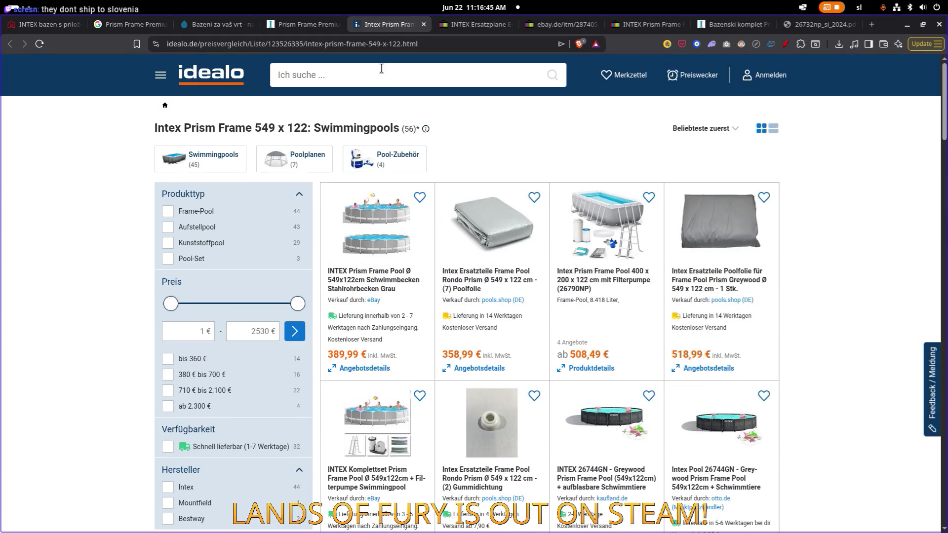
pyautogui.click(324, 29)
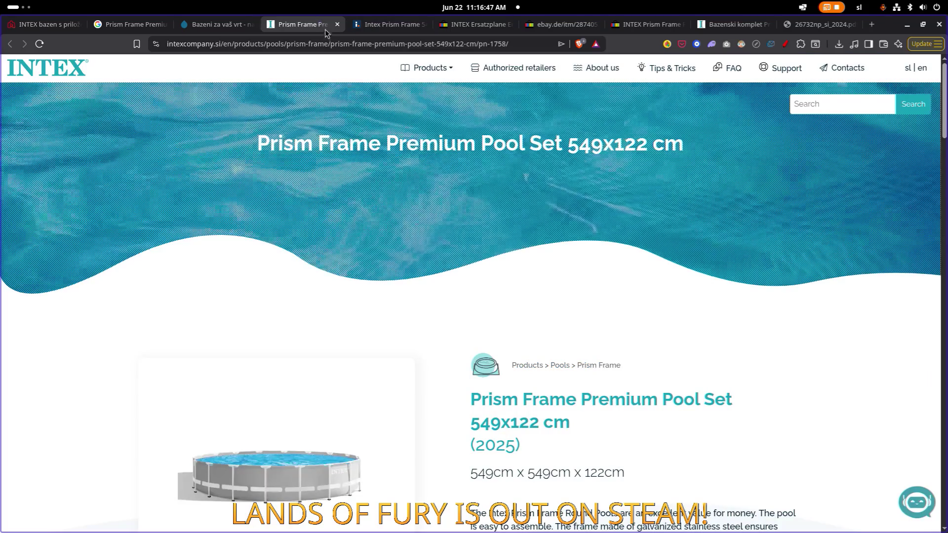
pyautogui.hotkey('ctrl', 'Tab')
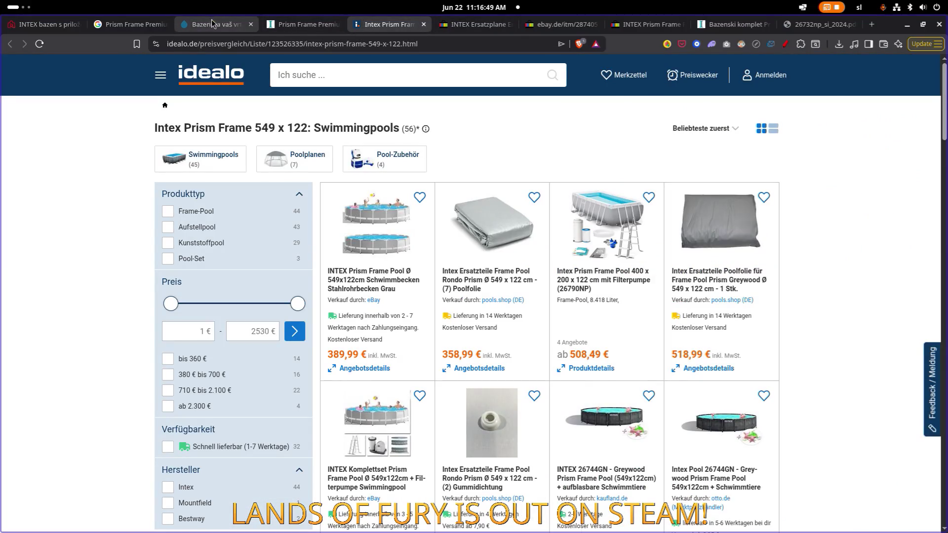
pyautogui.click(131, 24)
# - Add 'idealo' to the Google search for the Prism Frame Premium Pool Set and rerun it
pyautogui.scroll(-10, 266, 209)
pyautogui.scroll(10, 266, 209)
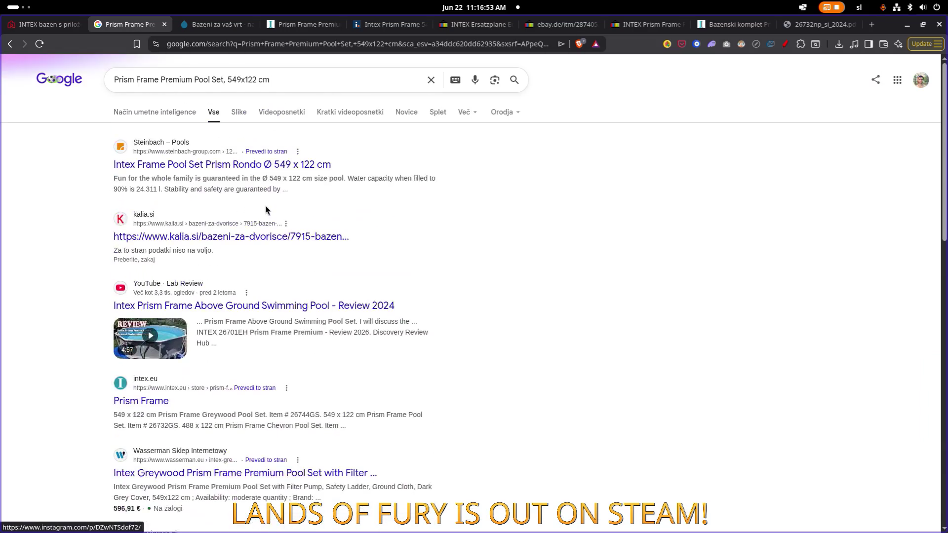
pyautogui.click(282, 86)
pyautogui.write('idealo')
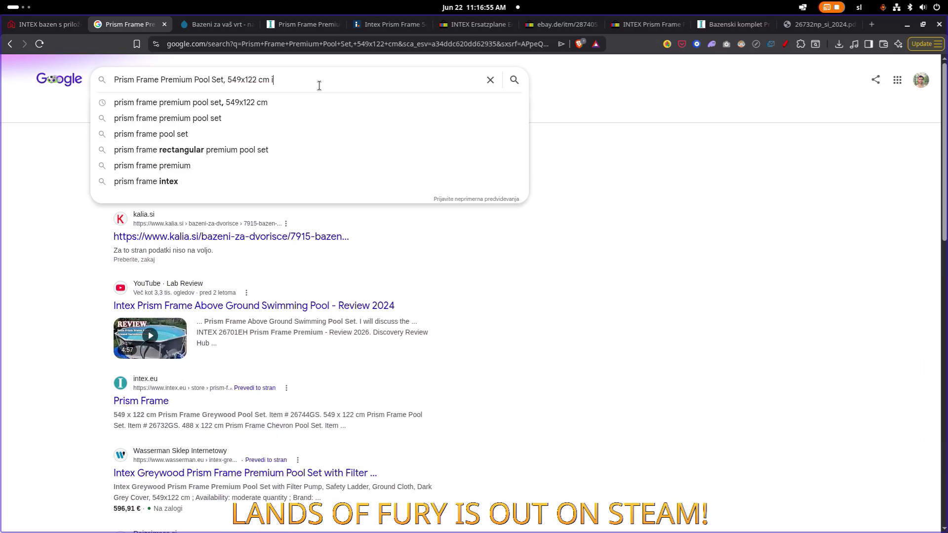
pyautogui.press('Return')
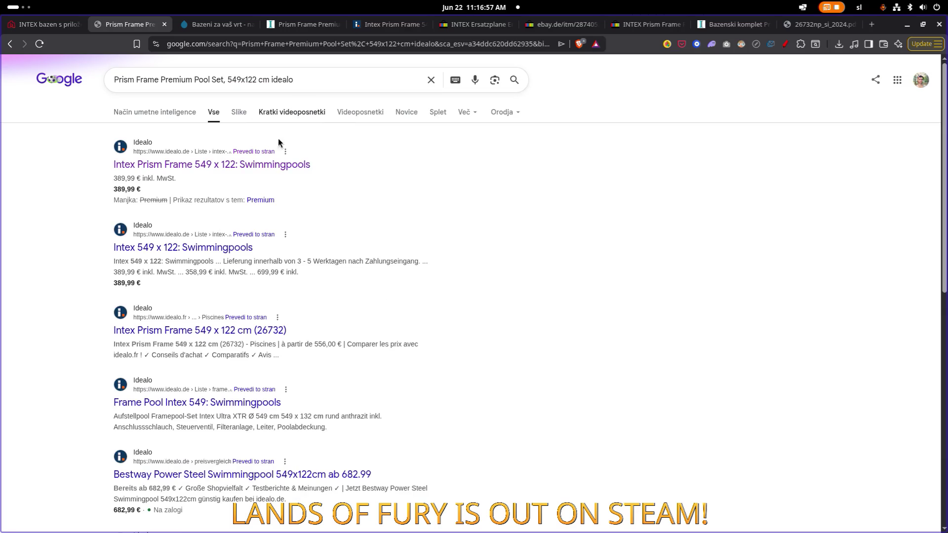
# - Scroll through the idealo results to the bottom and minimize the browser
pyautogui.scroll(-1, 296, 198)
pyautogui.scroll(-2, 296, 199)
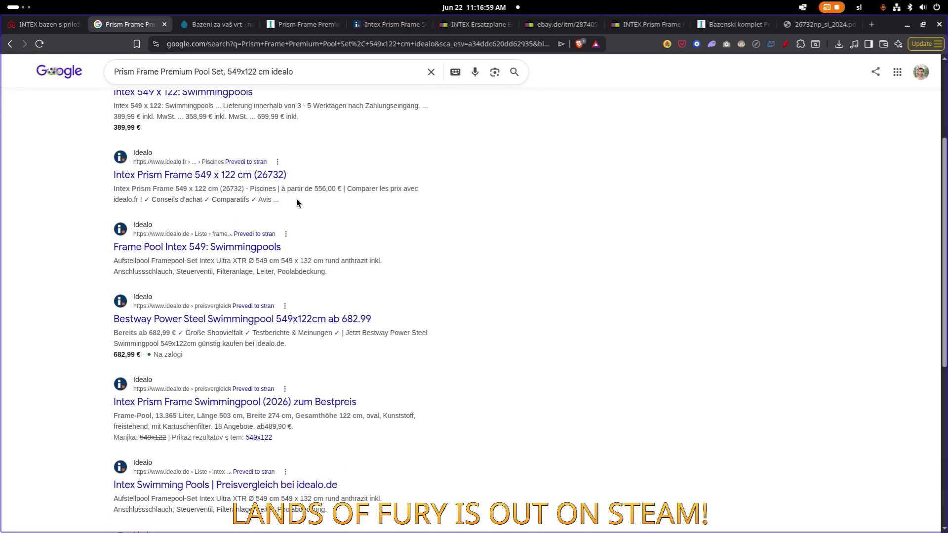
pyautogui.scroll(-6, 275, 190)
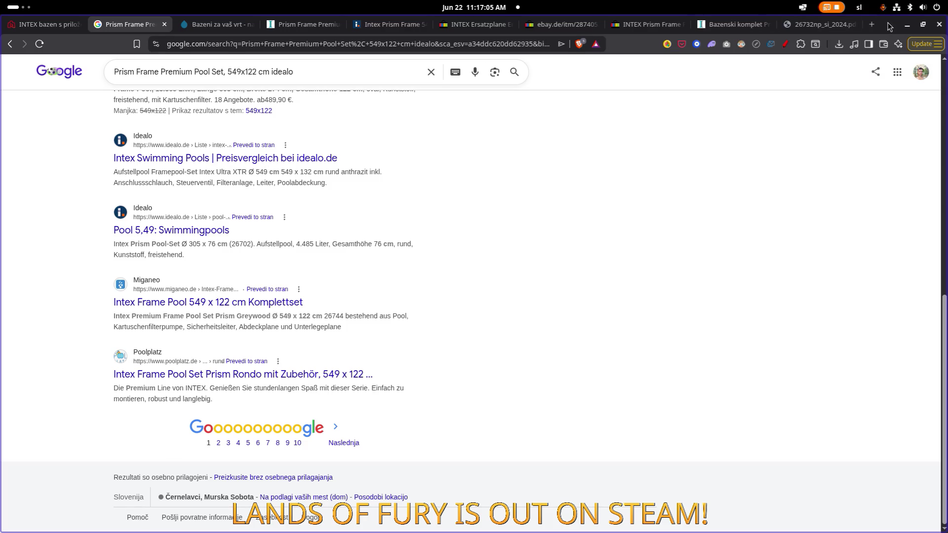
pyautogui.click(907, 24)
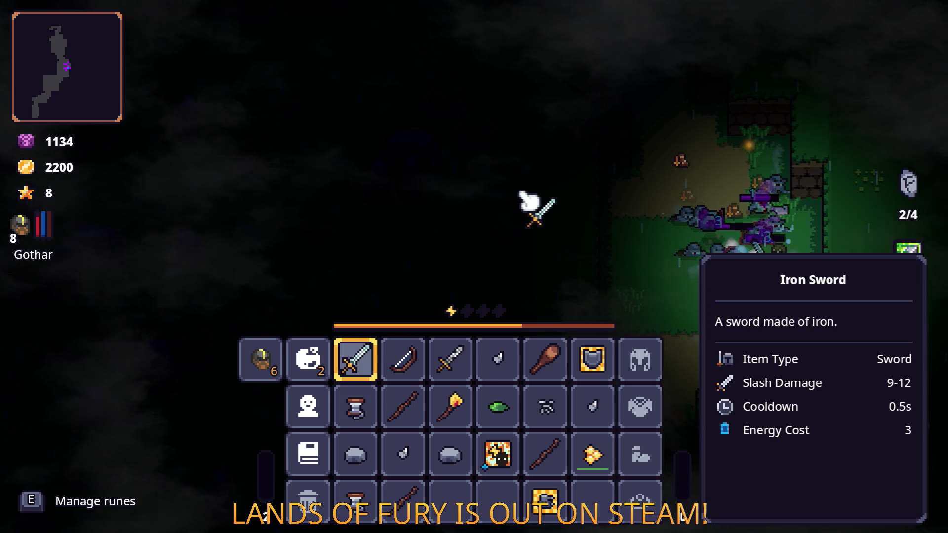
# - Close the inventory, go from the game over screen to the main menu, and quit Lands of Fury
pyautogui.press('Tab')
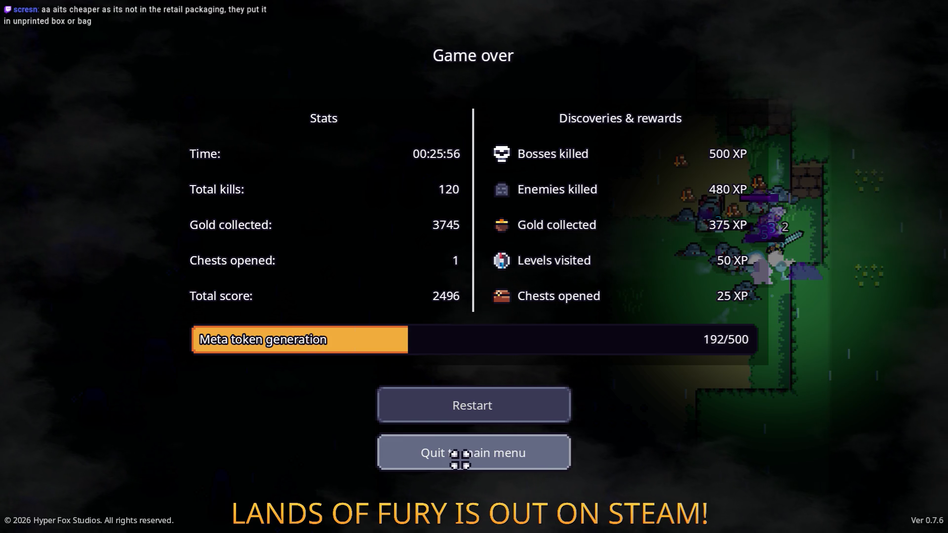
pyautogui.click(476, 453)
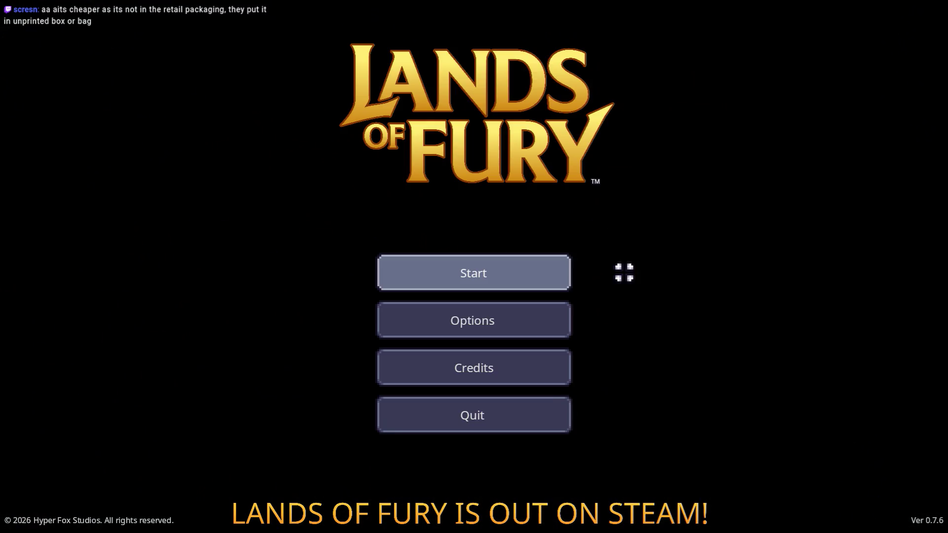
pyautogui.click(483, 415)
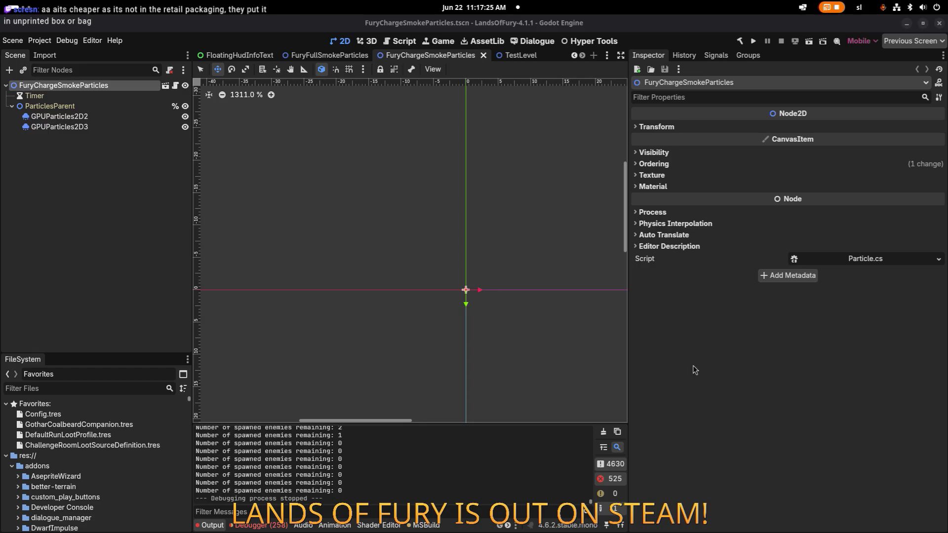
# - Change the project version in Project Settings from 0.7.6 to 0.7.7
pyautogui.scroll(-1, 316, 111)
pyautogui.click(34, 41)
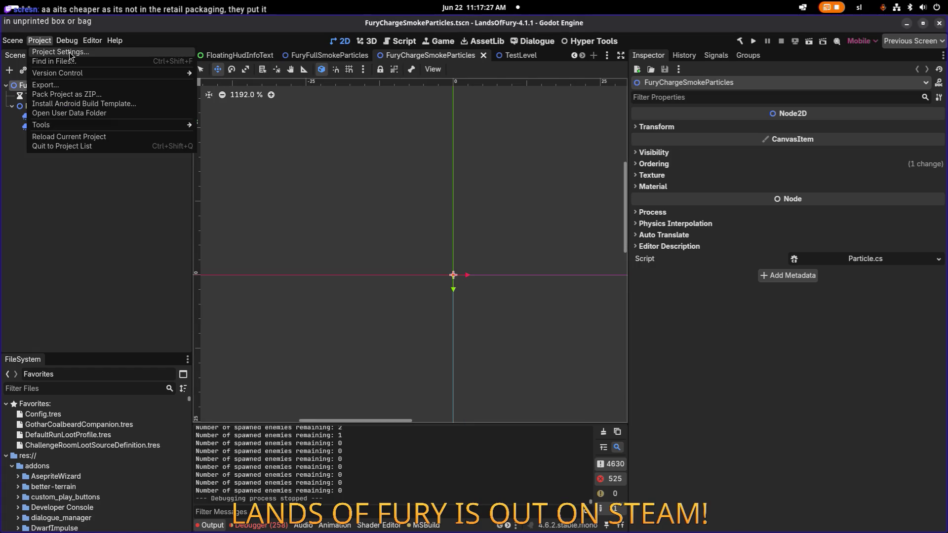
pyautogui.click(72, 55)
pyautogui.click(651, 255)
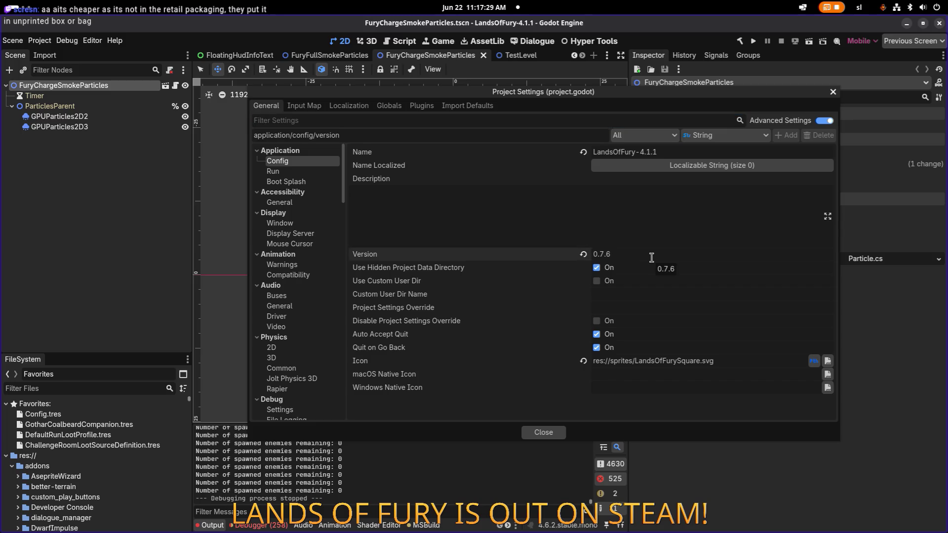
pyautogui.press('BackSpace')
pyautogui.write('7')
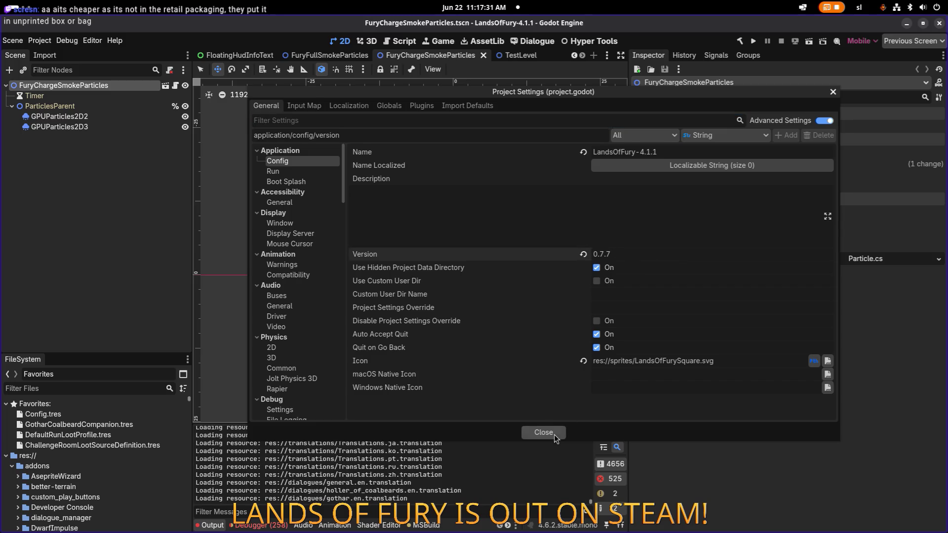
pyautogui.click(543, 432)
# - Quick-open the PlayerHUD.tscn scene by searching 'playerhud'
pyautogui.click(102, 219)
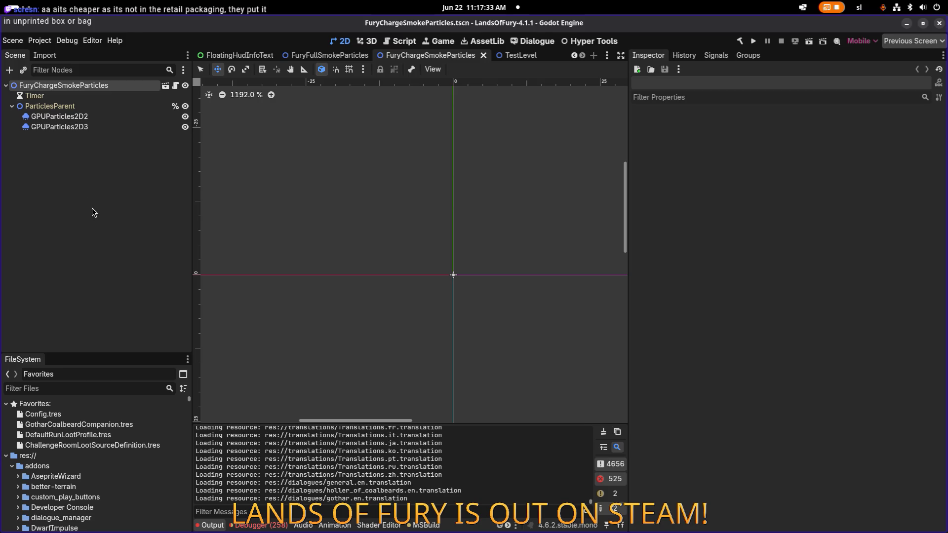
pyautogui.hotkey('ctrl', 'shift', 'o')
pyautogui.write('playerhud')
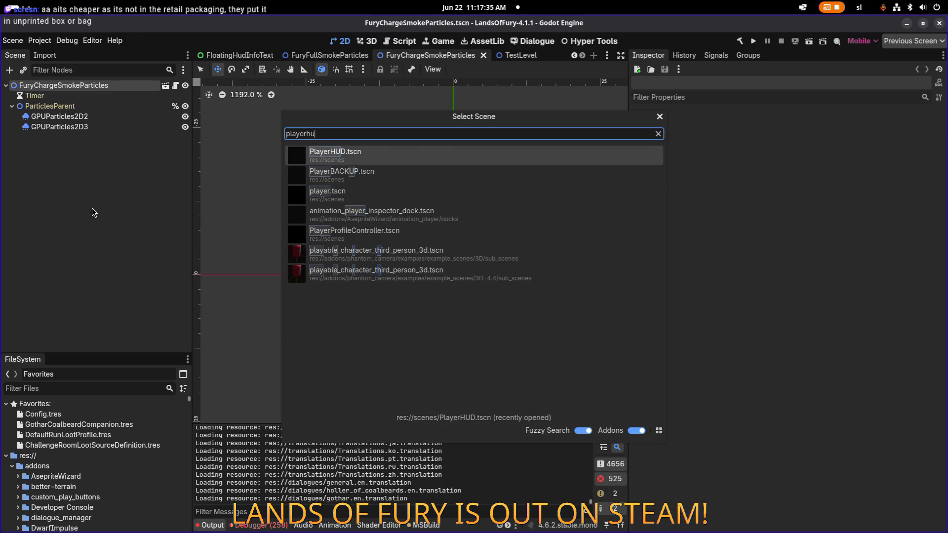
pyautogui.press('Return')
pyautogui.scroll(-8, 307, 251)
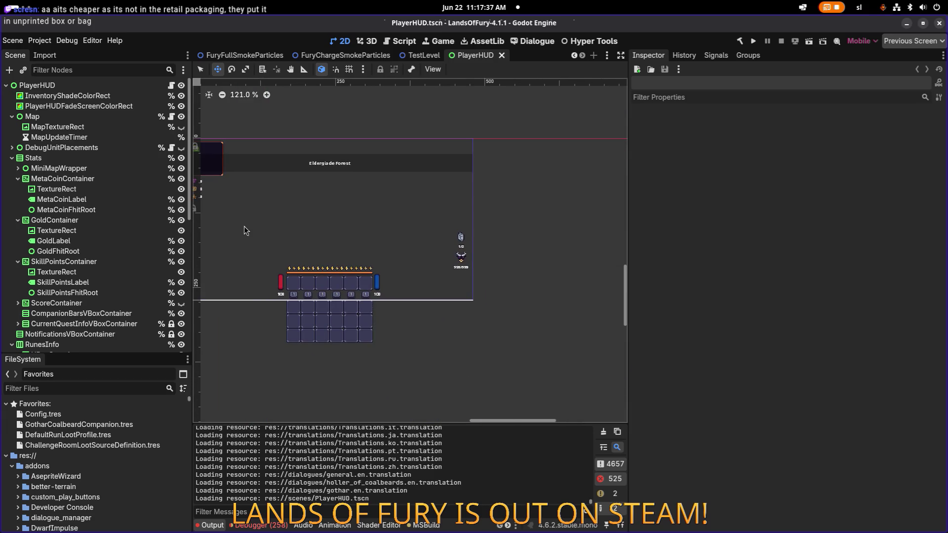
# - Filter the Scene tree by 'playerhud', select the PlayerHUD root, then clear the filter
pyautogui.click(91, 75)
pyautogui.write('anim')
pyautogui.press('BackSpace')
pyautogui.press('BackSpace')
pyautogui.press('BackSpace')
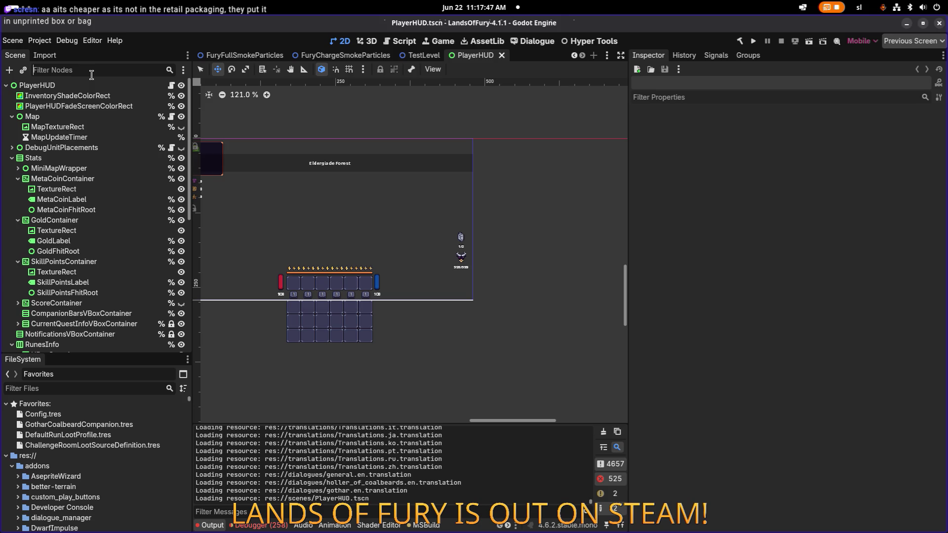
pyautogui.click(91, 75)
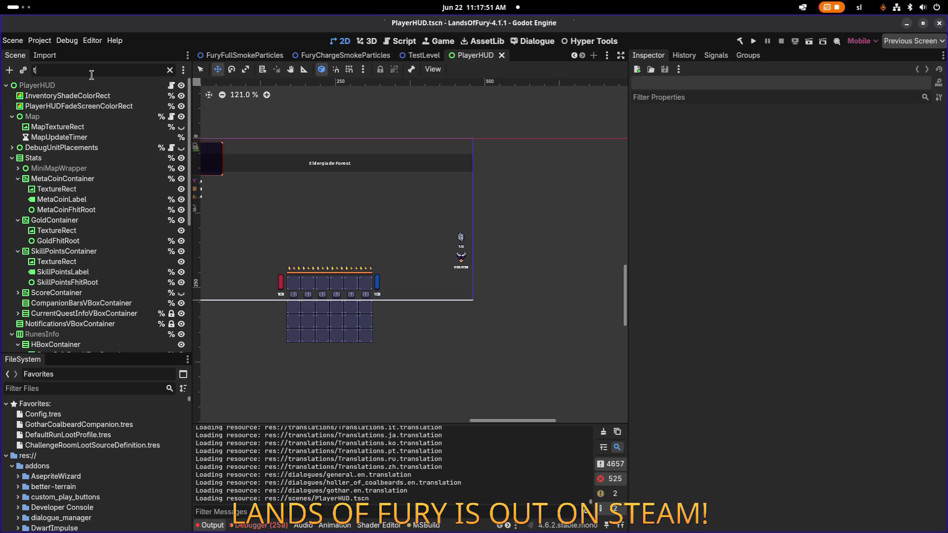
pyautogui.write('playerhud')
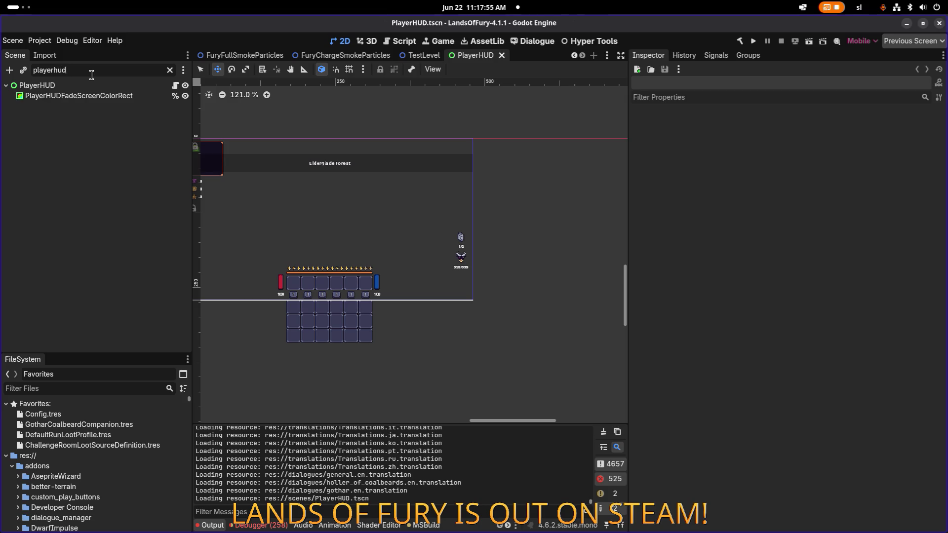
pyautogui.click(94, 85)
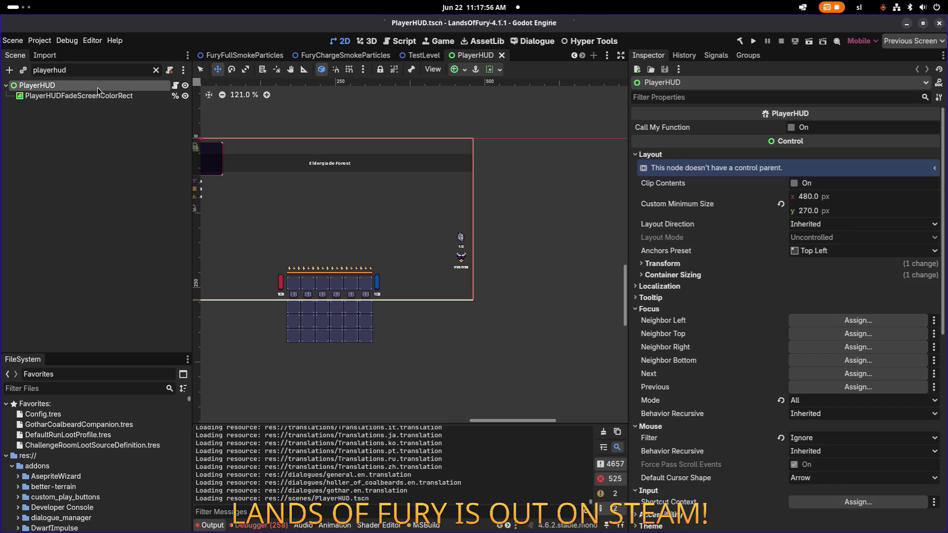
pyautogui.click(157, 70)
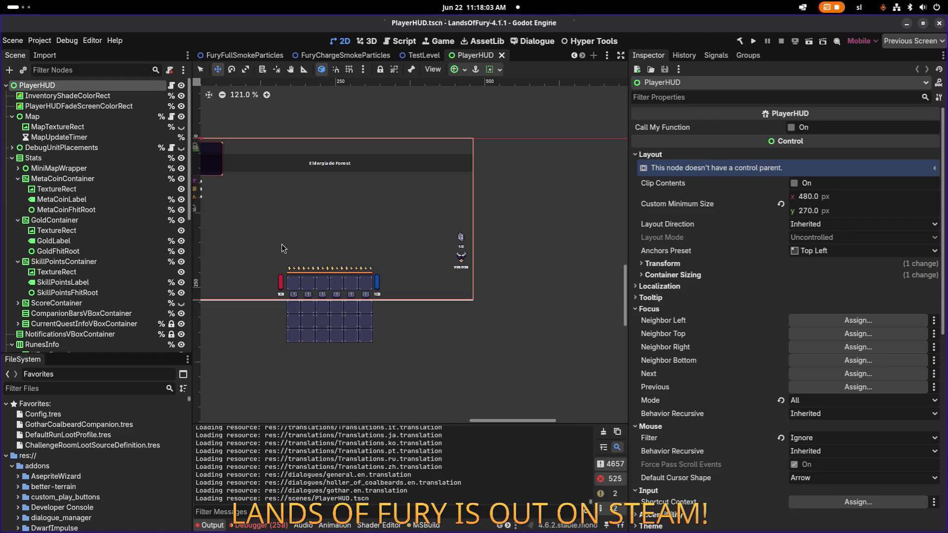
# - Filter the Scene tree by 'animatio' and select the AnimationPlayer node
pyautogui.scroll(-2, 282, 247)
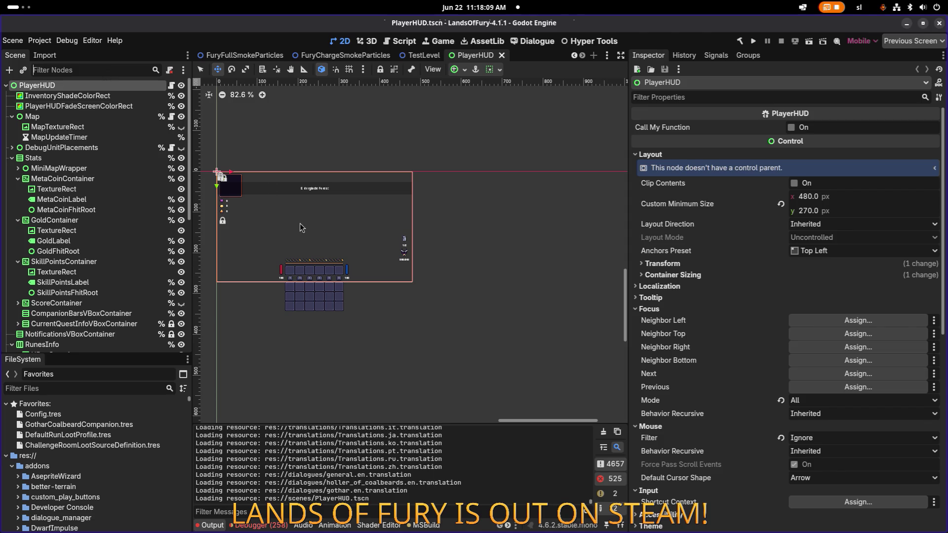
pyautogui.scroll(1, 302, 228)
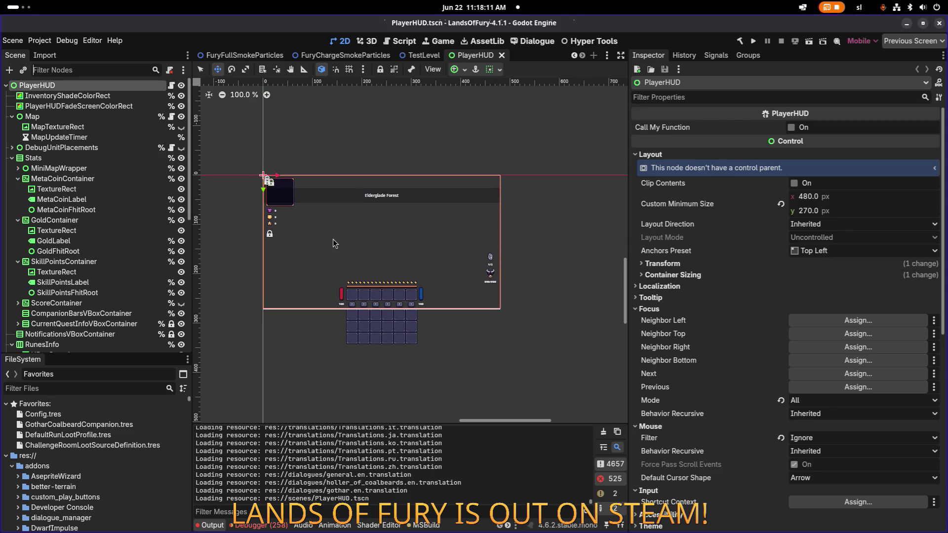
pyautogui.scroll(1, 336, 239)
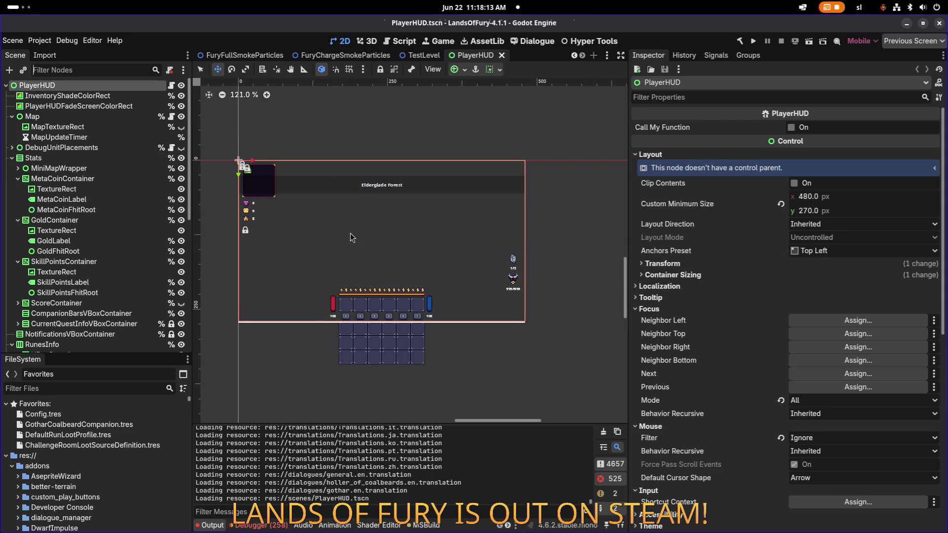
pyautogui.hscroll(-1, 375, 238)
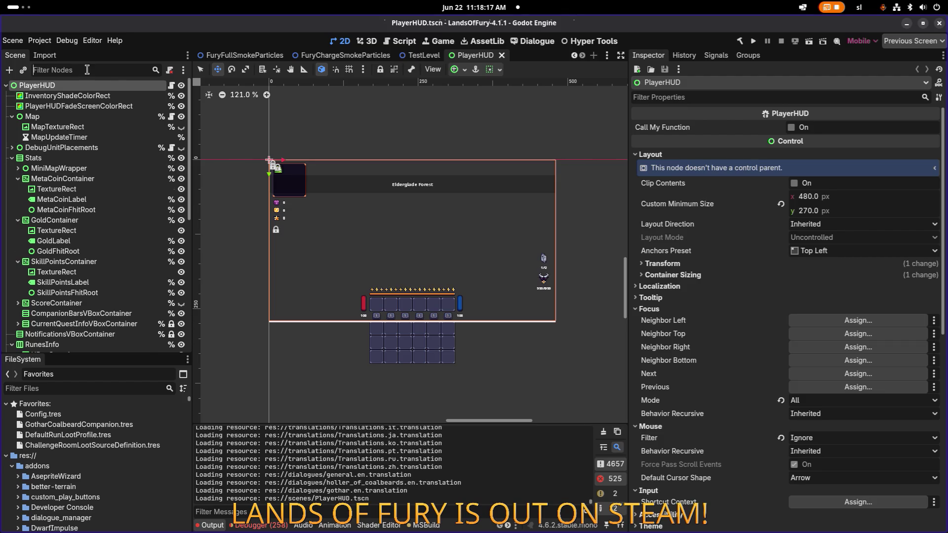
pyautogui.write('animatio')
pyautogui.click(89, 99)
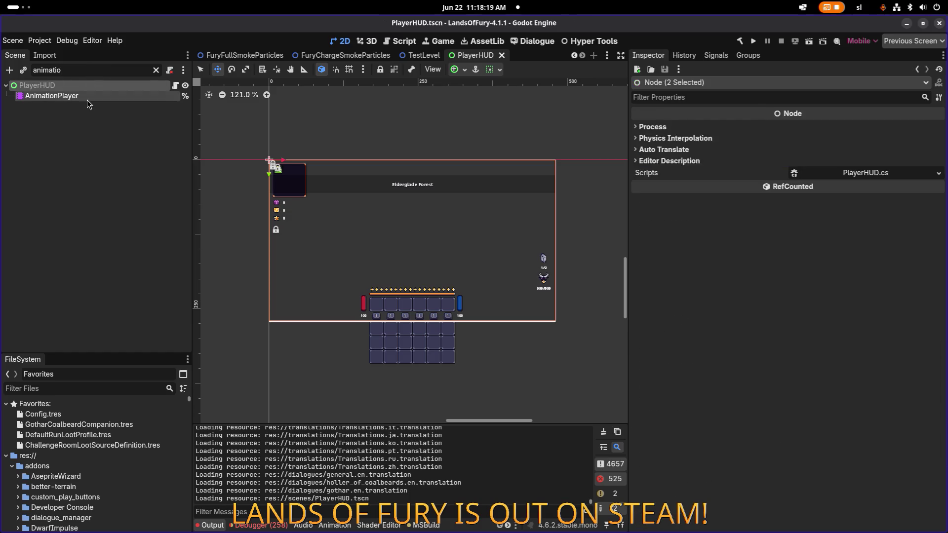
# - Switch to the OpenInventory animation, seek to 0.4 s, and select AlmaButton on the canvas
pyautogui.click(405, 333)
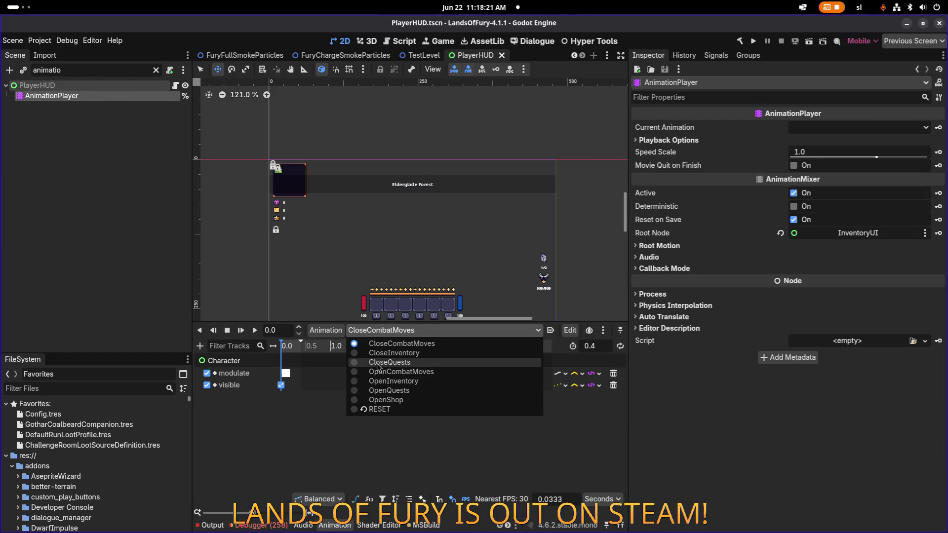
pyautogui.click(426, 385)
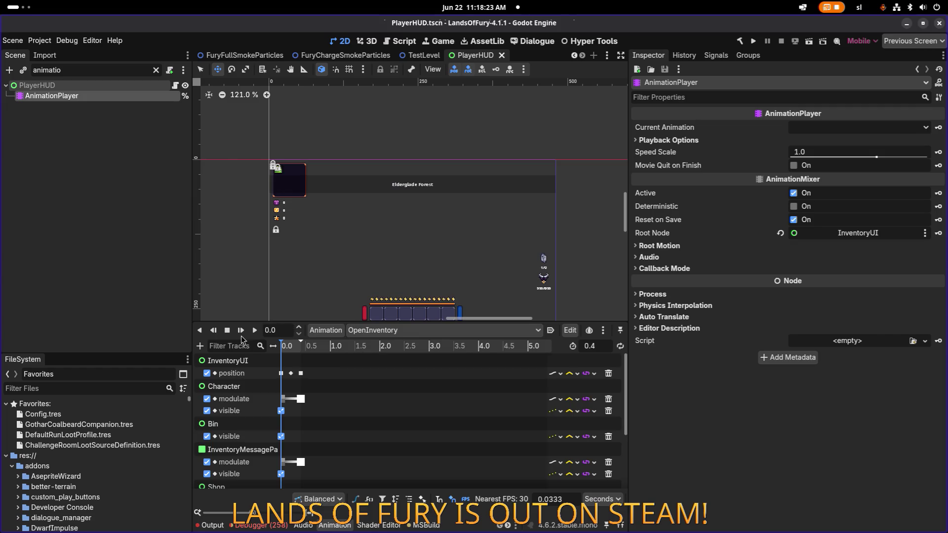
pyautogui.click(255, 330)
pyautogui.scroll(3, 365, 296)
pyautogui.scroll(2, 365, 296)
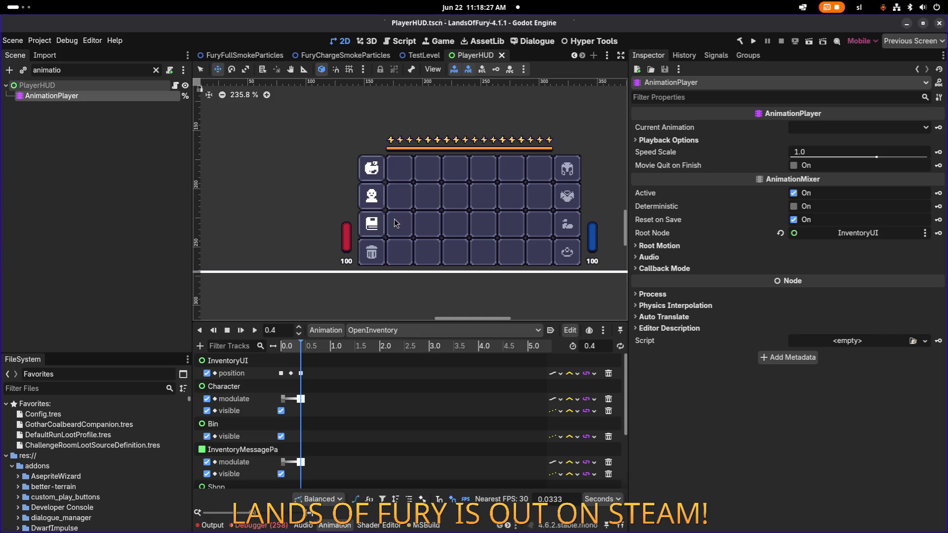
pyautogui.click(359, 194)
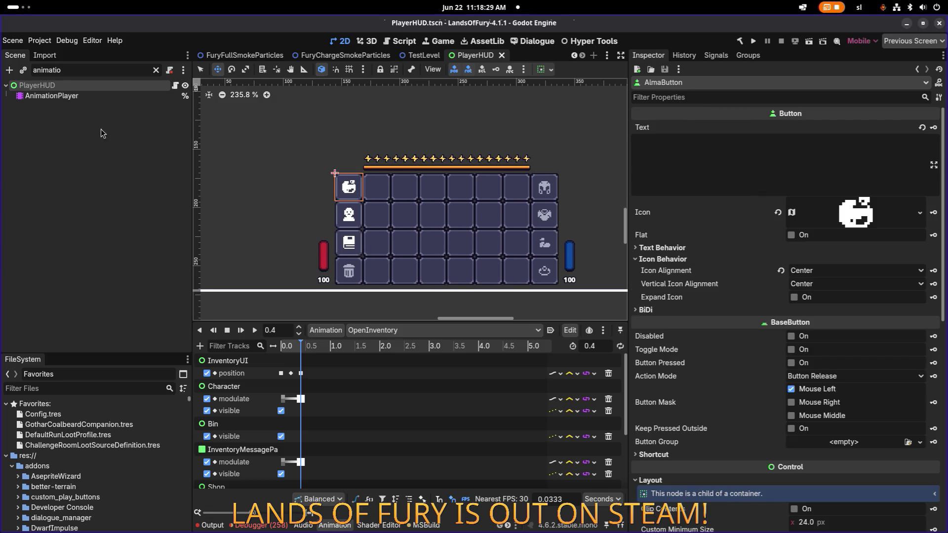
# - Expand AlmaButton's Material section and quick-load yellow_outline.tres as its material
pyautogui.scroll(-1, 749, 285)
pyautogui.scroll(-7, 750, 285)
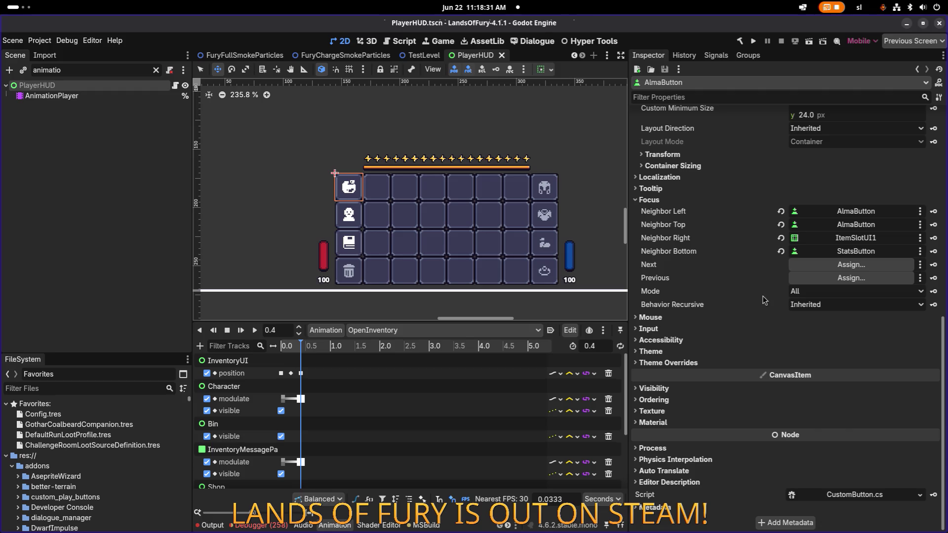
pyautogui.click(686, 363)
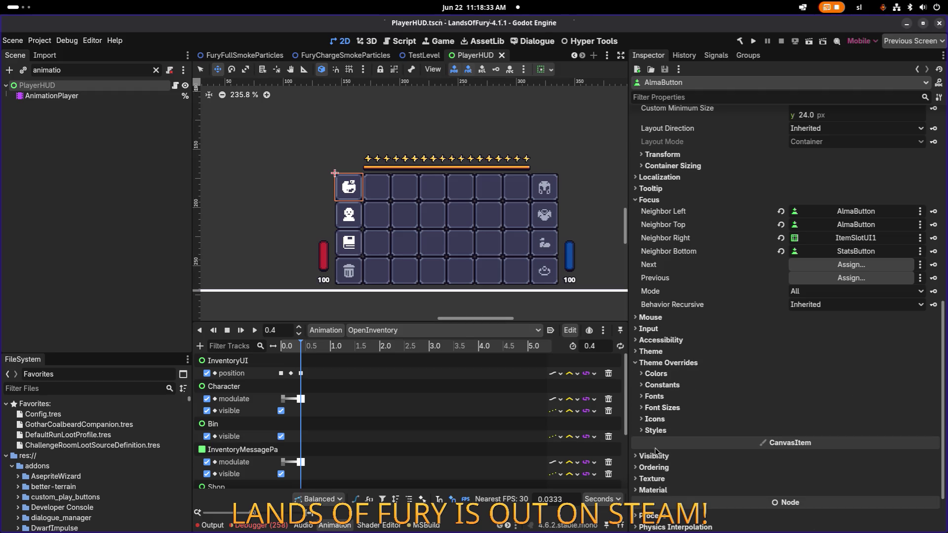
pyautogui.click(652, 490)
pyautogui.scroll(-2, 839, 435)
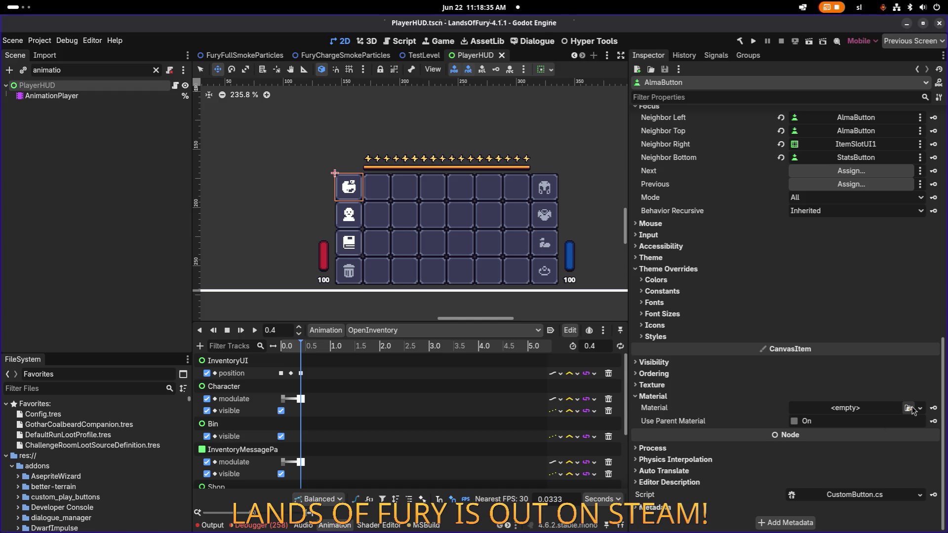
pyautogui.click(908, 407)
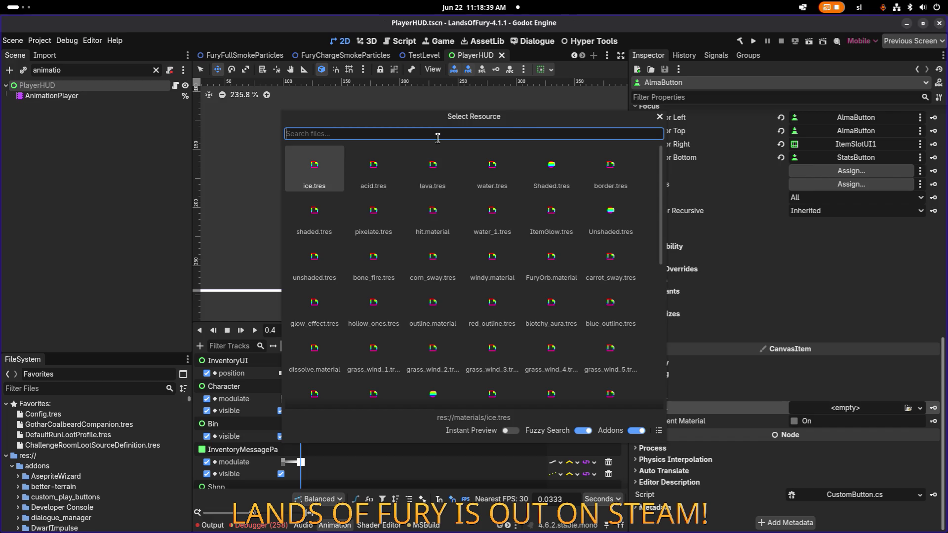
pyautogui.write('outlin')
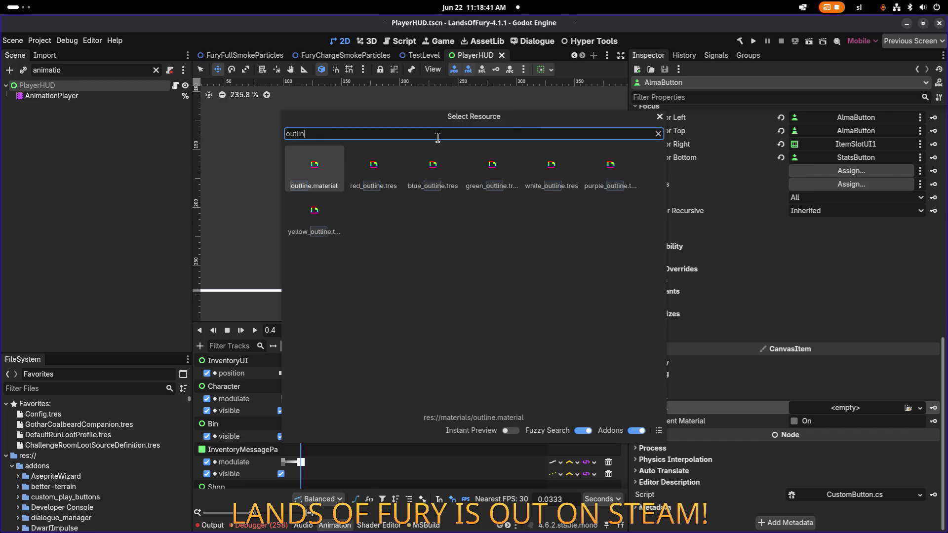
pyautogui.press('Right')
pyautogui.press('Down')
pyautogui.press('Return')
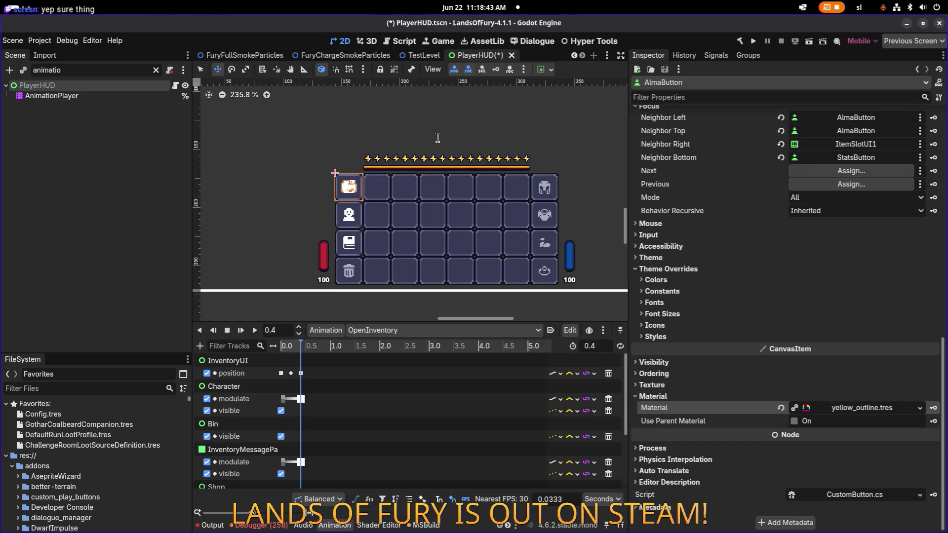
# - Undo the yellow_outline assignment and clear AlmaButton's Material to empty
pyautogui.scroll(6, 348, 191)
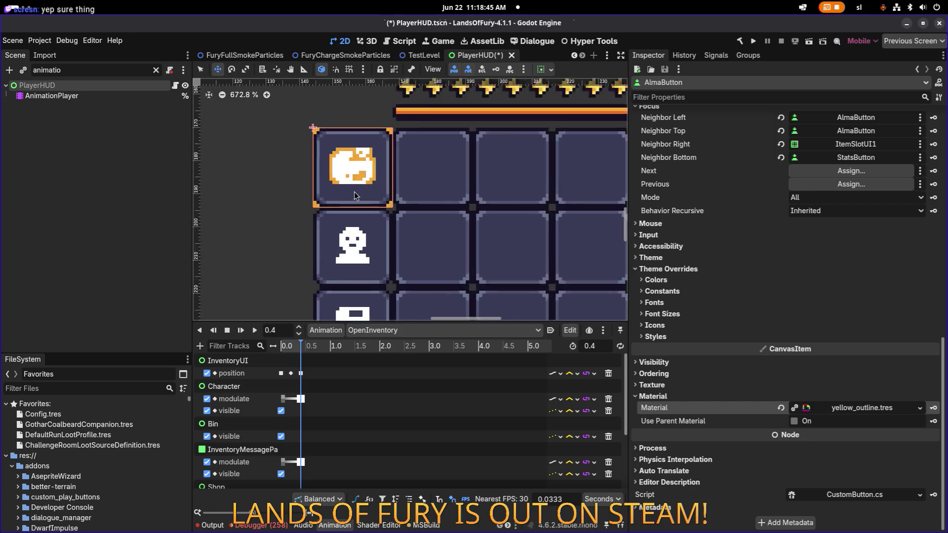
pyautogui.scroll(3, 354, 191)
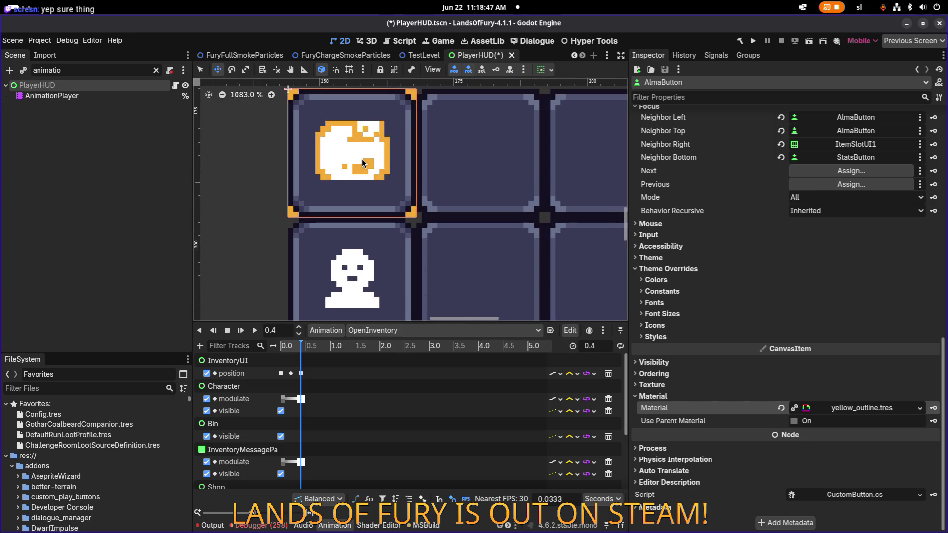
pyautogui.scroll(-4, 359, 186)
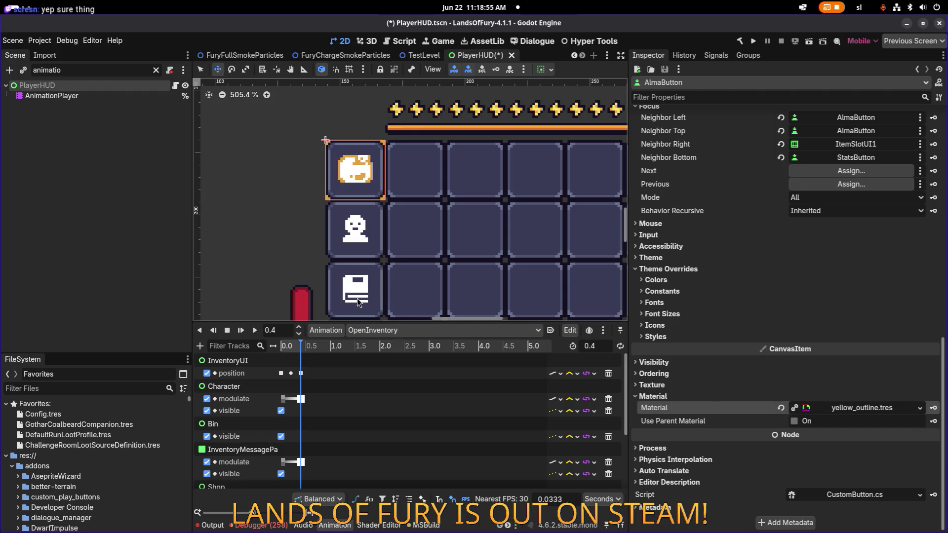
pyautogui.hotkey('ctrl', 'z')
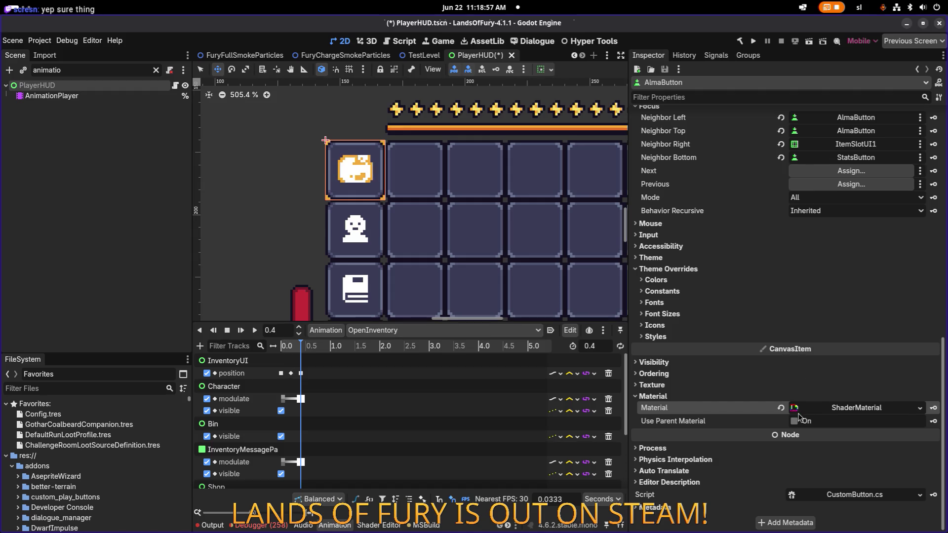
pyautogui.click(782, 408)
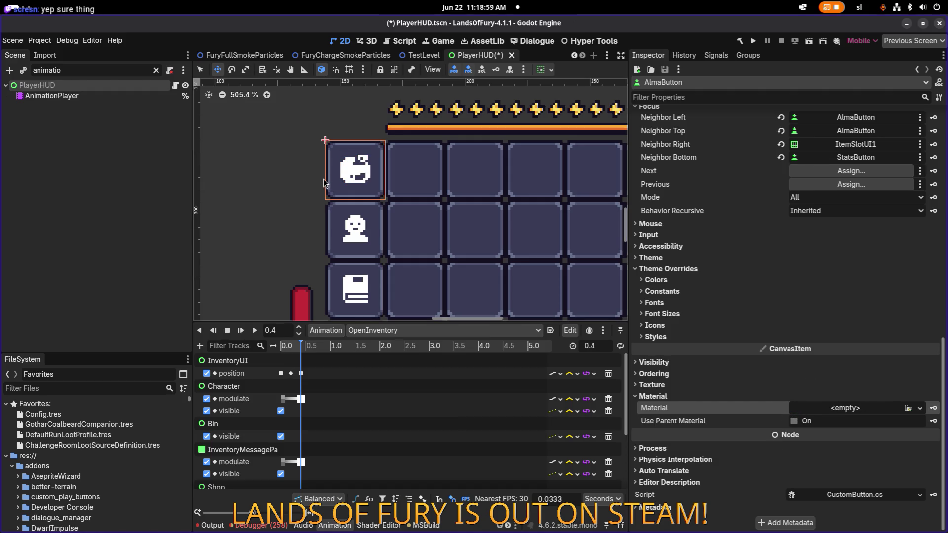
pyautogui.click(81, 97)
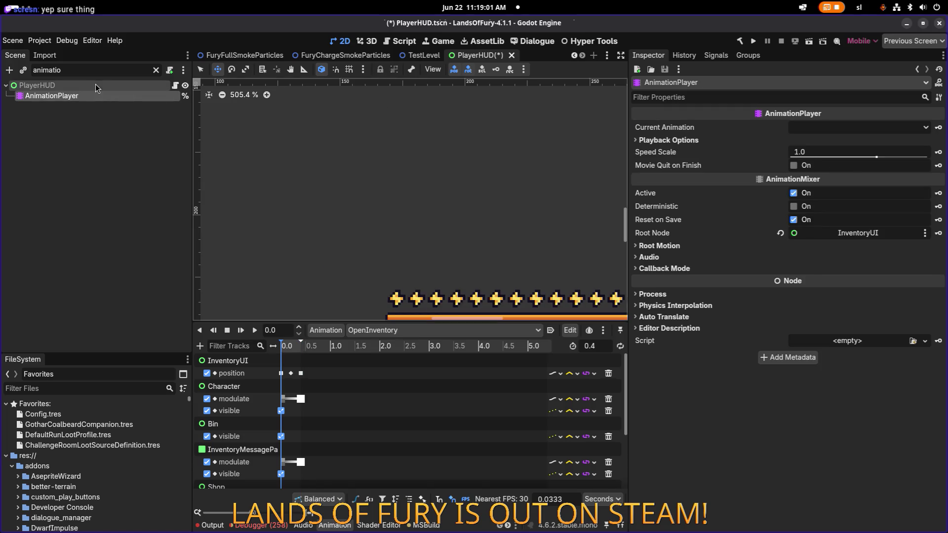
# - Clear the node filter, seek OpenInventory to 0.4, and select AlmaButton under ButtonsVBoxContainer
pyautogui.click(156, 70)
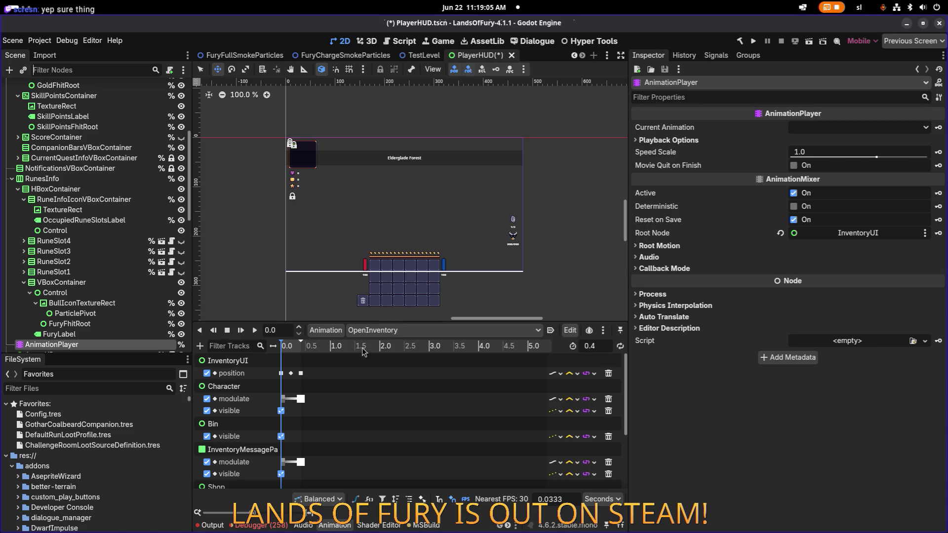
pyautogui.click(253, 330)
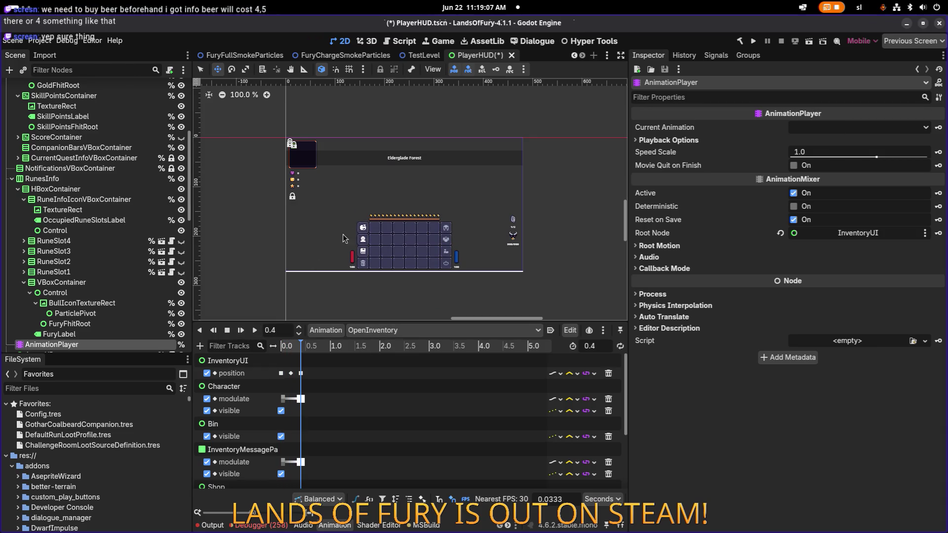
pyautogui.scroll(6, 350, 229)
pyautogui.click(360, 222)
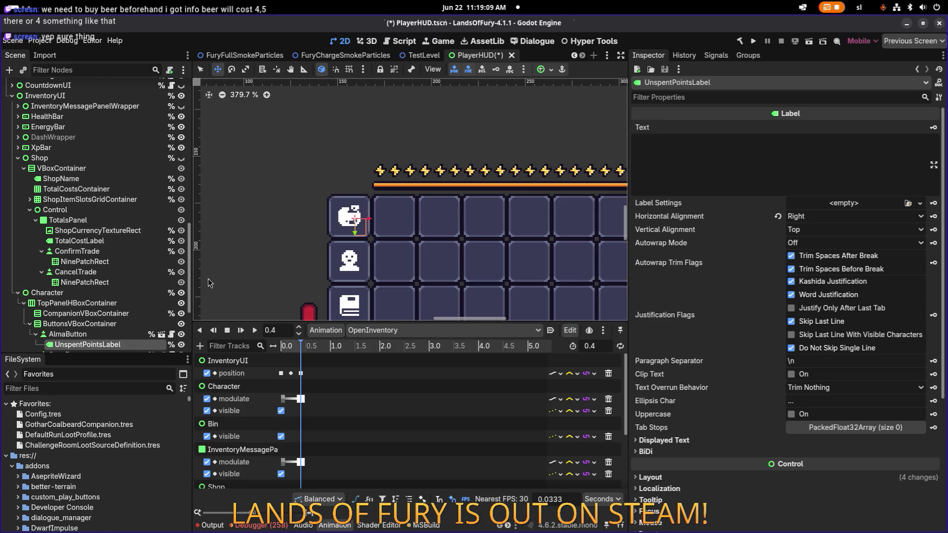
pyautogui.scroll(-2, 99, 315)
pyautogui.click(69, 300)
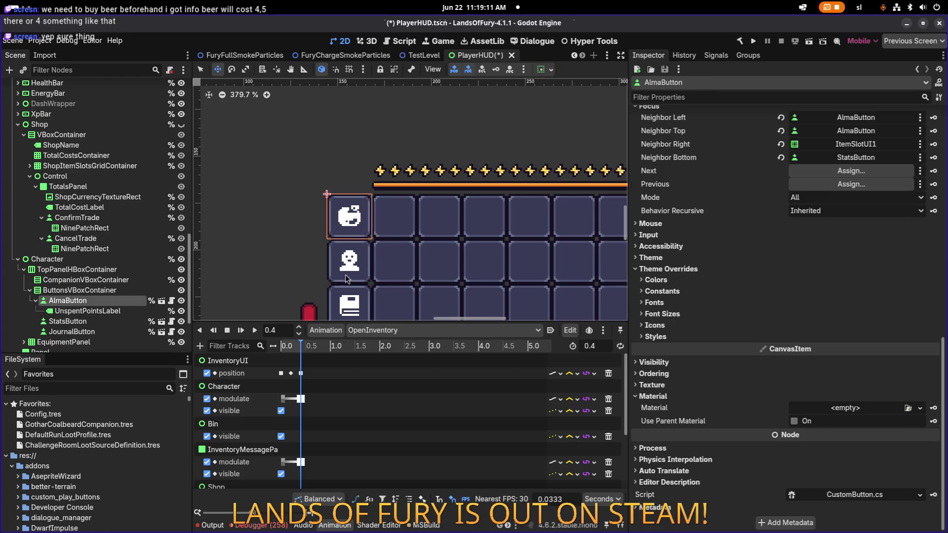
pyautogui.click(82, 324)
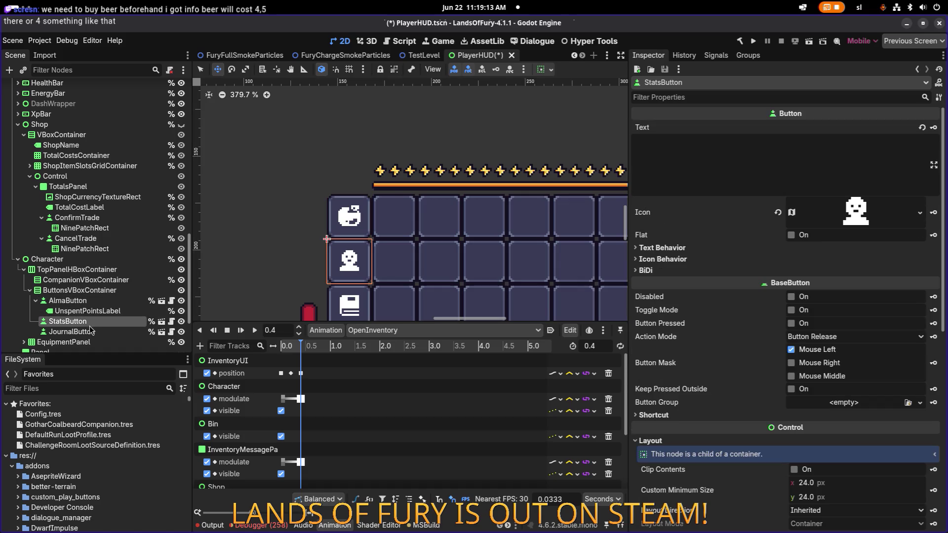
pyautogui.click(89, 300)
pyautogui.scroll(3, 346, 237)
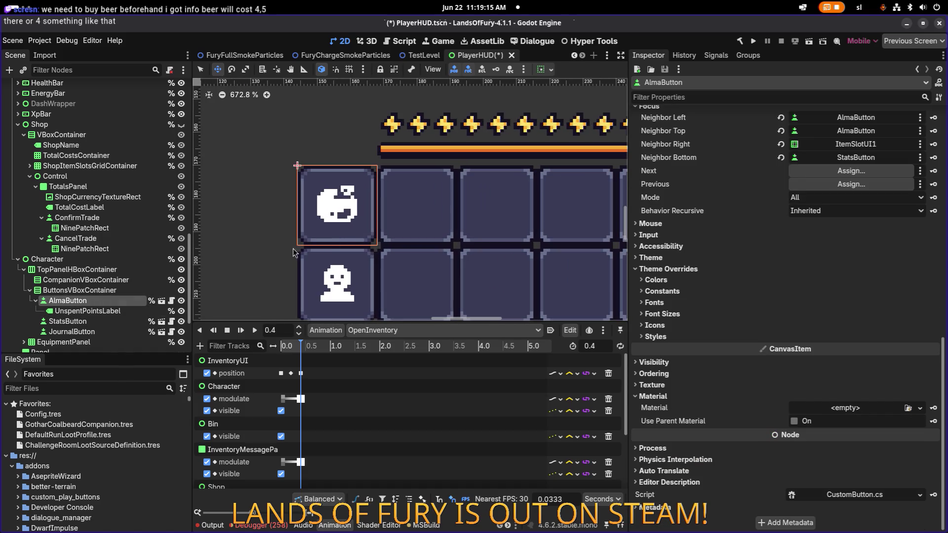
# - Pan and resize the canvas to frame the inventory slots, keeping AlmaButton selected
pyautogui.scroll(2, 289, 253)
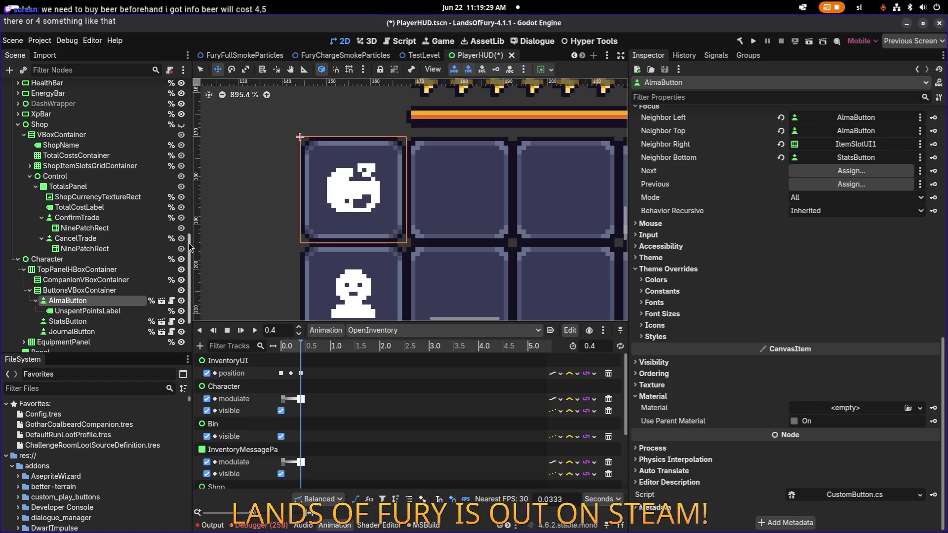
pyautogui.click(114, 310)
pyautogui.click(89, 300)
pyautogui.scroll(-3, 395, 238)
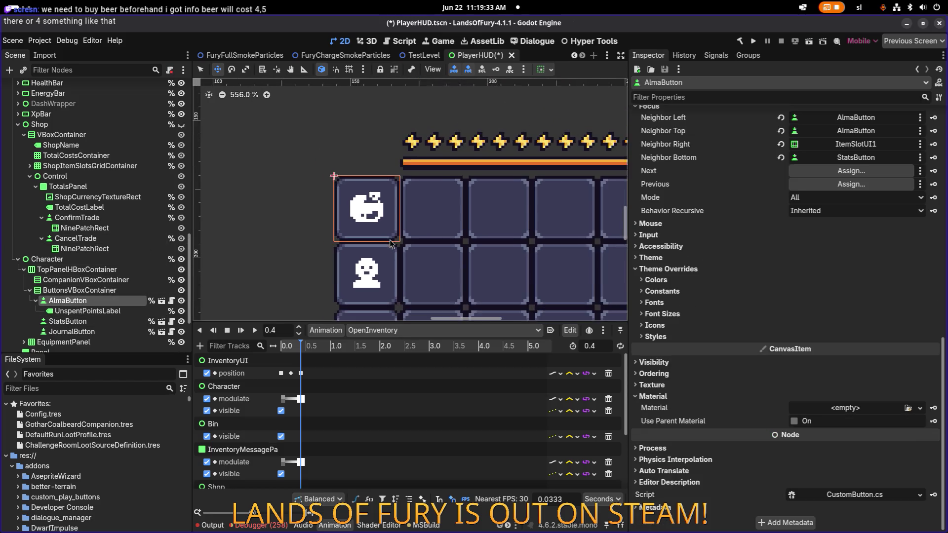
pyautogui.scroll(5, 393, 237)
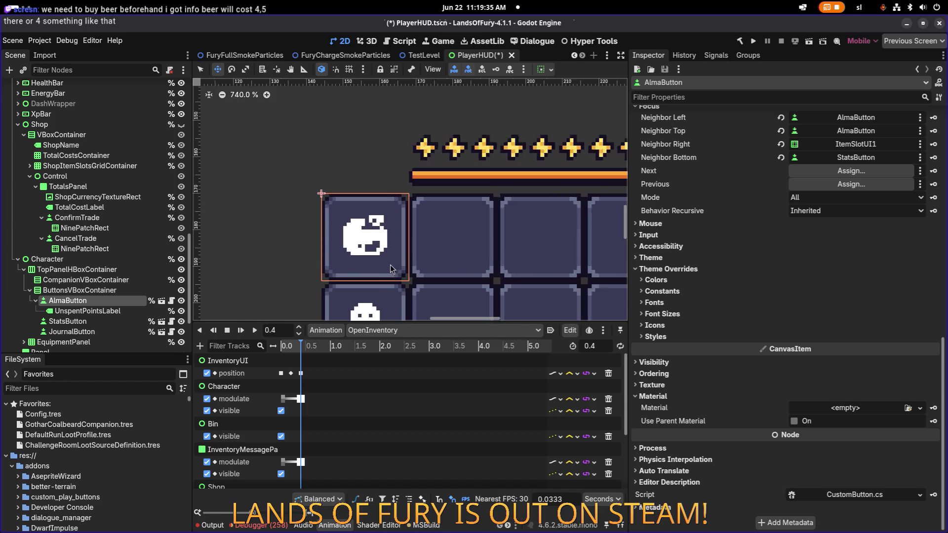
pyautogui.moveTo(431, 243); pyautogui.dragTo(473, 232)
pyautogui.moveTo(574, 324); pyautogui.dragTo(575, 350)
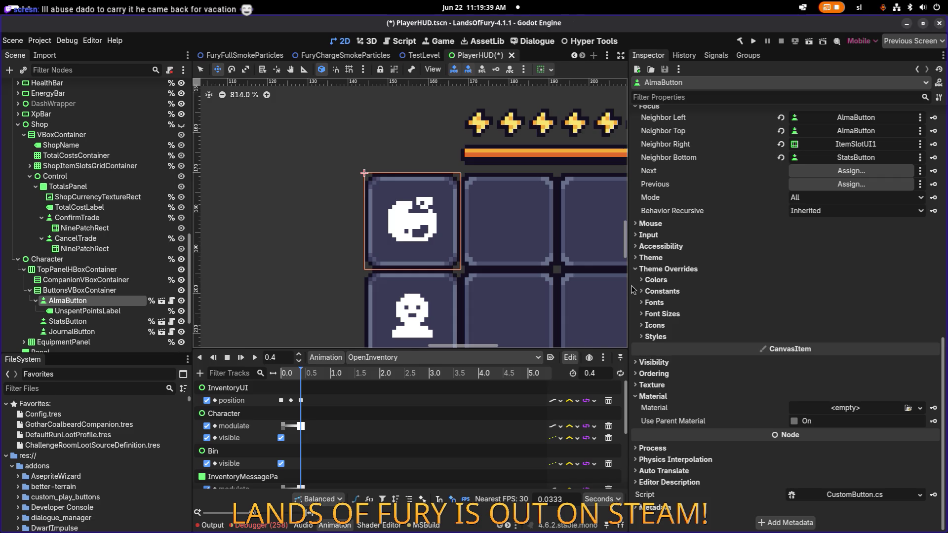
pyautogui.moveTo(628, 285); pyautogui.dragTo(681, 286)
pyautogui.click(105, 292)
pyautogui.click(106, 300)
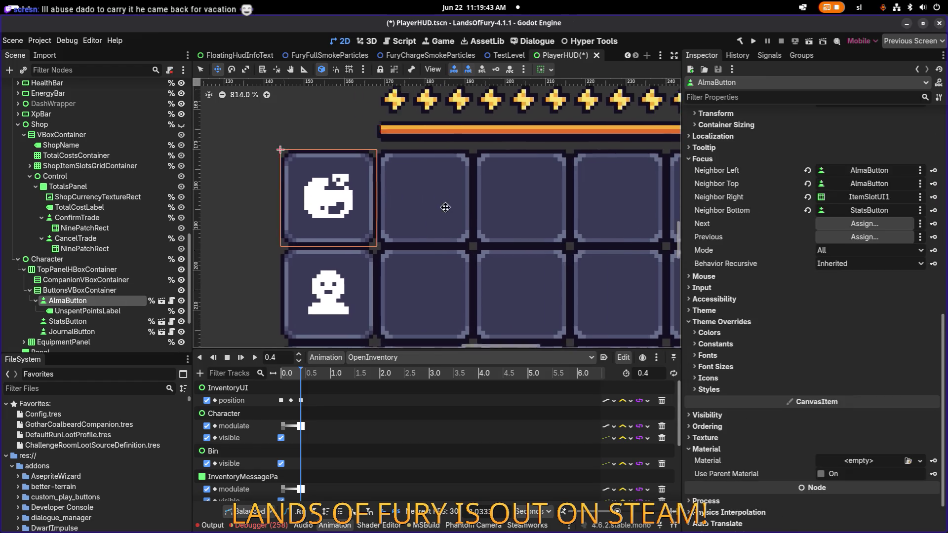
pyautogui.scroll(-2, 853, 368)
# - Open AlmaButton's Material quick-load picker, cancel it, and reselect AlmaButton
pyautogui.click(919, 407)
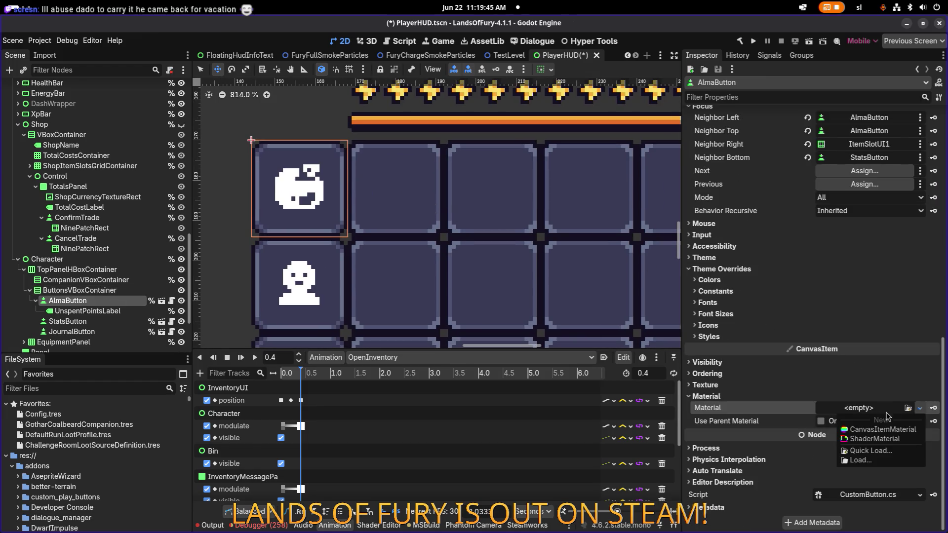
pyautogui.click(870, 450)
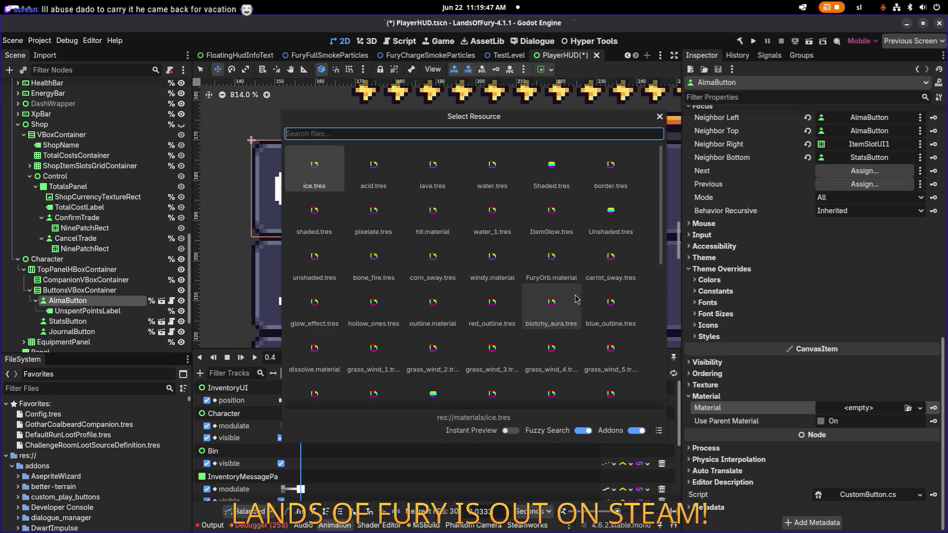
pyautogui.press('Escape')
pyautogui.click(96, 321)
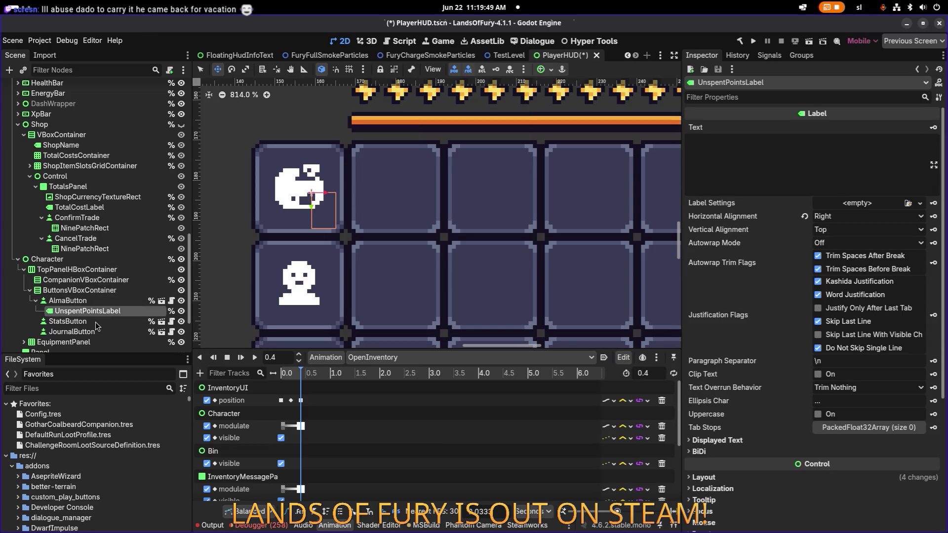
pyautogui.click(95, 311)
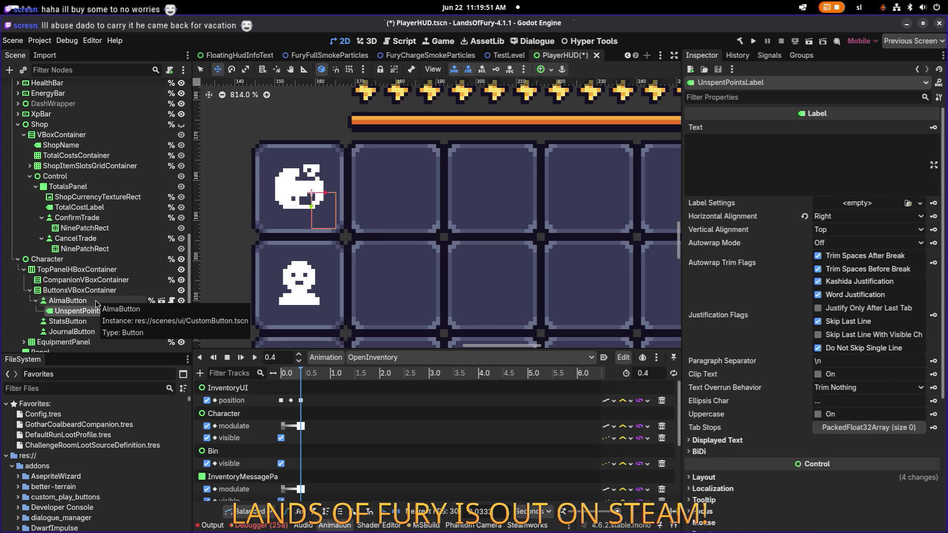
pyautogui.click(96, 301)
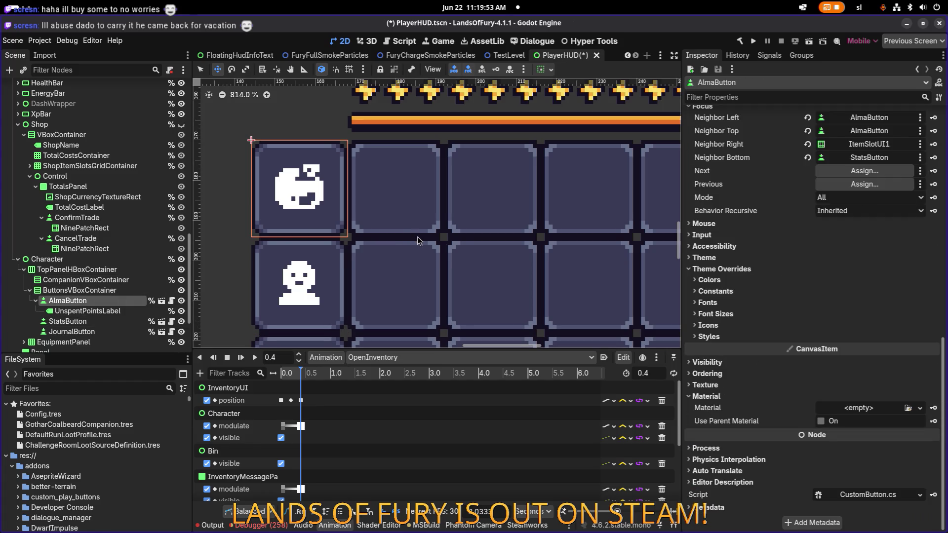
# - Quick-load white_outline.tres onto AlmaButton, then clear its Material again
pyautogui.click(918, 408)
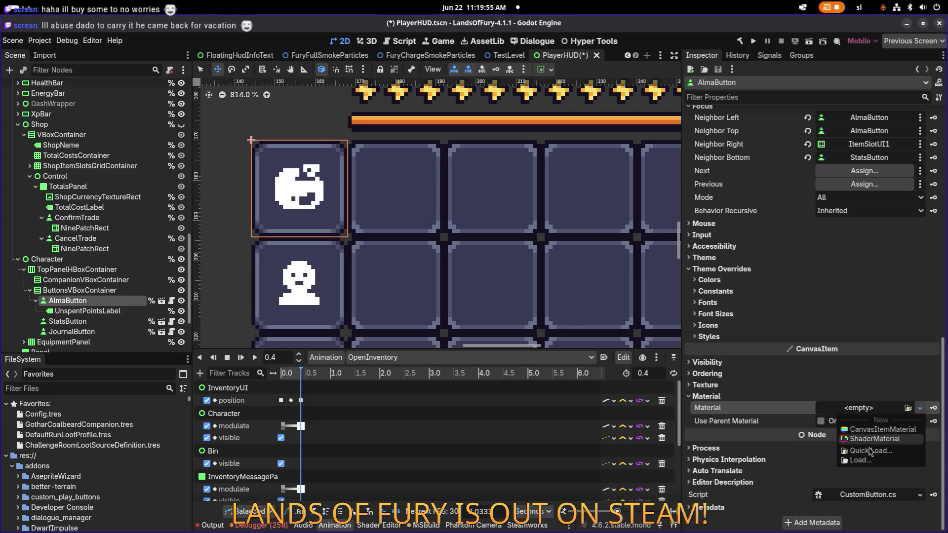
pyautogui.click(870, 451)
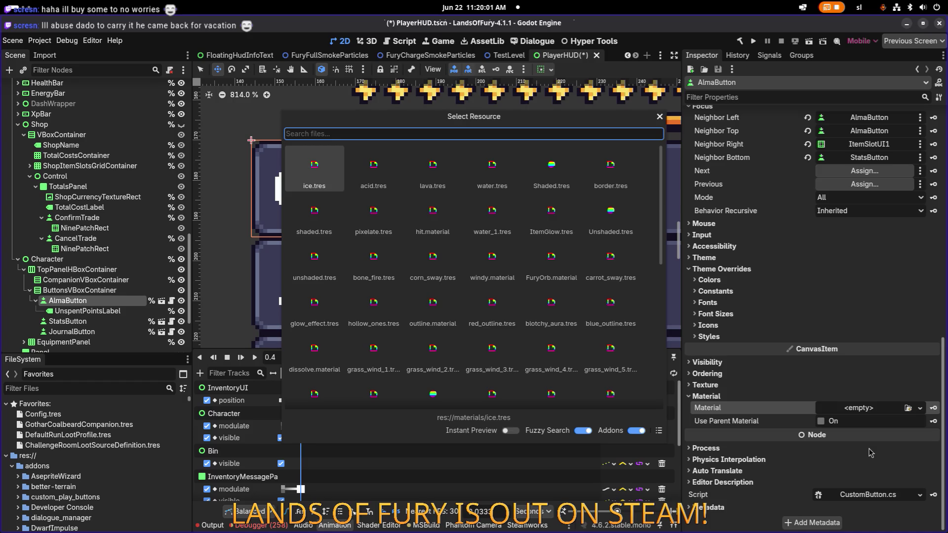
pyautogui.write('outline')
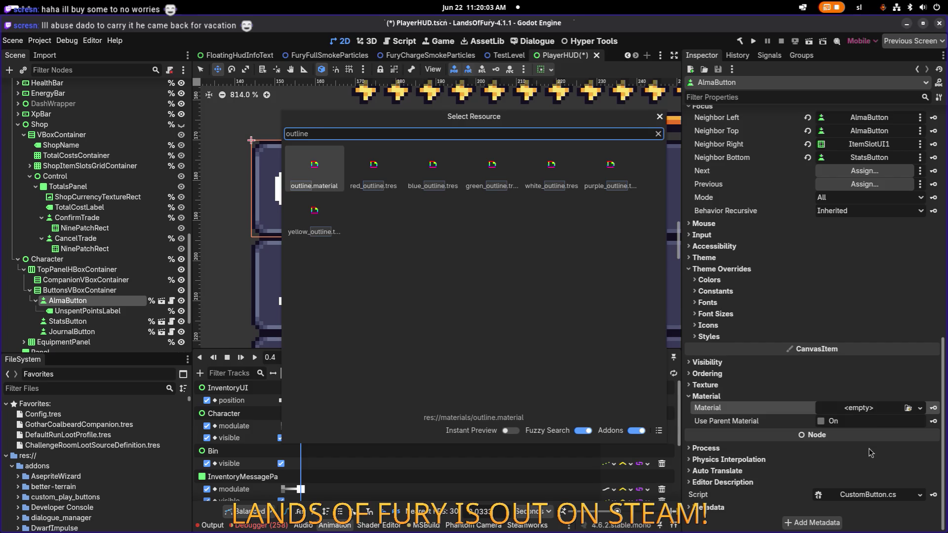
pyautogui.press('Right')
pyautogui.press('Right')
pyautogui.press('Right')
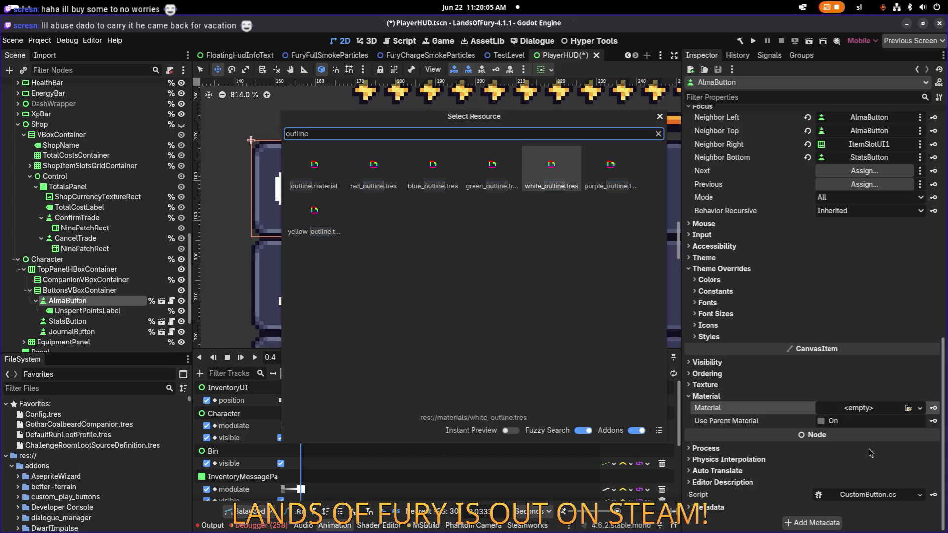
pyautogui.press('Return')
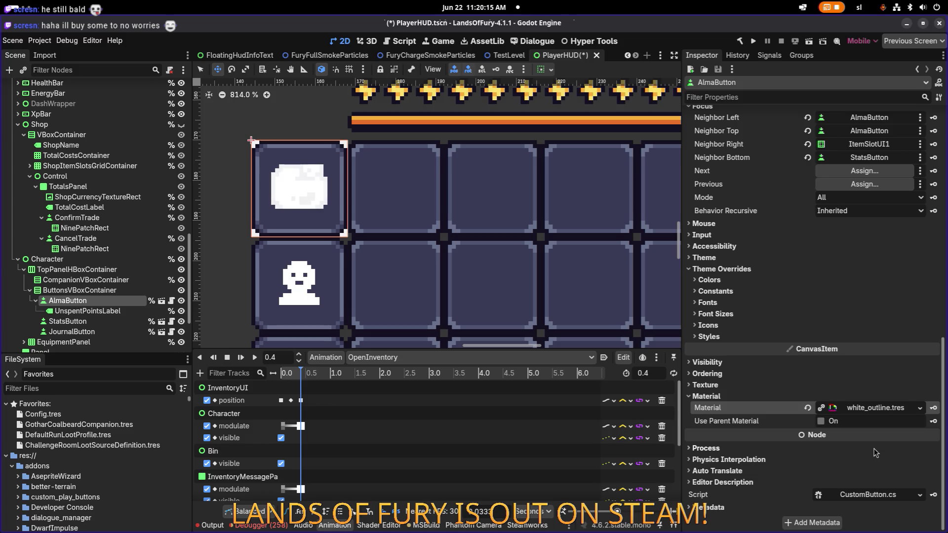
pyautogui.click(807, 408)
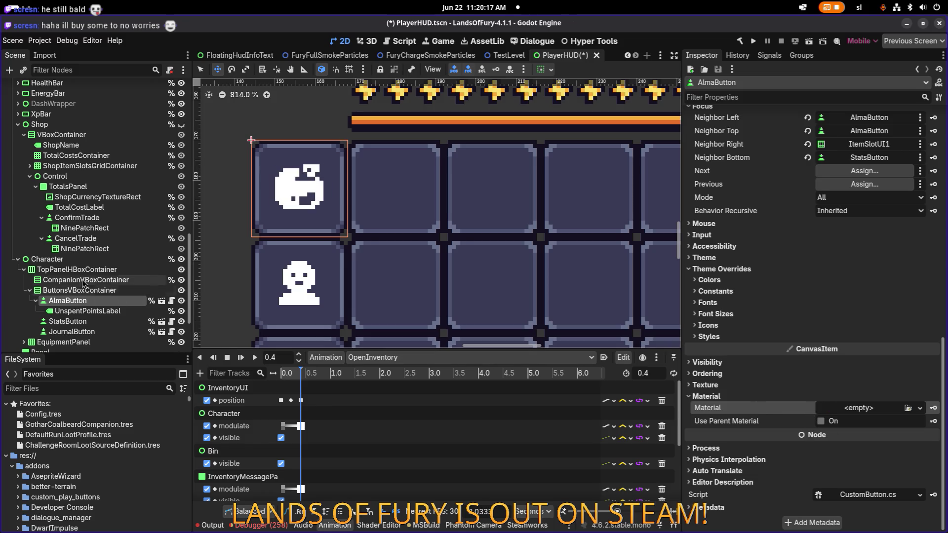
pyautogui.click(158, 290)
pyautogui.click(159, 302)
pyautogui.click(161, 302)
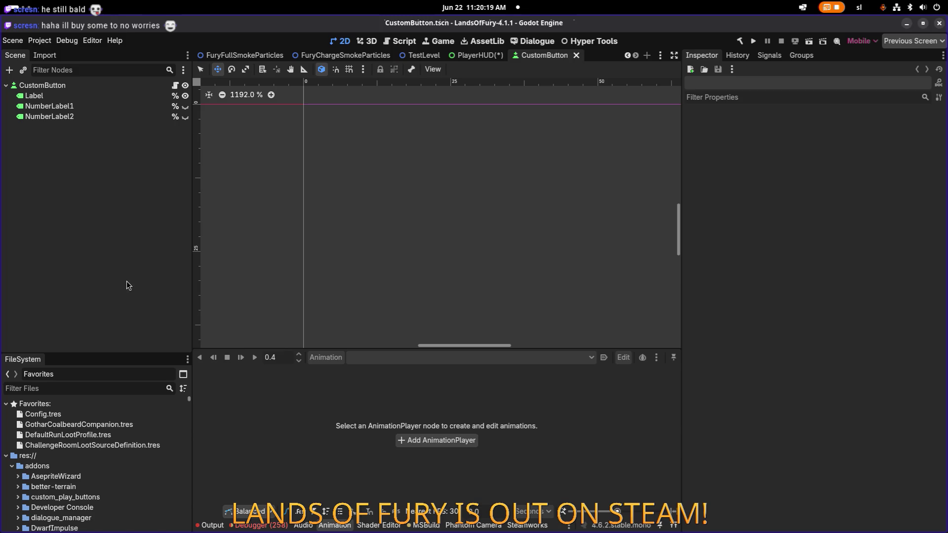
pyautogui.click(139, 85)
pyautogui.scroll(15, 402, 254)
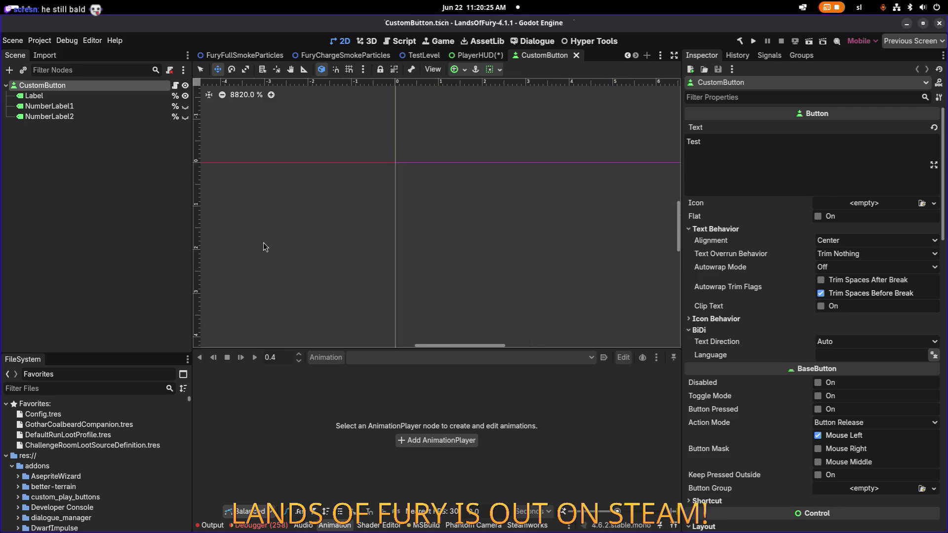
pyautogui.scroll(5, 389, 173)
pyautogui.click(107, 92)
pyautogui.click(105, 84)
pyautogui.hotkey('shift', 'f')
pyautogui.scroll(-6, 350, 180)
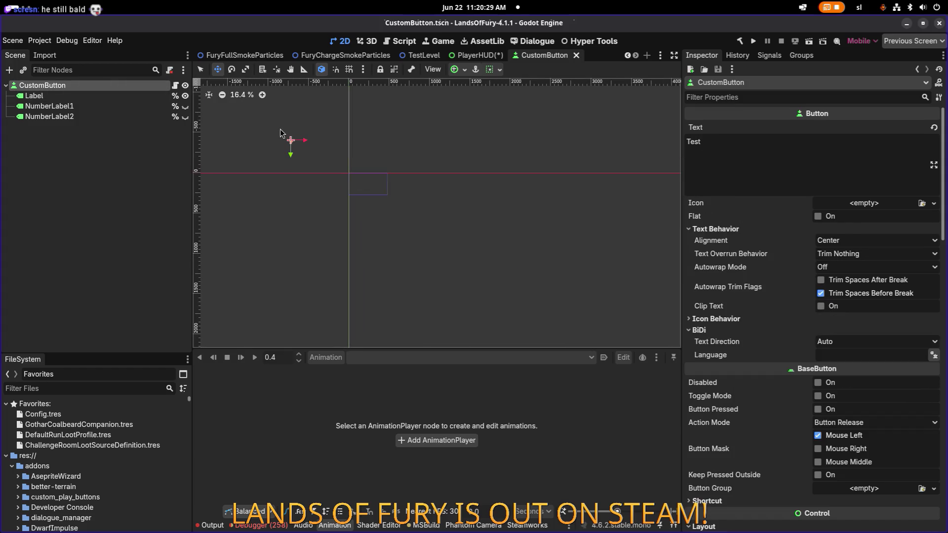
pyautogui.scroll(15, 379, 197)
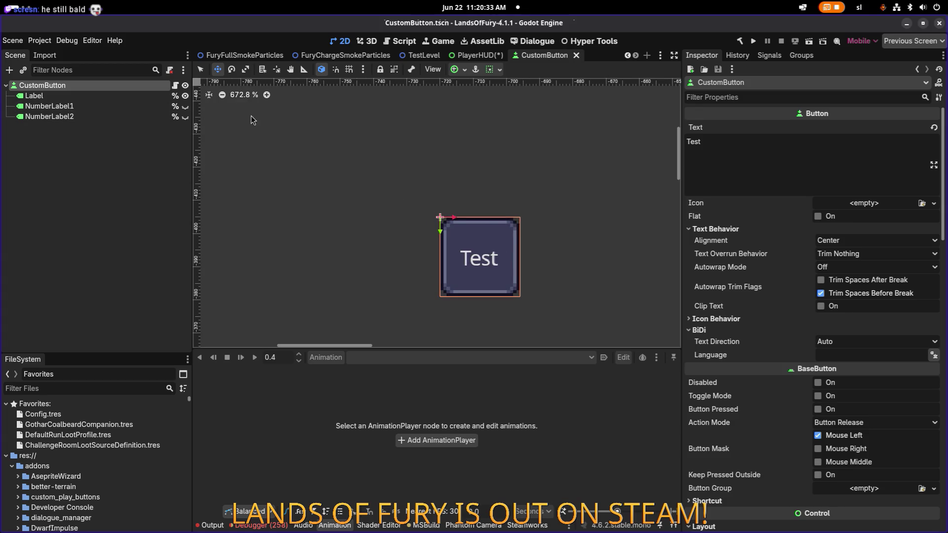
pyautogui.click(576, 58)
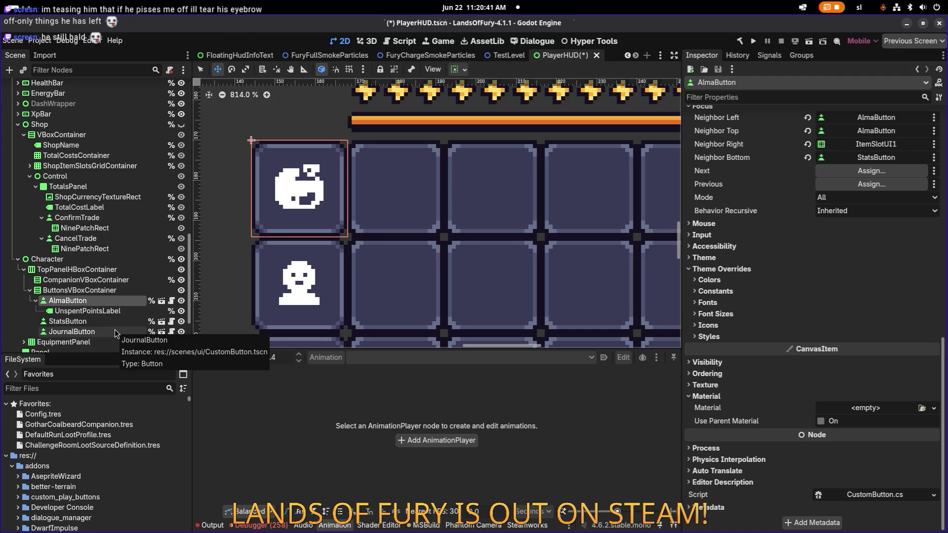
pyautogui.click(104, 312)
pyautogui.click(99, 300)
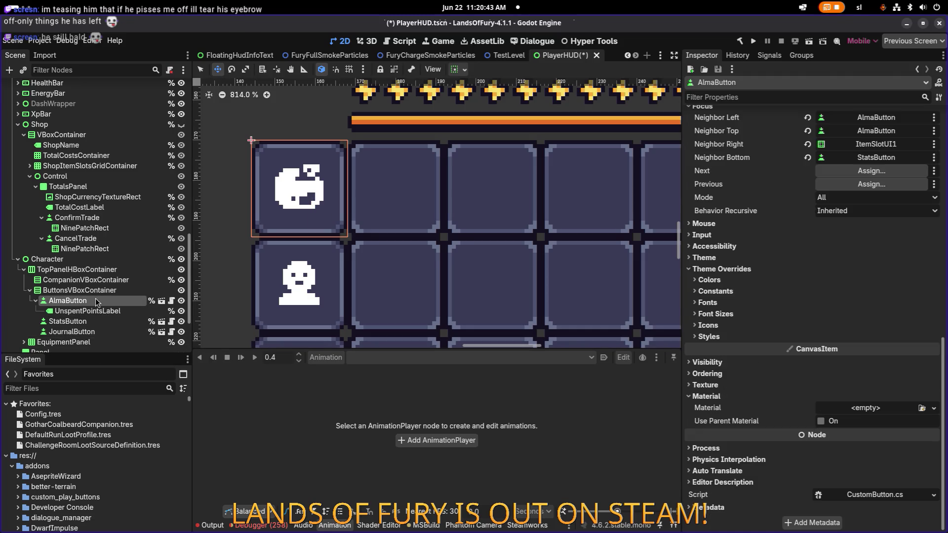
pyautogui.click(169, 300)
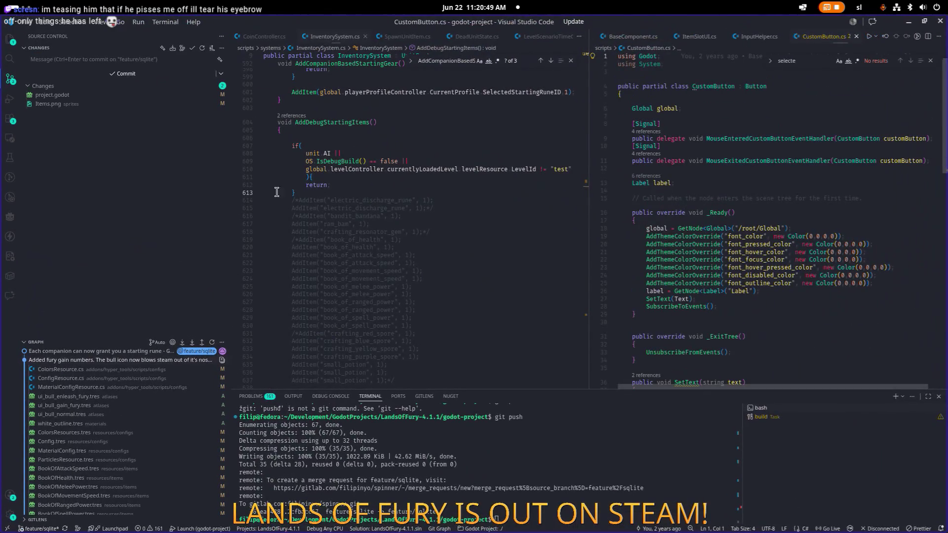
pyautogui.click(908, 22)
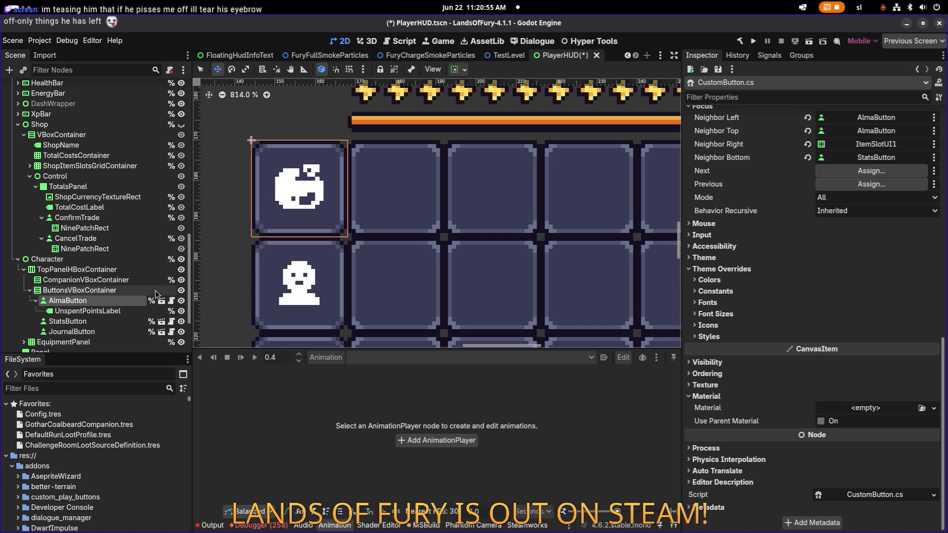
pyautogui.click(112, 309)
# - Open AlmaButton's instanced CustomButton scene and inspect its Label and root nodes
pyautogui.click(113, 301)
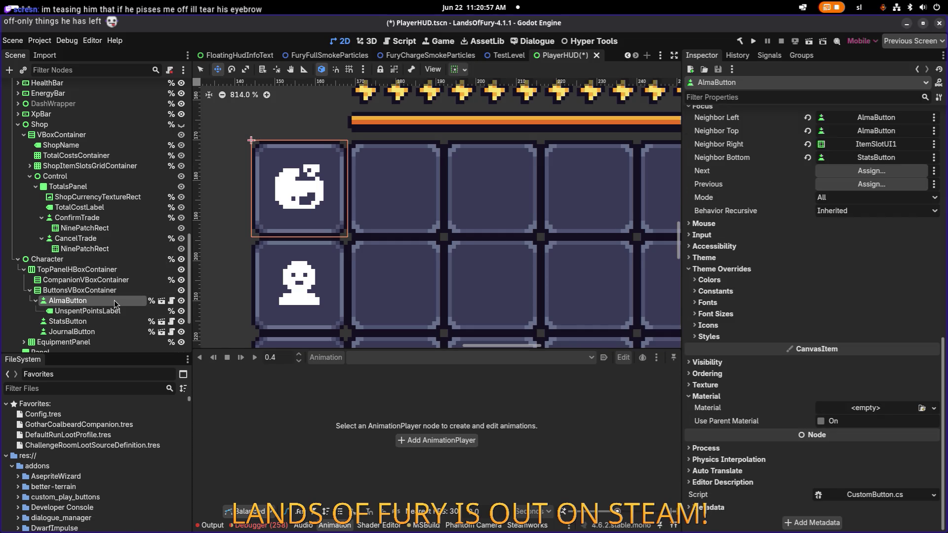
pyautogui.click(120, 310)
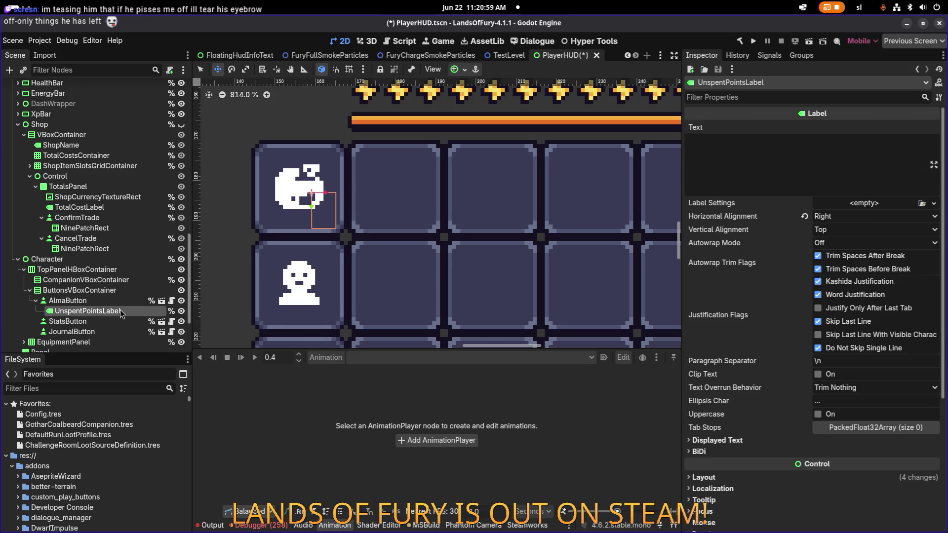
pyautogui.click(160, 302)
pyautogui.scroll(-8, 386, 220)
pyautogui.scroll(4, 449, 241)
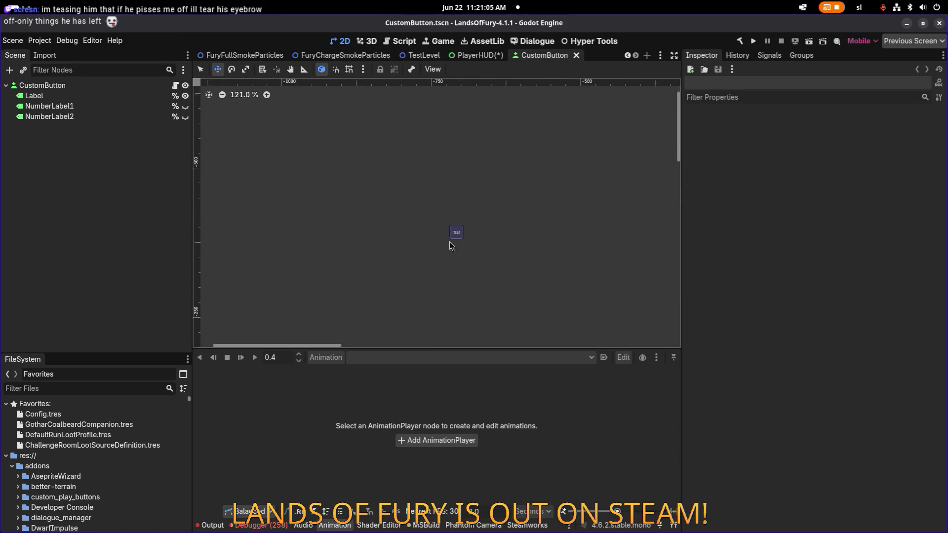
pyautogui.scroll(10, 446, 242)
pyautogui.click(87, 97)
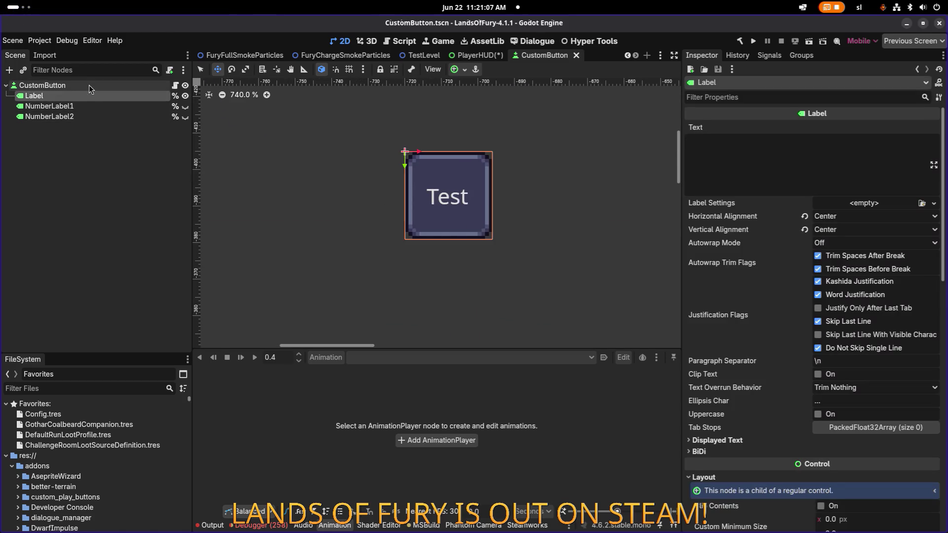
pyautogui.click(88, 84)
pyautogui.click(93, 96)
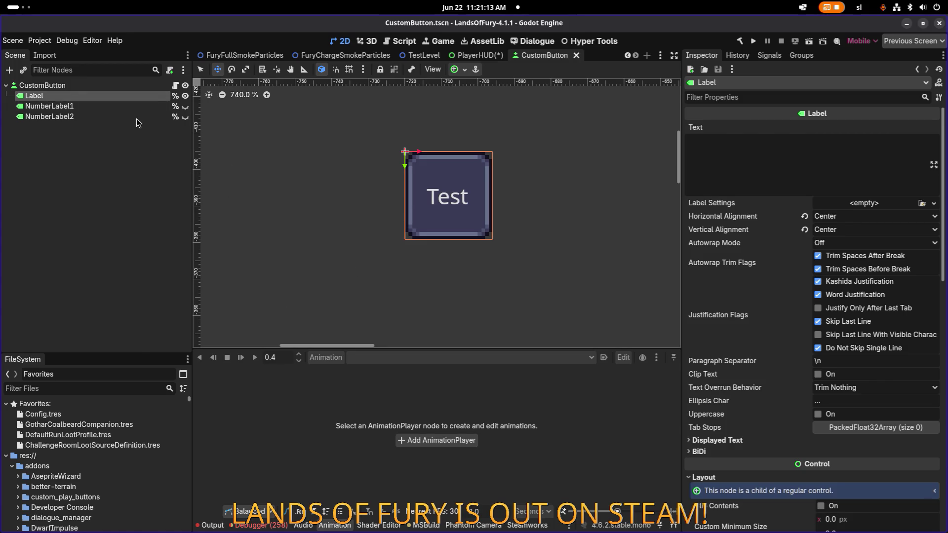
# - Return to the PlayerHUD scene, select AlmaButton, and show its Material options
pyautogui.click(478, 55)
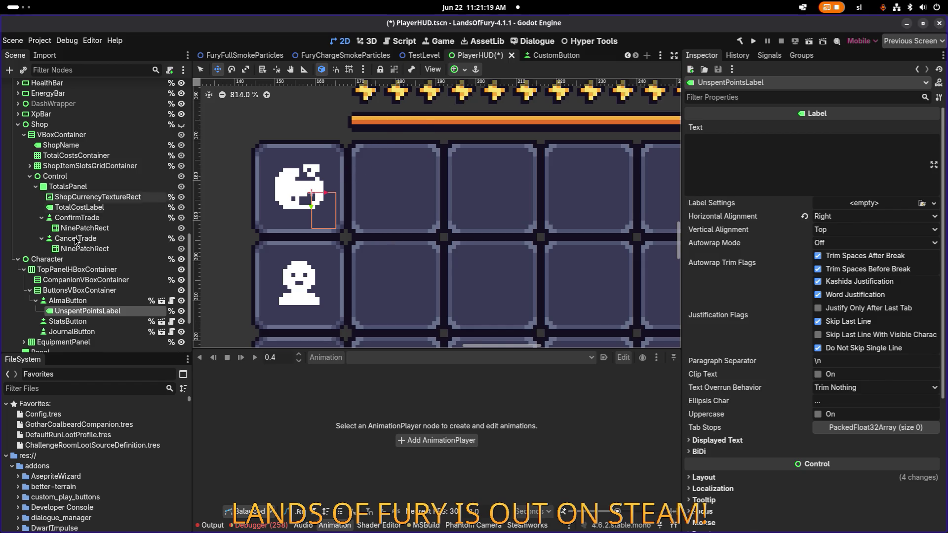
pyautogui.click(88, 300)
pyautogui.click(89, 308)
pyautogui.click(94, 301)
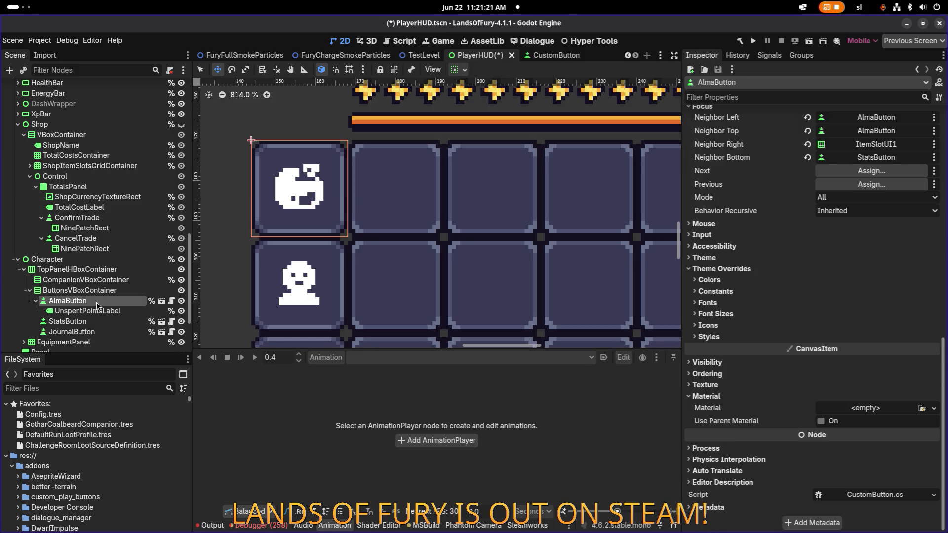
pyautogui.click(97, 311)
pyautogui.click(104, 300)
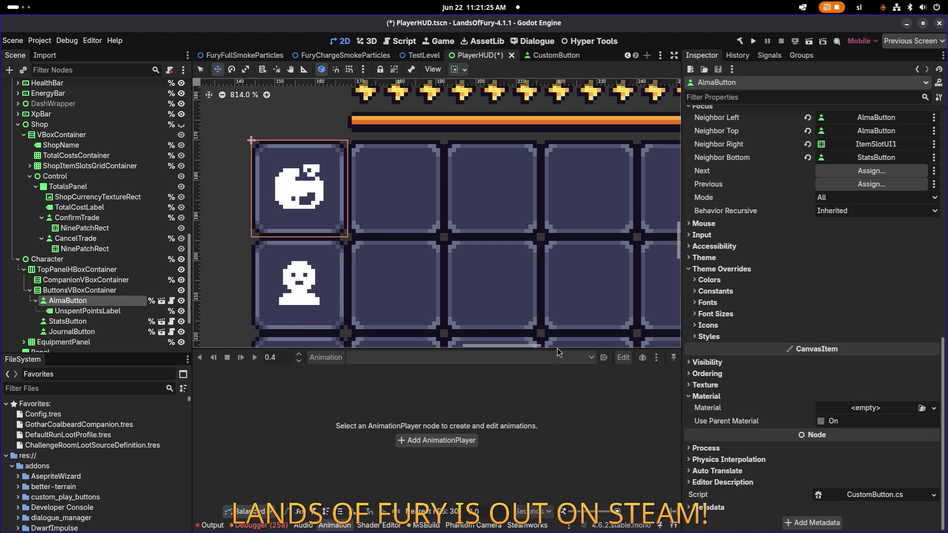
pyautogui.click(933, 408)
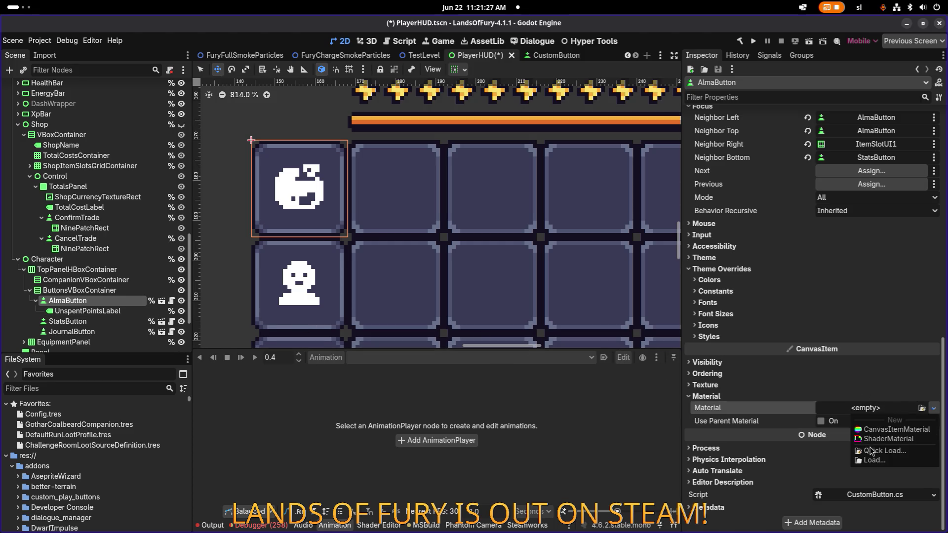
# - Quick Load yellow_outline.tres as AlmaButton's material by searching 'outline'
pyautogui.click(876, 449)
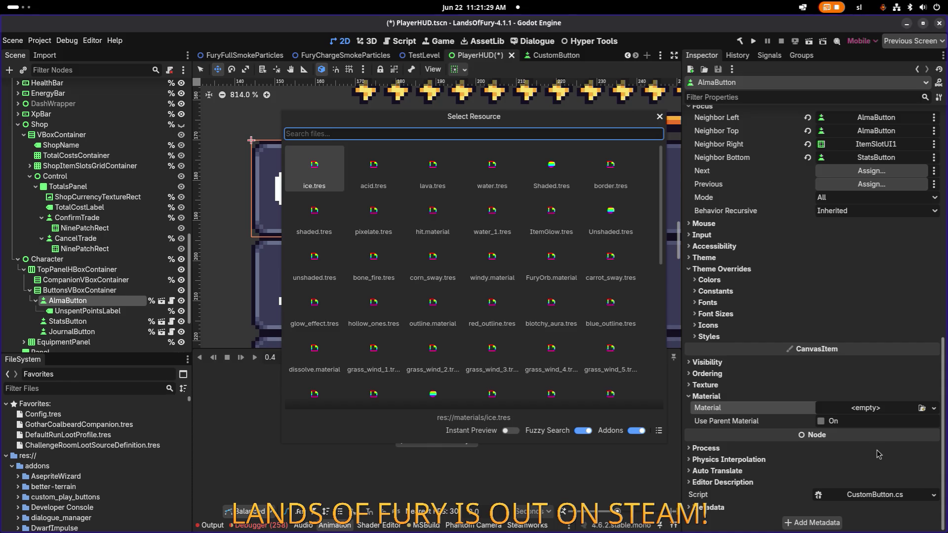
pyautogui.write('outline')
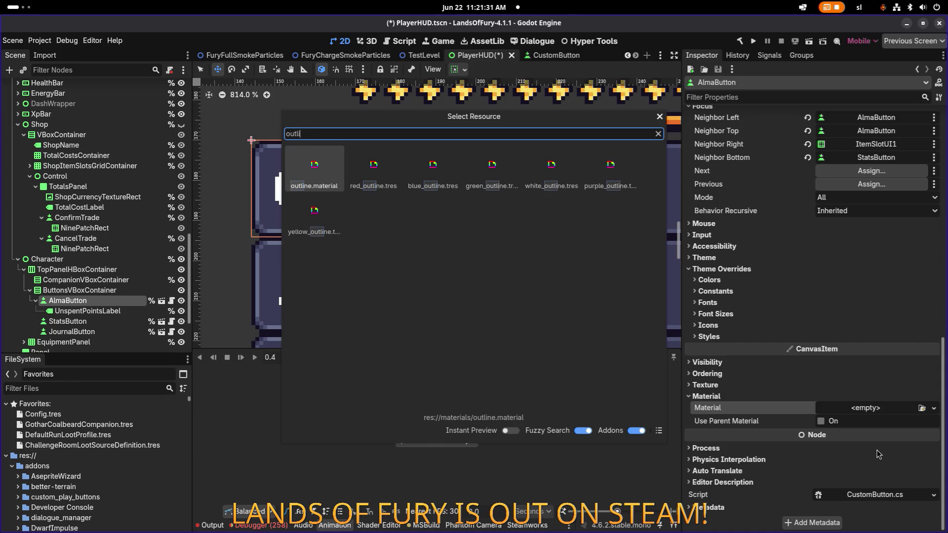
pyautogui.press('Down')
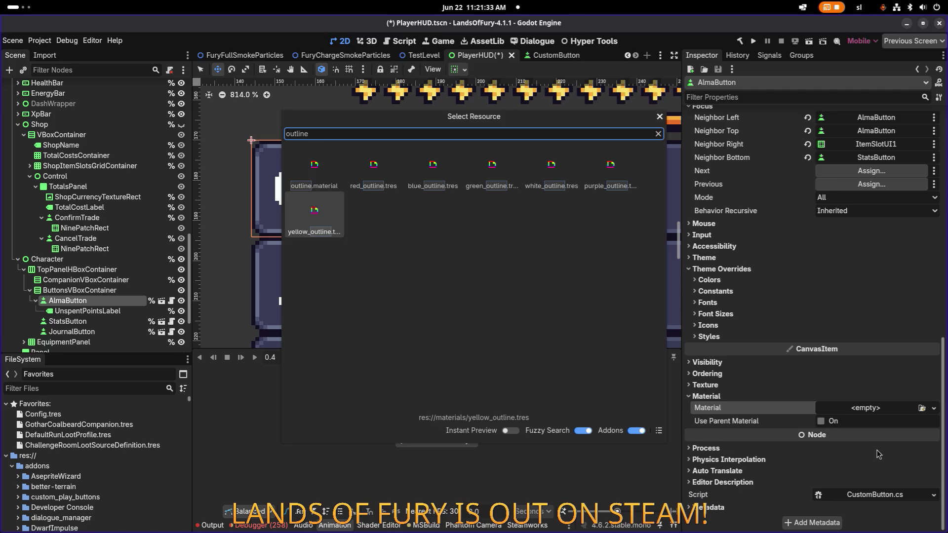
pyautogui.press('Return')
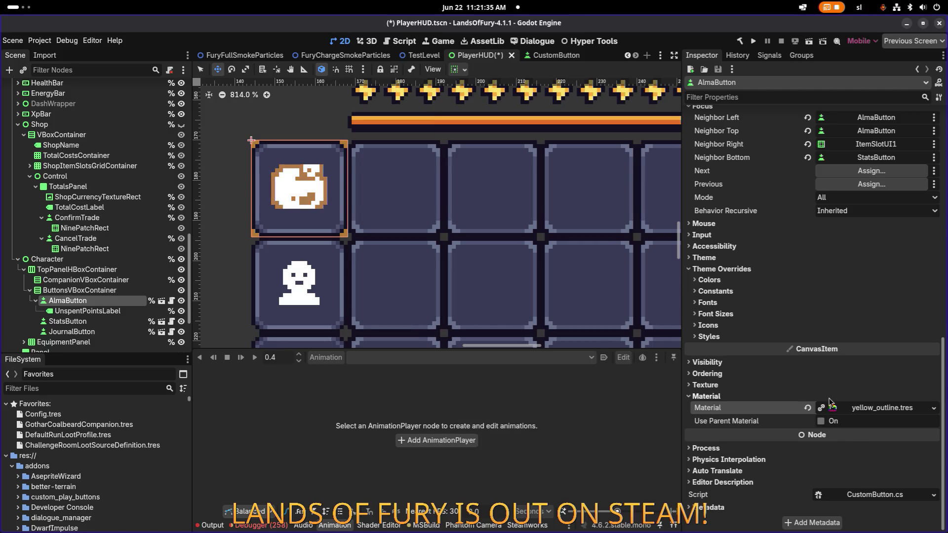
# - Expand the yellow_outline material's settings and bring up the Shader Editor panel
pyautogui.click(881, 408)
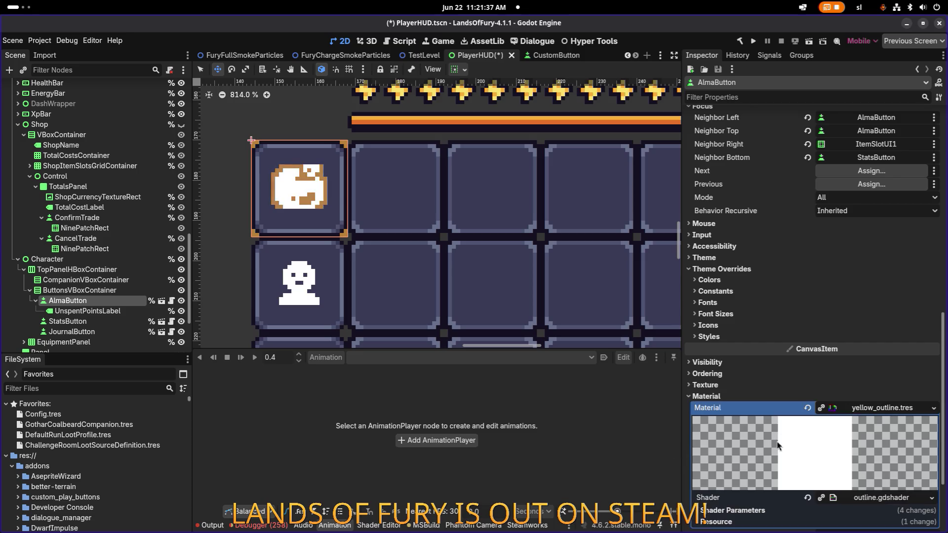
pyautogui.scroll(-2, 777, 445)
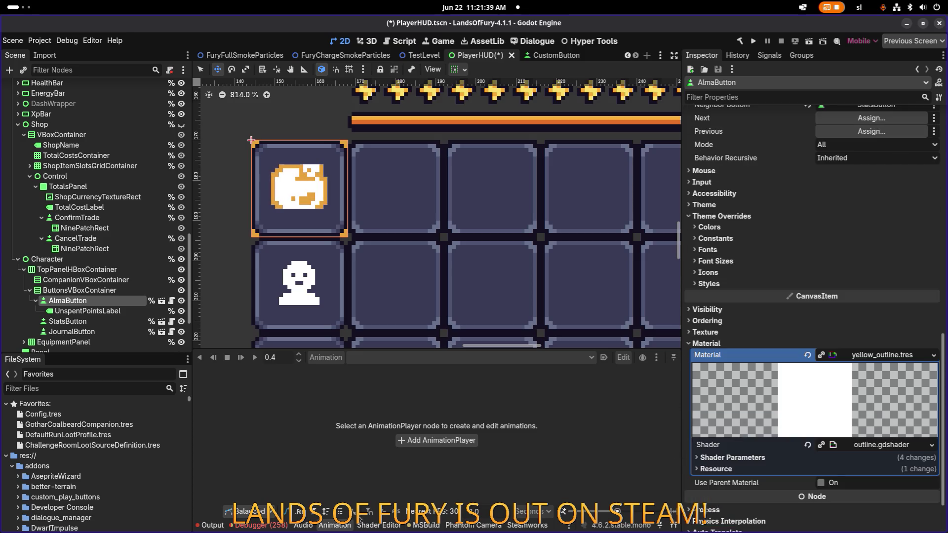
pyautogui.click(368, 525)
pyautogui.click(436, 448)
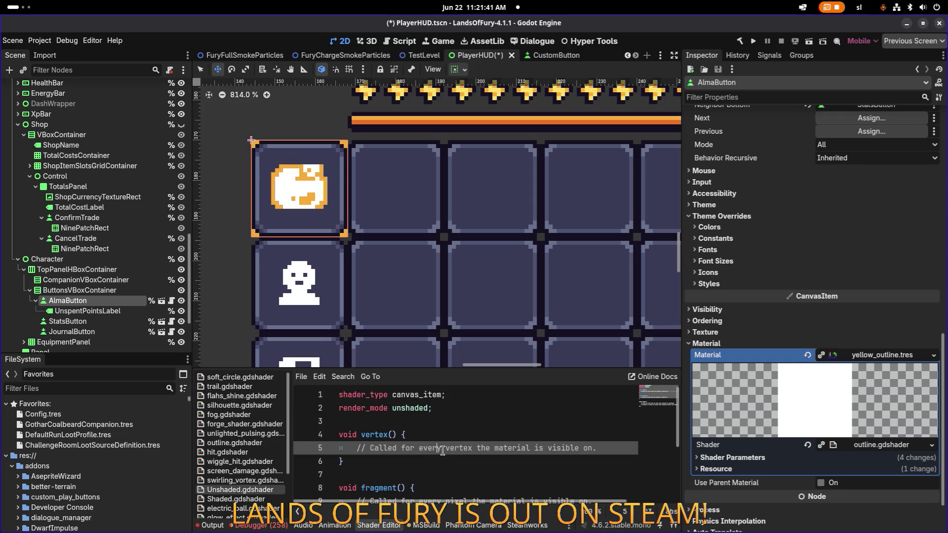
# - Open outline.gdshader from the material's shader in the editor and select all its code
pyautogui.rightClick(892, 357)
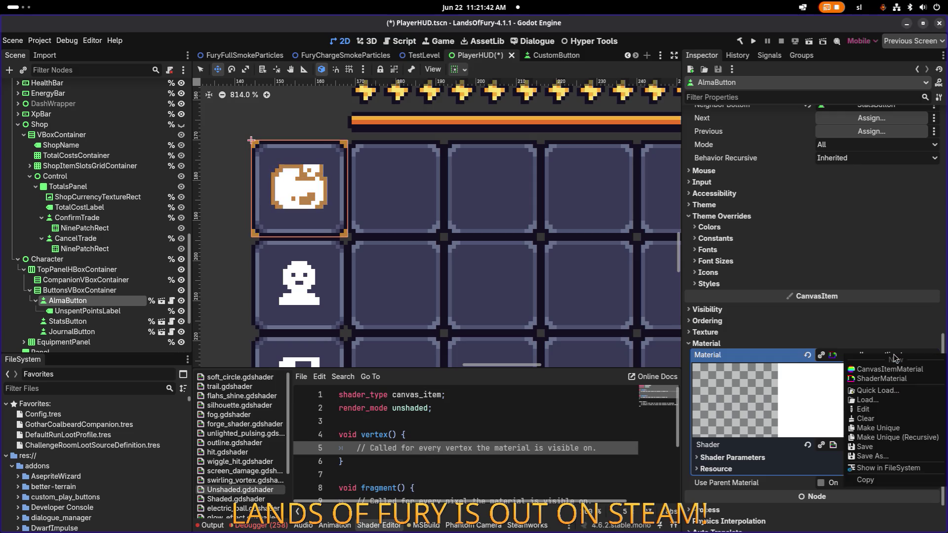
pyautogui.click(887, 468)
pyautogui.click(890, 447)
pyautogui.click(466, 450)
pyautogui.hotkey('ctrl', 'a')
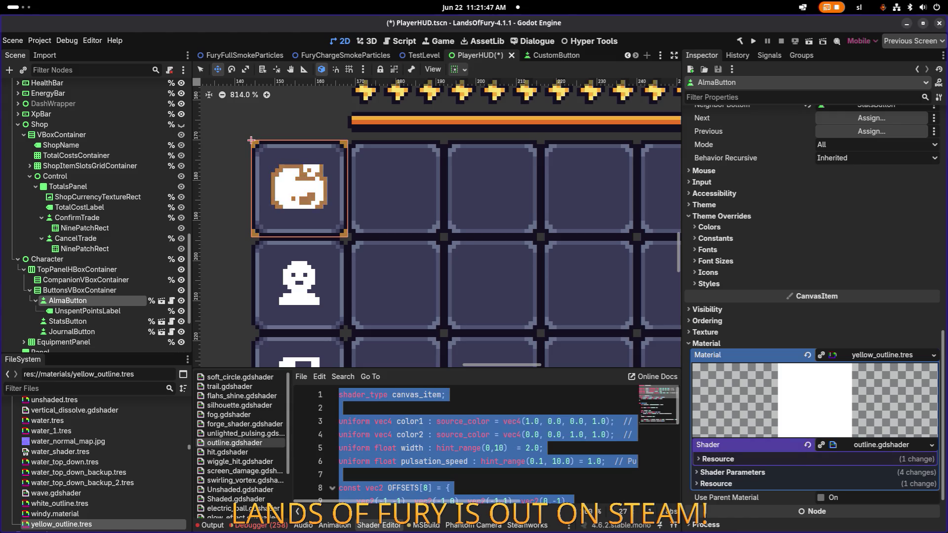
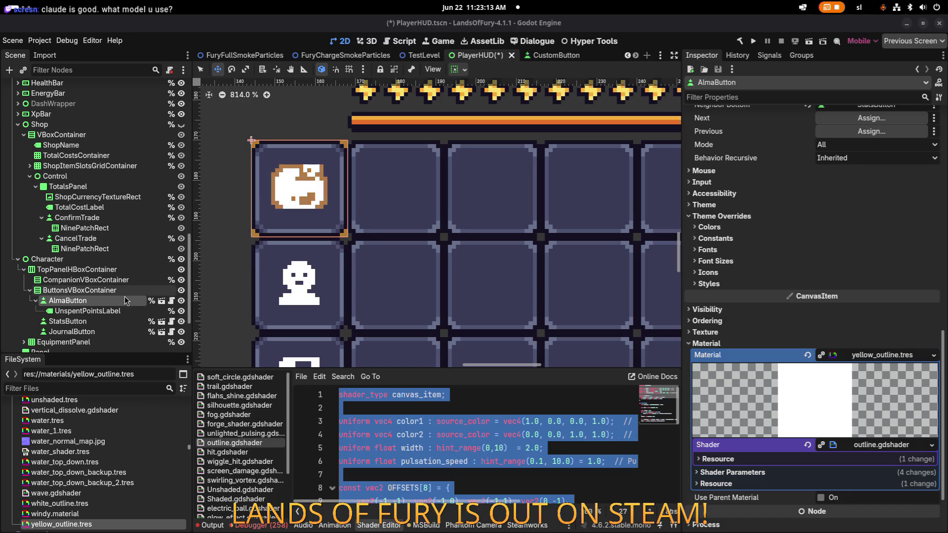
# - Add a TextureRect child node under AlmaButton
pyautogui.click(108, 294)
pyautogui.click(108, 301)
pyautogui.rightClick(108, 301)
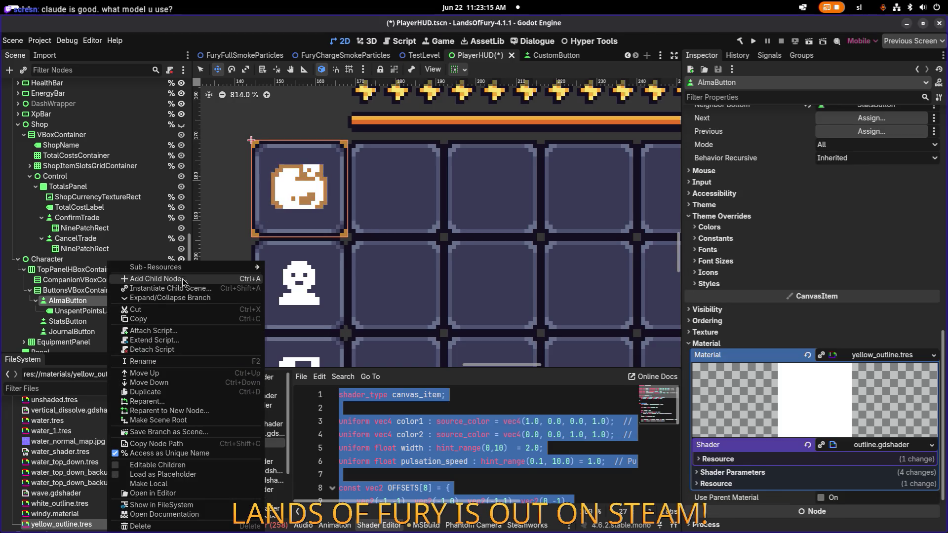
pyautogui.click(143, 281)
pyautogui.write('texture')
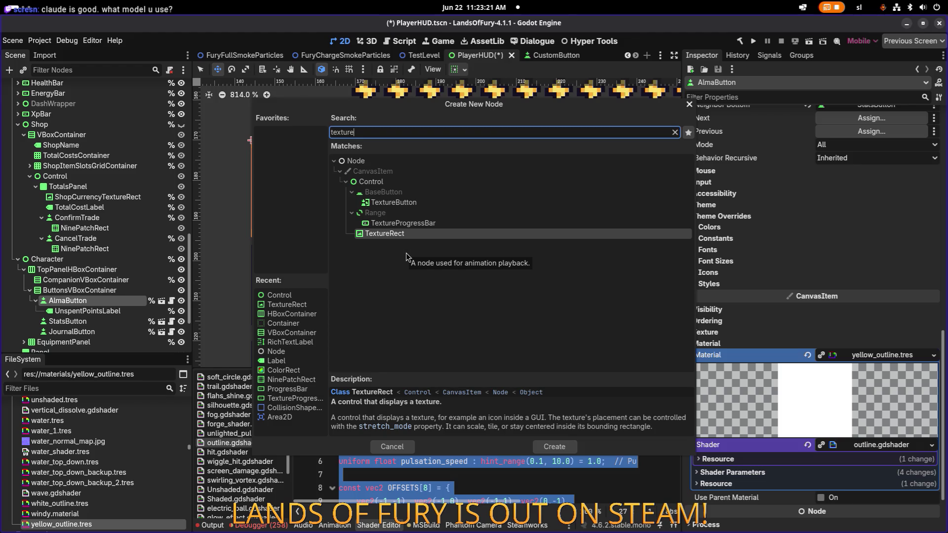
pyautogui.press('Return')
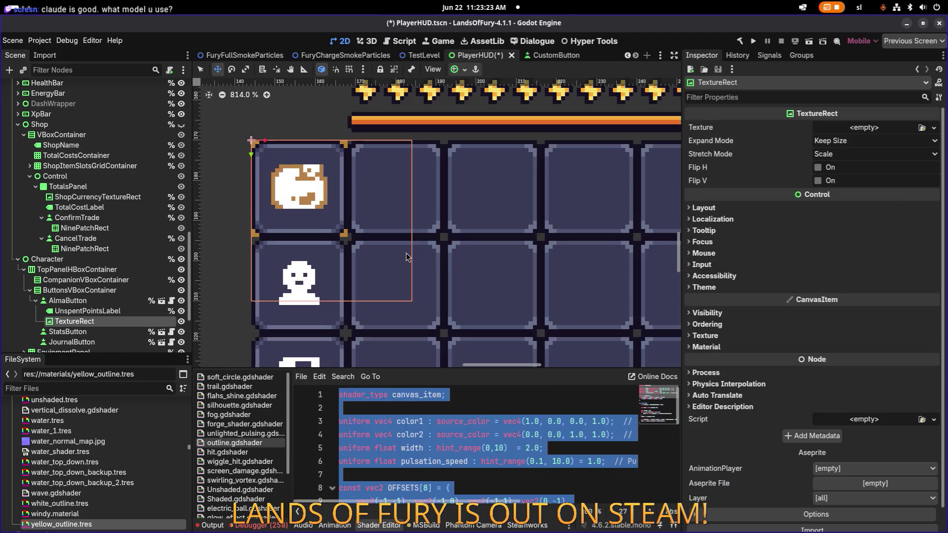
# - Apply the Full Rect anchor preset so the TextureRect fills the button tile
pyautogui.click(100, 311)
pyautogui.click(79, 321)
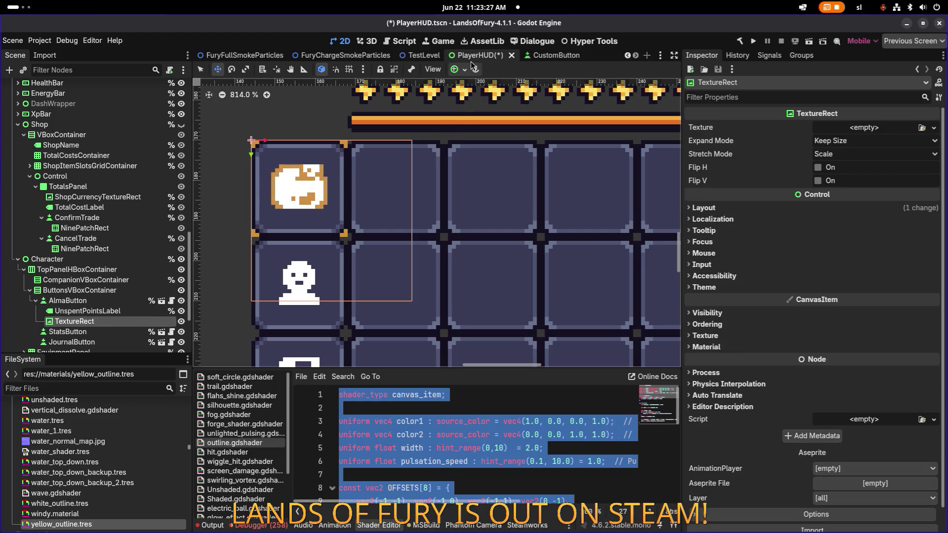
pyautogui.click(455, 69)
pyautogui.click(514, 155)
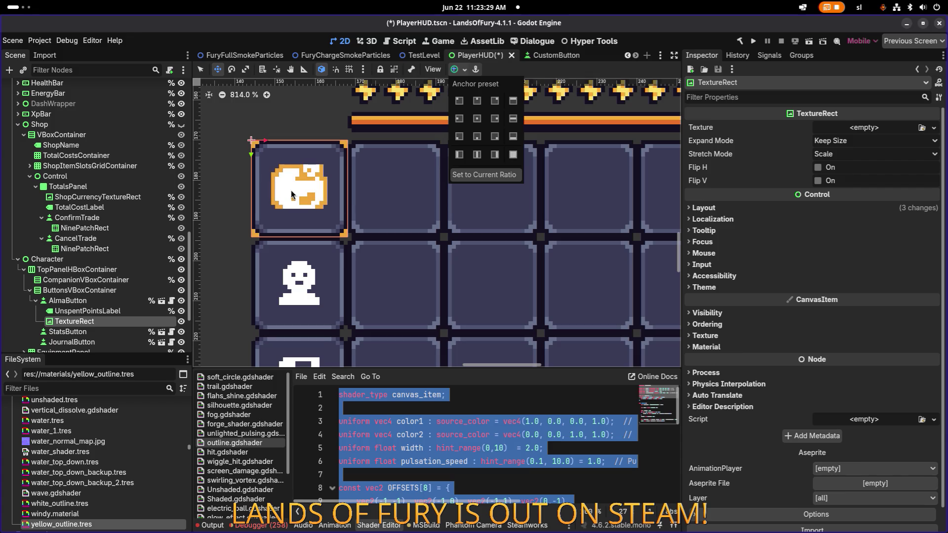
pyautogui.click(79, 290)
pyautogui.click(88, 315)
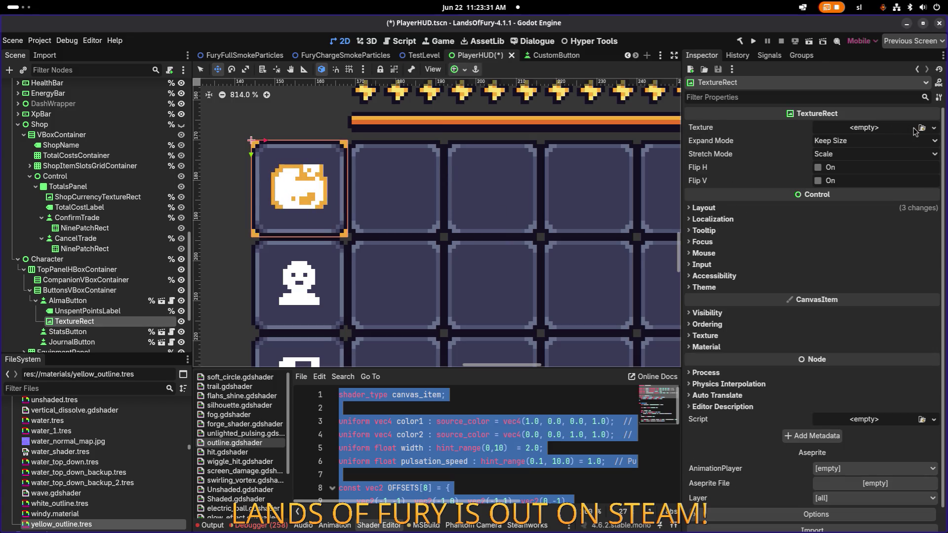
# - Set the TextureRect's texture to common_whitebox.png
pyautogui.click(921, 127)
pyautogui.write('white')
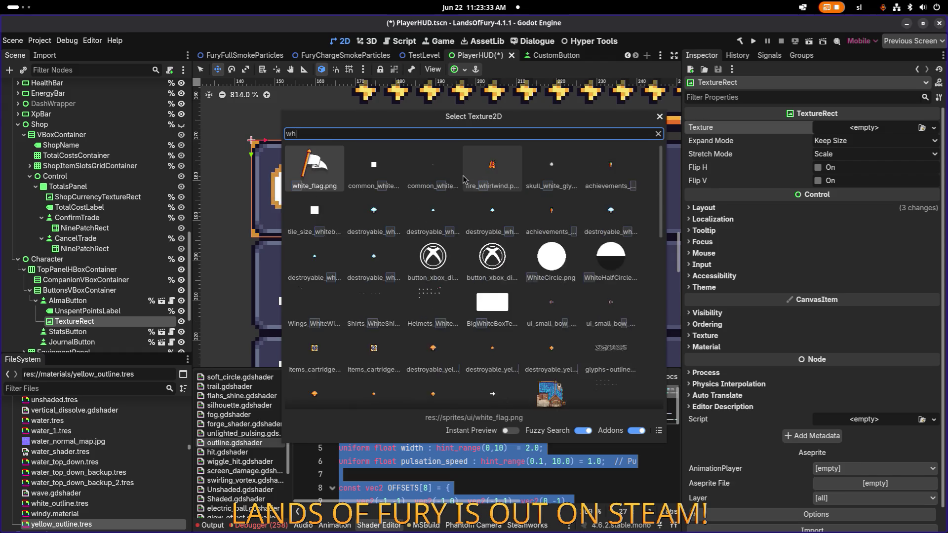
pyautogui.press('Right')
pyautogui.press('Return')
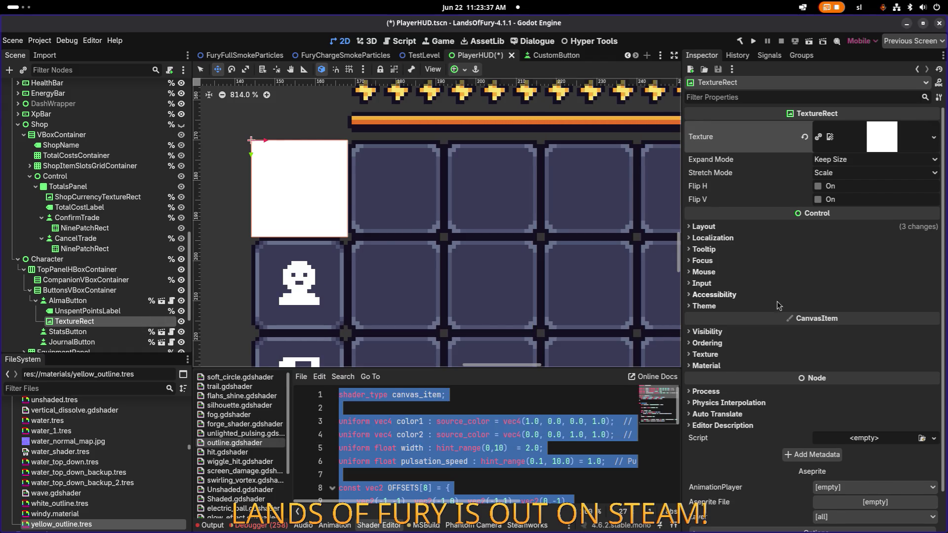
# - Enable Visibility > Show Behind Parent on the TextureRect, then bring up AlmaButton's Material options
pyautogui.click(706, 366)
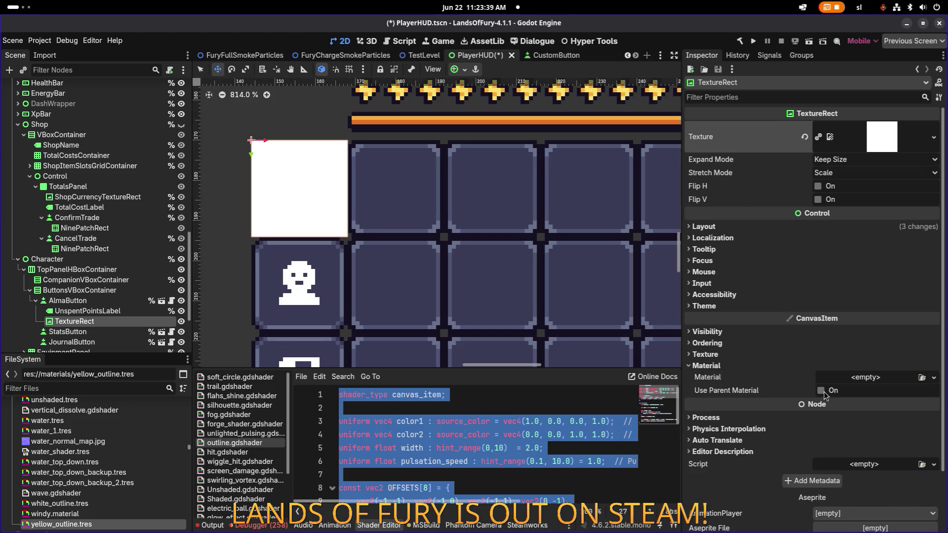
pyautogui.click(735, 331)
pyautogui.click(733, 331)
pyautogui.click(729, 343)
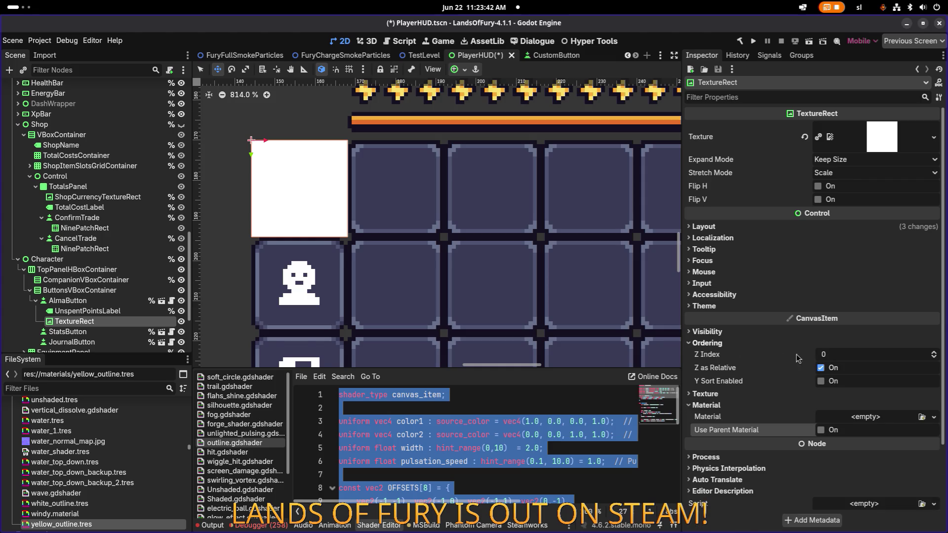
pyautogui.click(720, 335)
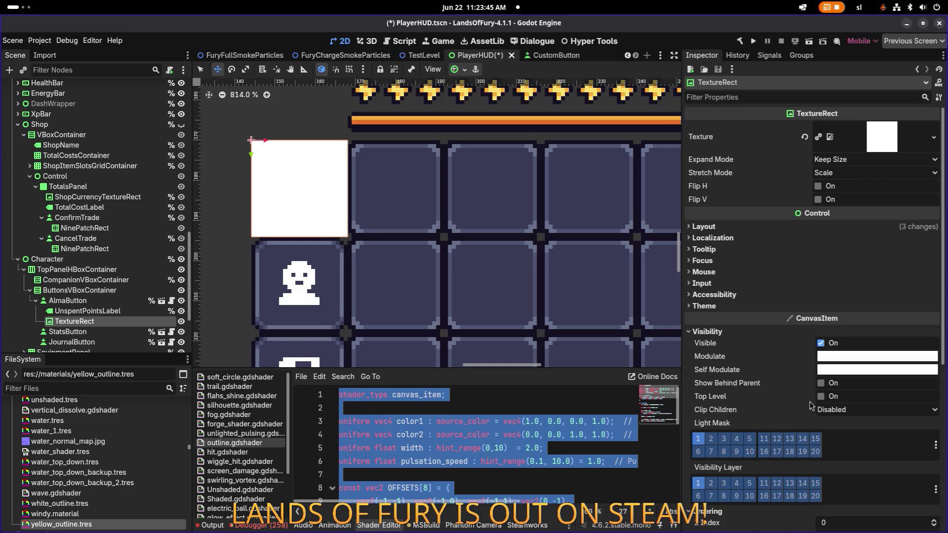
pyautogui.click(820, 383)
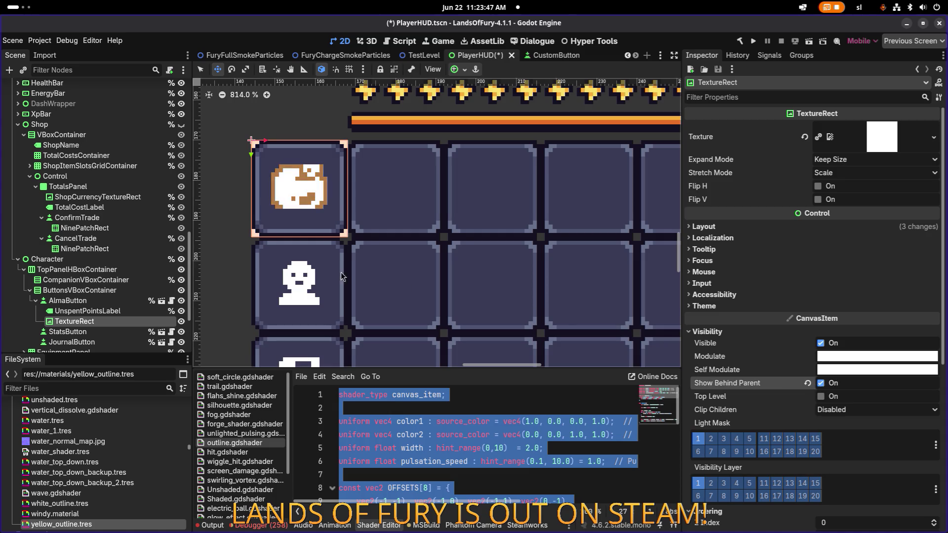
pyautogui.click(172, 301)
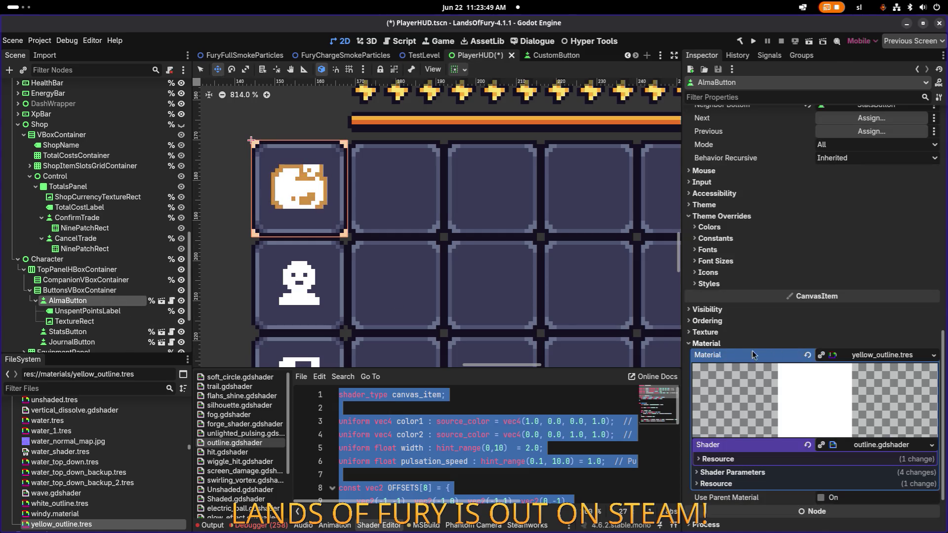
pyautogui.rightClick(832, 359)
# - Copy yellow_outline.tres from AlmaButton, clear its Material, and paste it into the TextureRect's Material
pyautogui.click(804, 364)
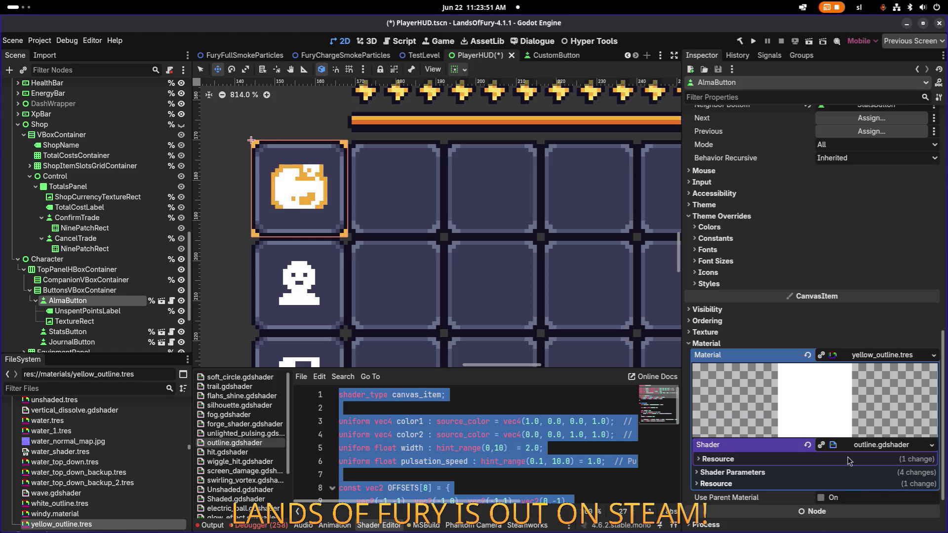
pyautogui.click(806, 356)
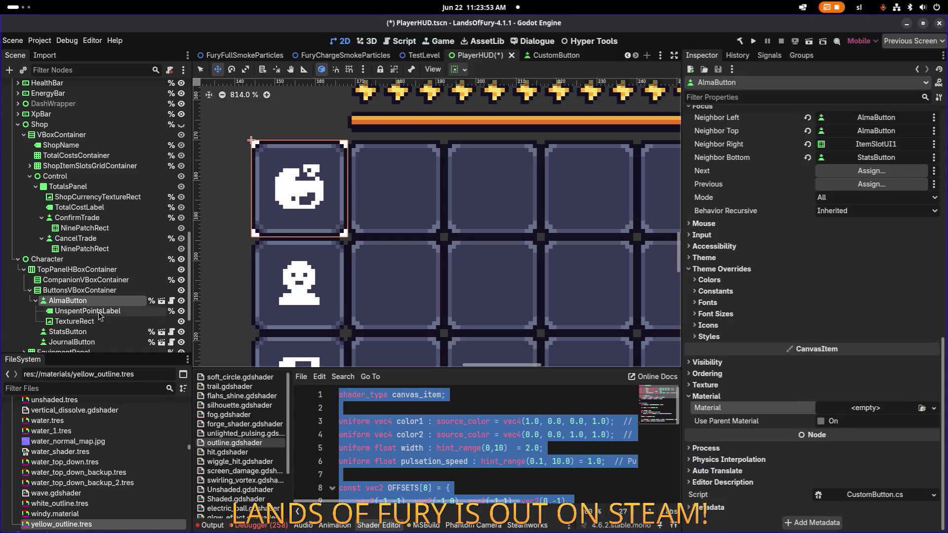
pyautogui.click(99, 313)
pyautogui.click(98, 321)
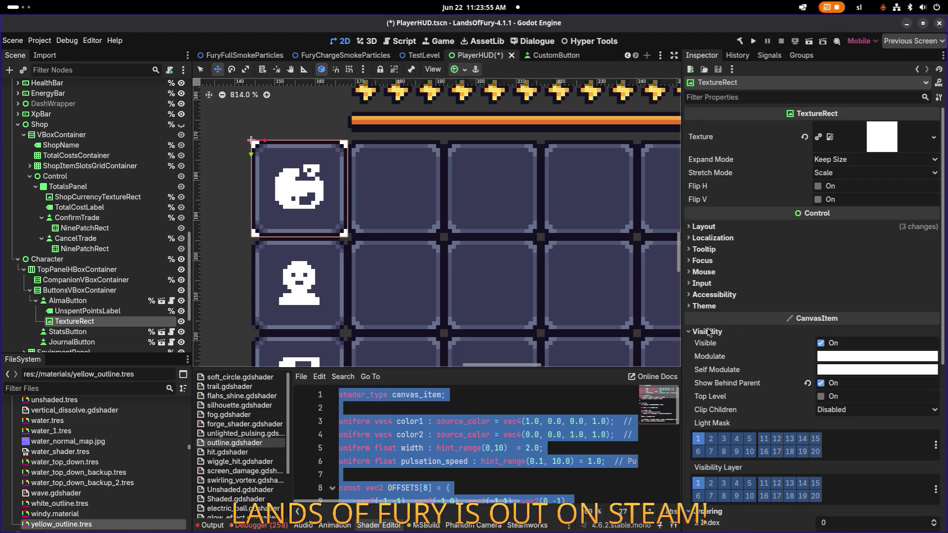
pyautogui.scroll(-5, 725, 398)
pyautogui.click(847, 375)
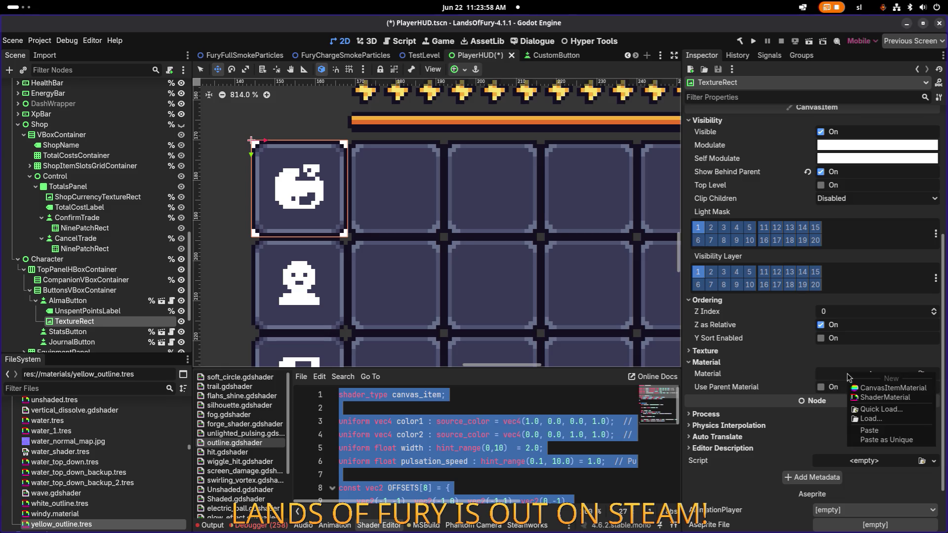
pyautogui.click(865, 431)
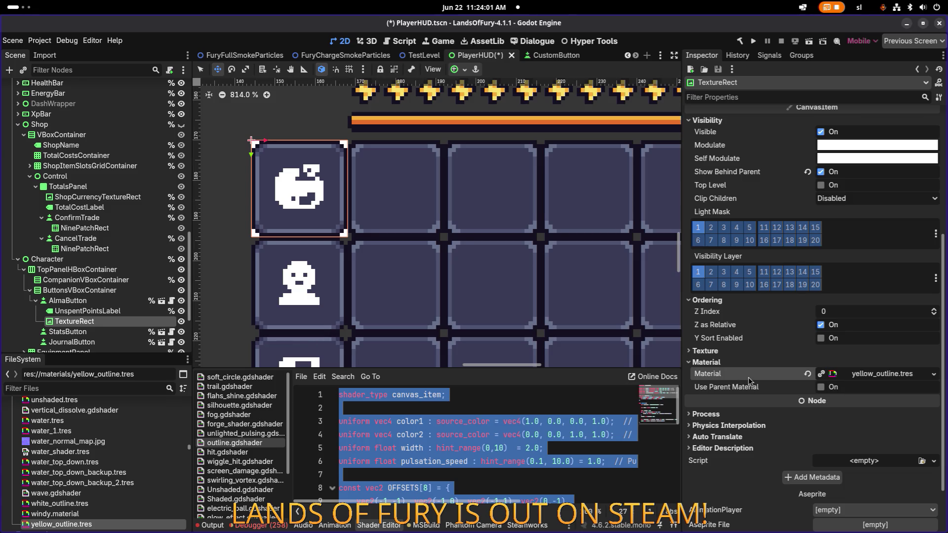
pyautogui.click(113, 312)
pyautogui.click(110, 321)
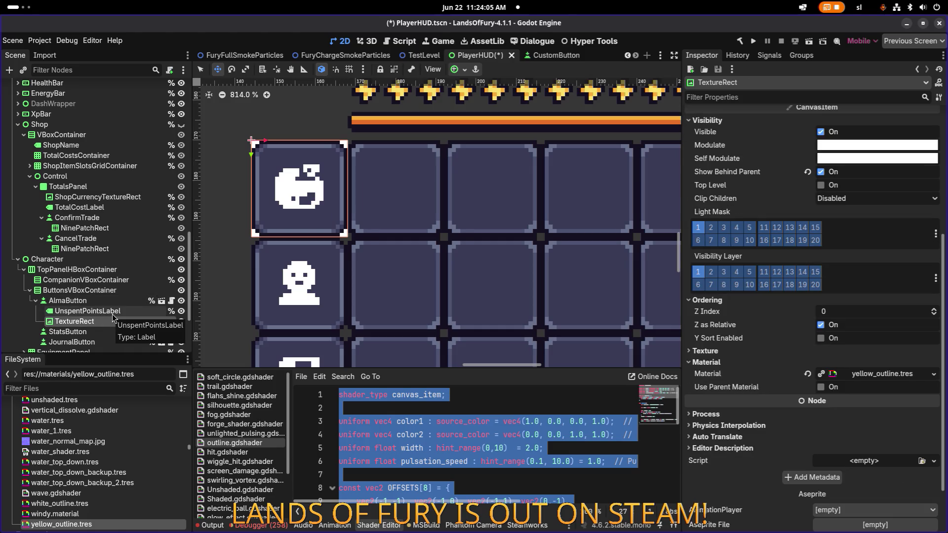
pyautogui.scroll(10, 236, 147)
pyautogui.scroll(-8, 236, 147)
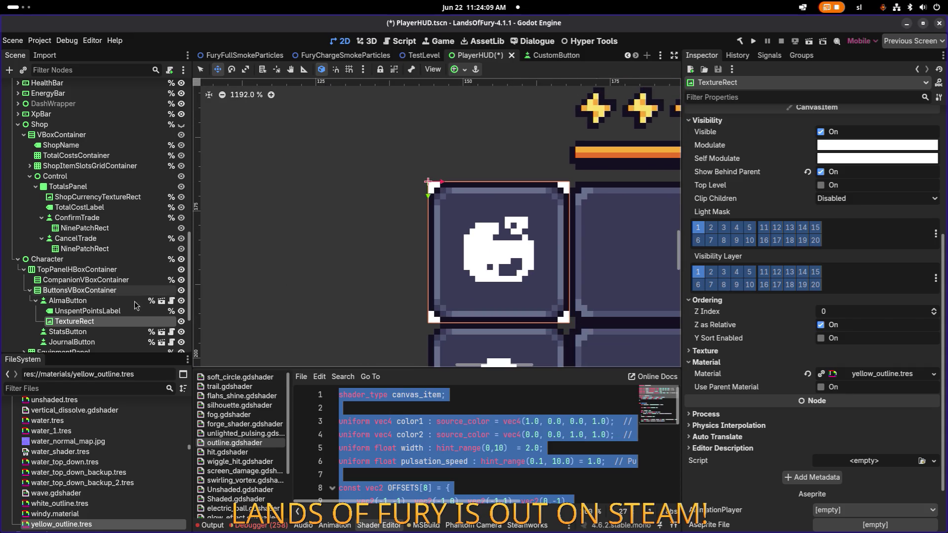
# - Replace the texture with a new AtlasTexture drawing from common_whitebox
pyautogui.scroll(5, 809, 172)
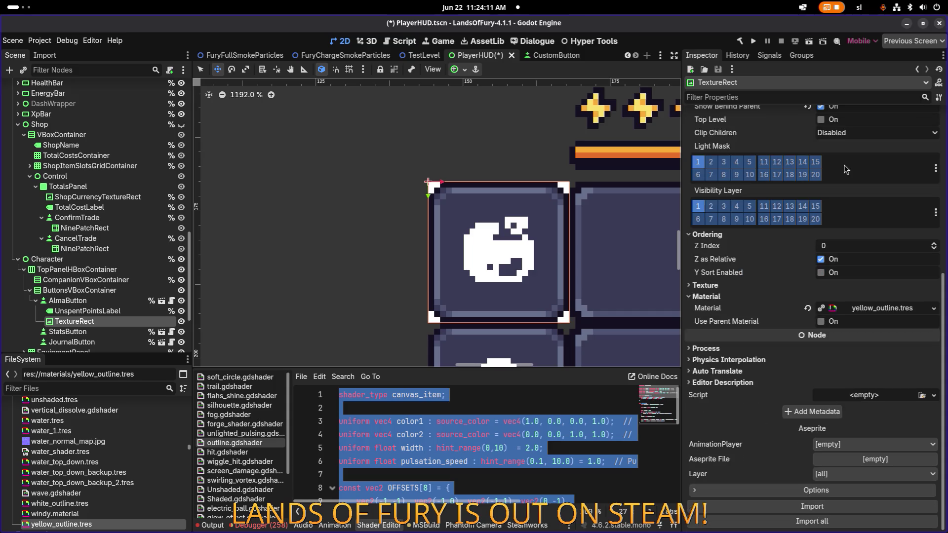
pyautogui.click(878, 142)
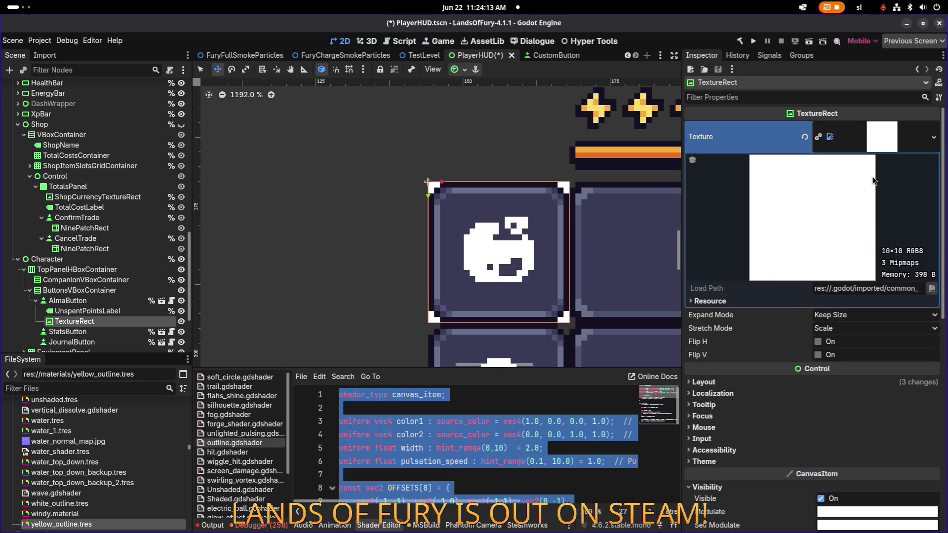
pyautogui.click(923, 142)
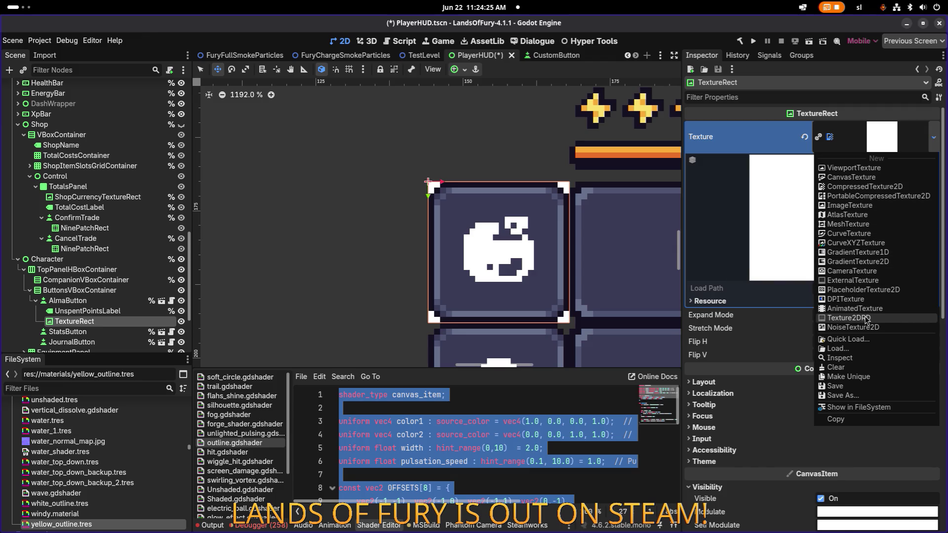
pyautogui.click(858, 216)
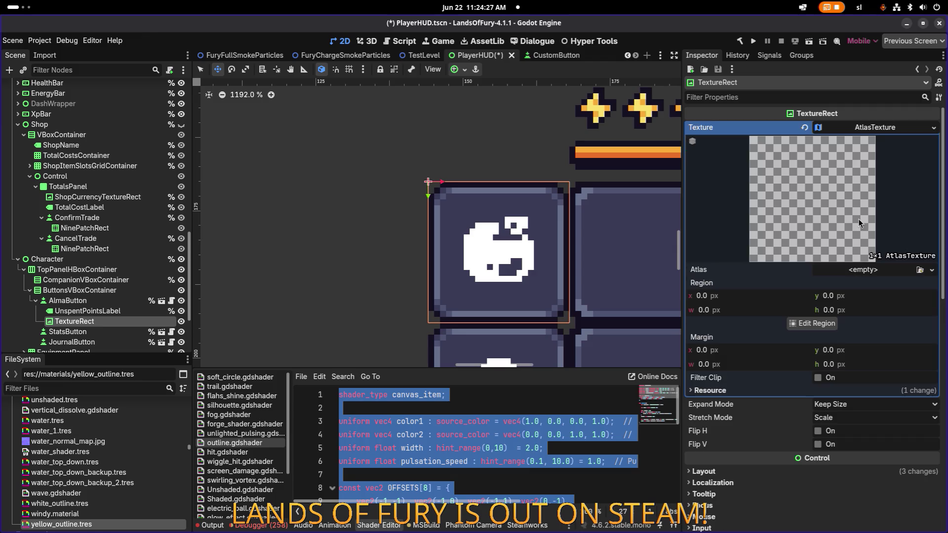
pyautogui.click(919, 270)
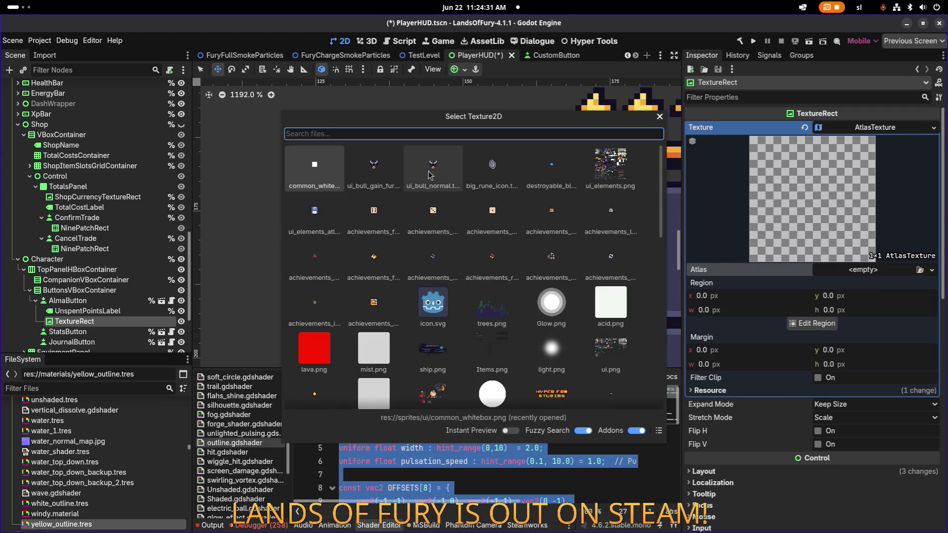
pyautogui.doubleClick(320, 167)
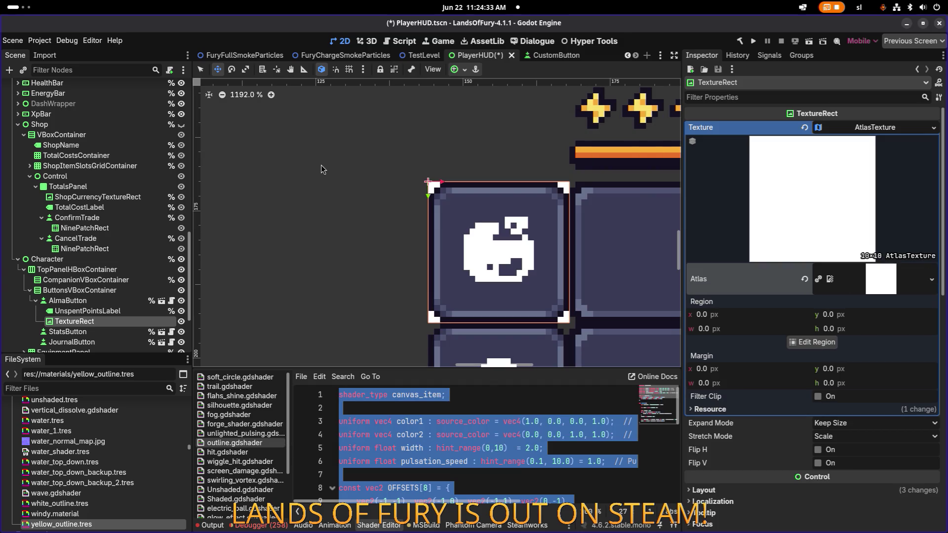
# - Edit the atlas region to 12×12 at offset -1,-1, adding a one-pixel border
pyautogui.click(815, 342)
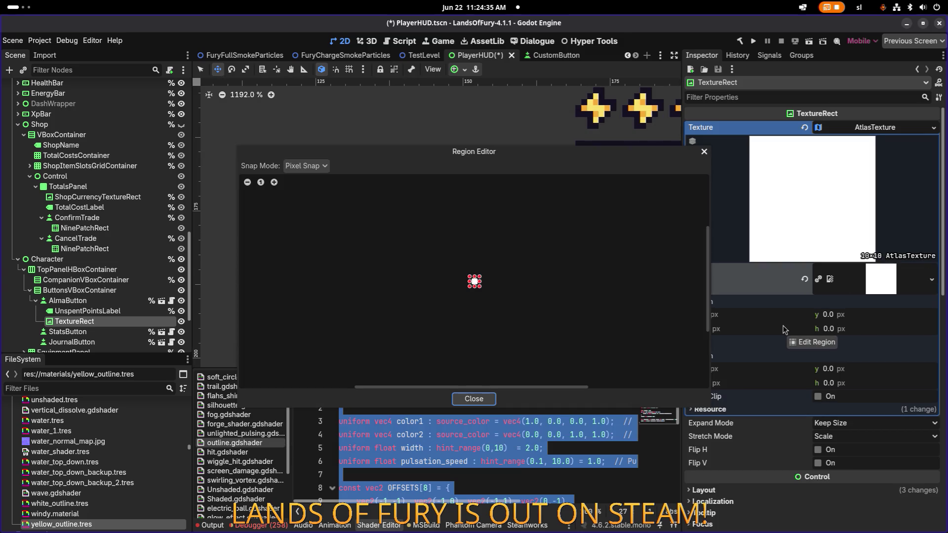
pyautogui.scroll(8, 484, 276)
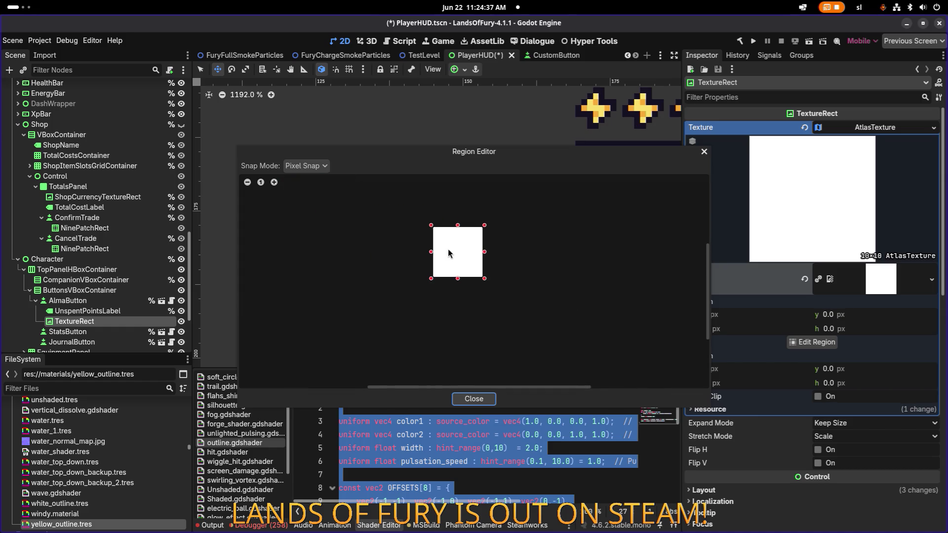
pyautogui.moveTo(532, 319); pyautogui.dragTo(539, 327)
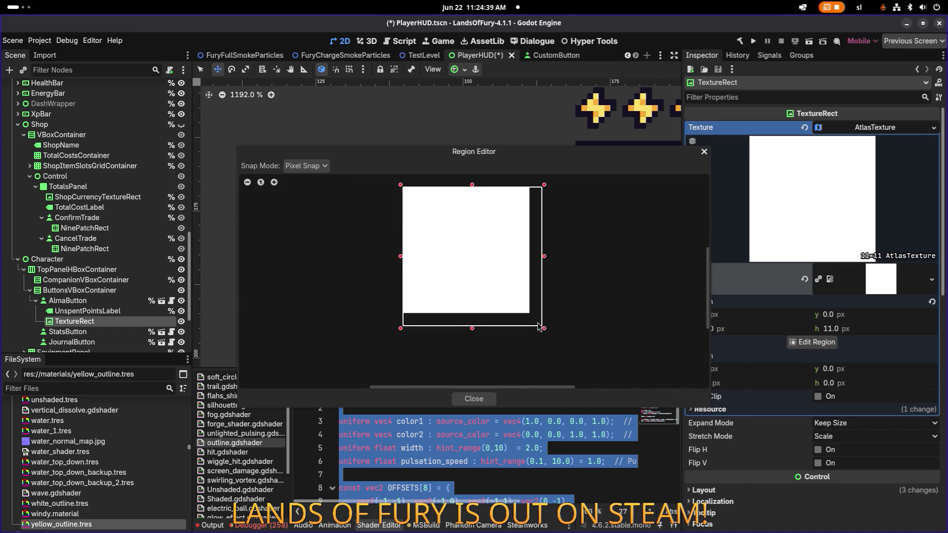
pyautogui.scroll(-1, 461, 232)
pyautogui.moveTo(408, 196); pyautogui.dragTo(401, 188)
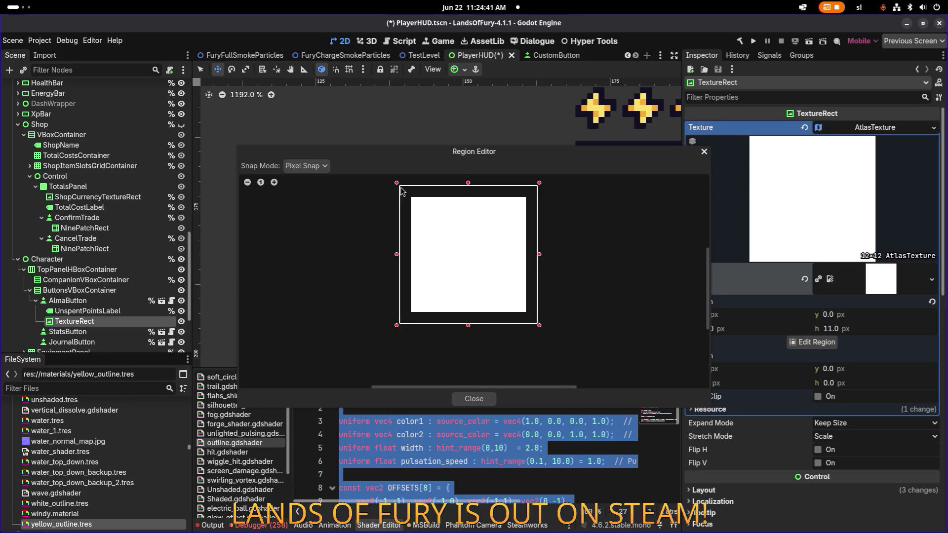
pyautogui.click(475, 400)
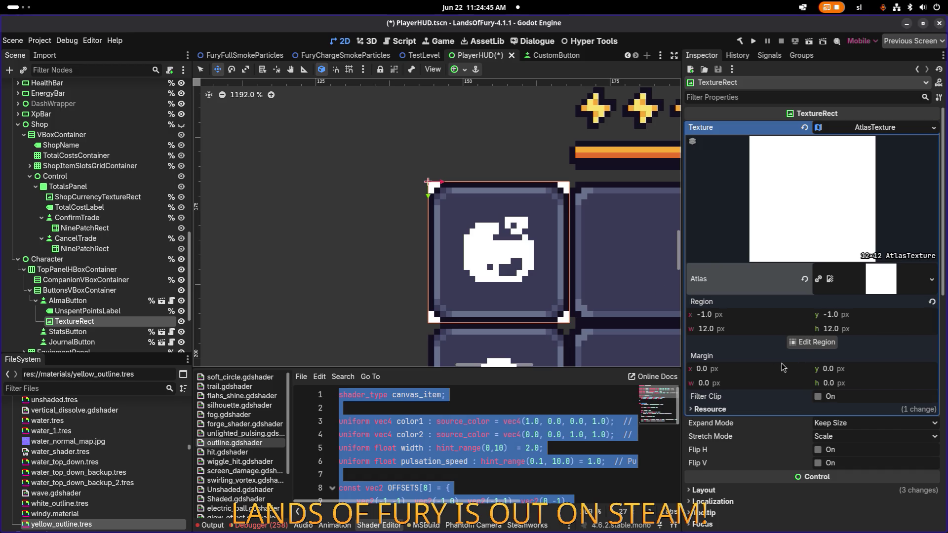
pyautogui.click(101, 312)
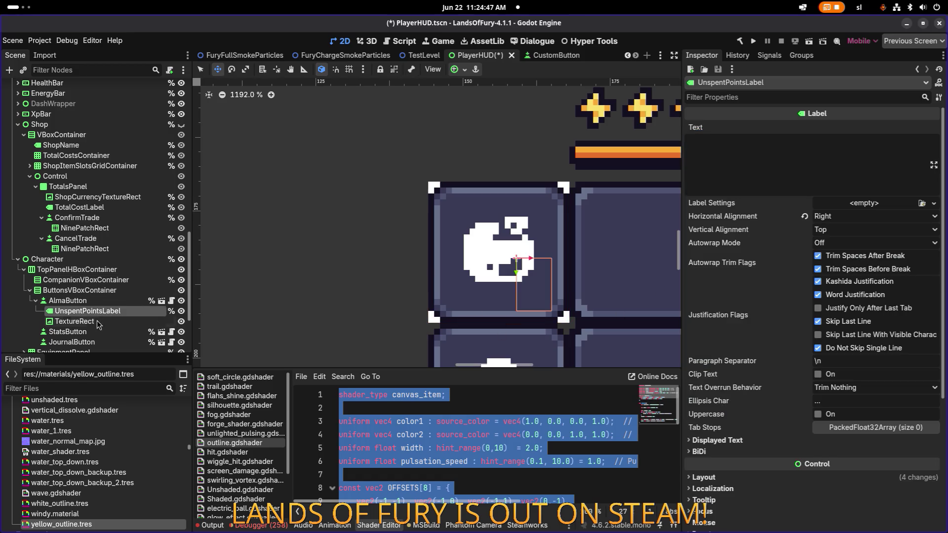
# - In Select mode, drag the TextureRect's top-left and bottom-right corners outward past the slot edges
pyautogui.click(99, 321)
pyautogui.scroll(-10, 841, 354)
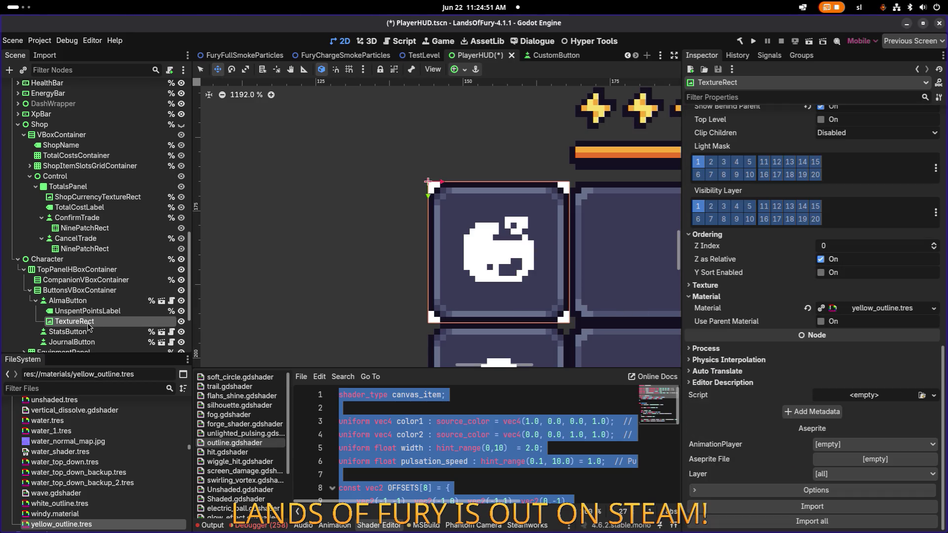
pyautogui.press('q')
pyautogui.press('w')
pyautogui.press('q')
pyautogui.moveTo(424, 180); pyautogui.dragTo(420, 175)
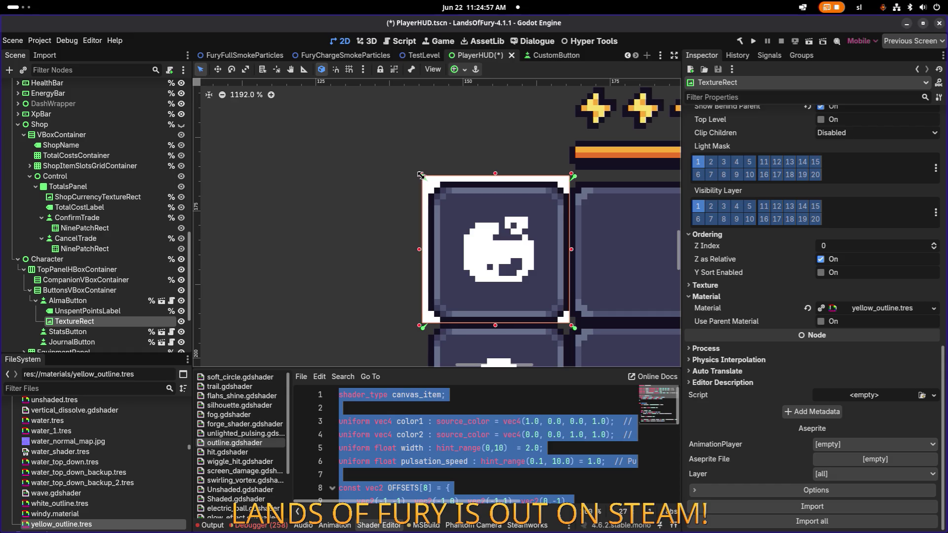
pyautogui.moveTo(571, 328); pyautogui.dragTo(574, 332)
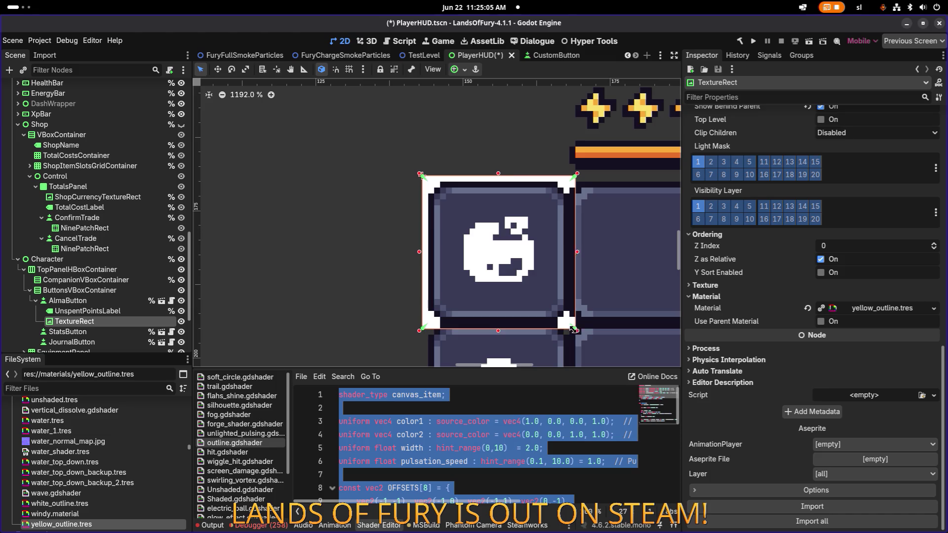
pyautogui.scroll(-5, 404, 230)
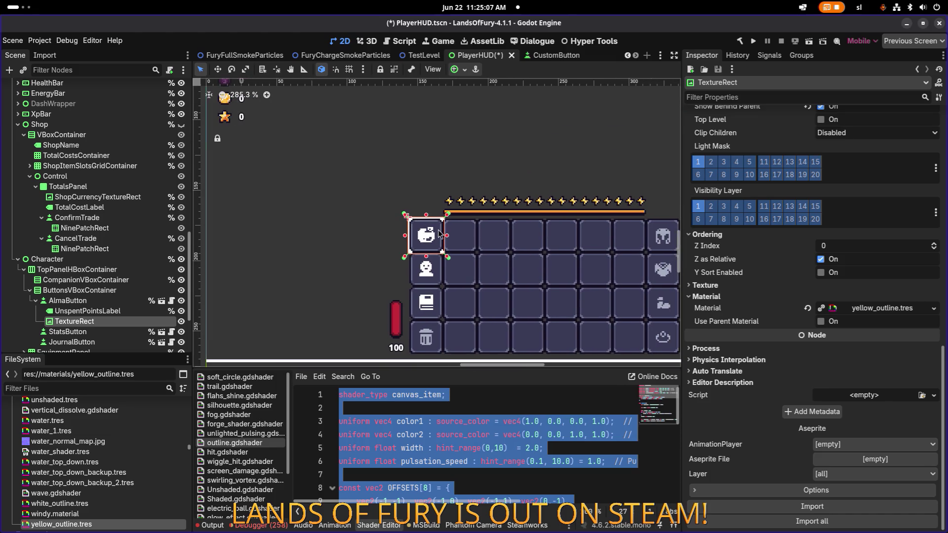
pyautogui.scroll(8, 429, 245)
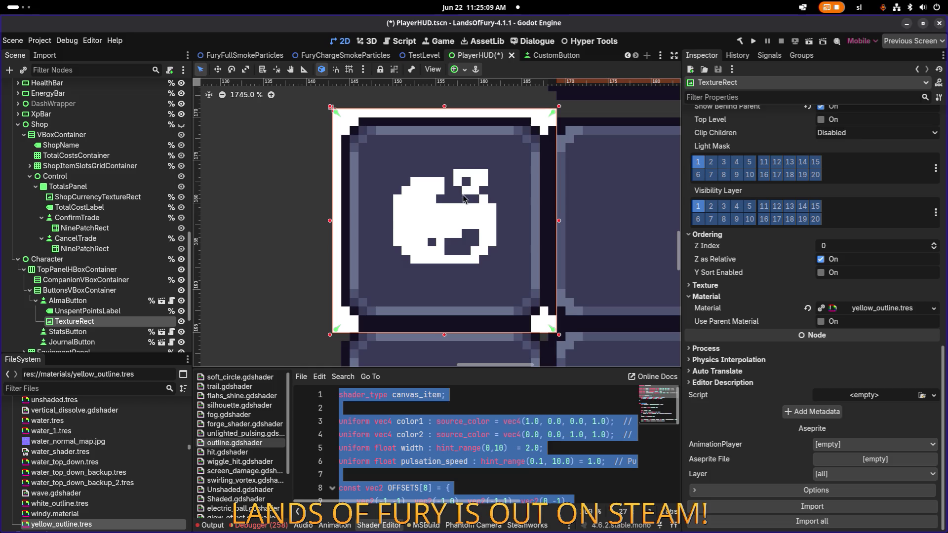
pyautogui.click(99, 310)
# - Try the bull icon image and then circle.svg as the TextureRect's texture via Quick Load
pyautogui.click(74, 321)
pyautogui.scroll(10, 780, 264)
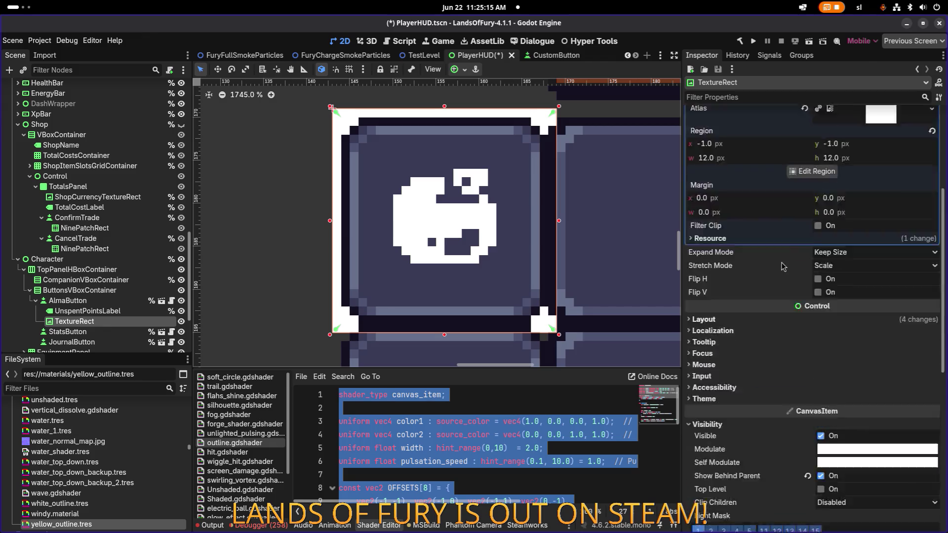
pyautogui.click(933, 137)
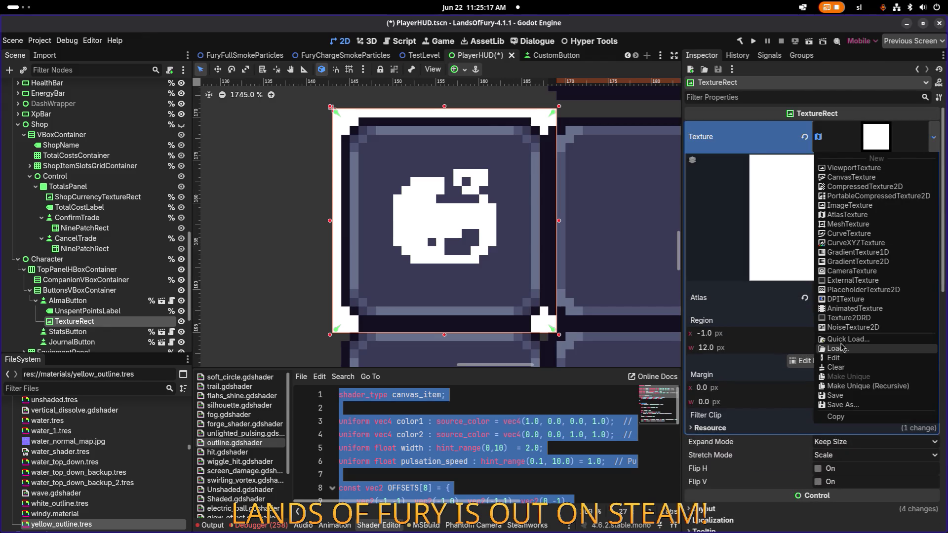
pyautogui.click(842, 339)
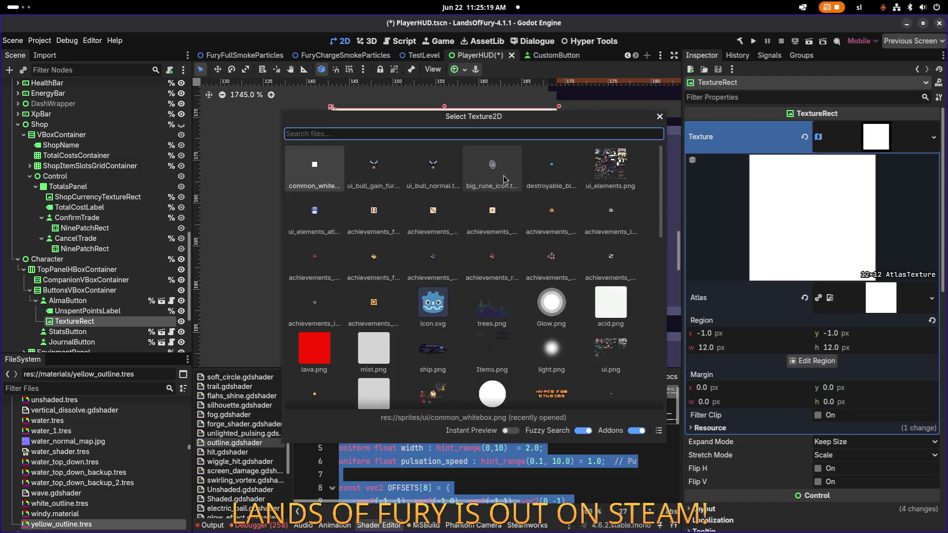
pyautogui.doubleClick(447, 183)
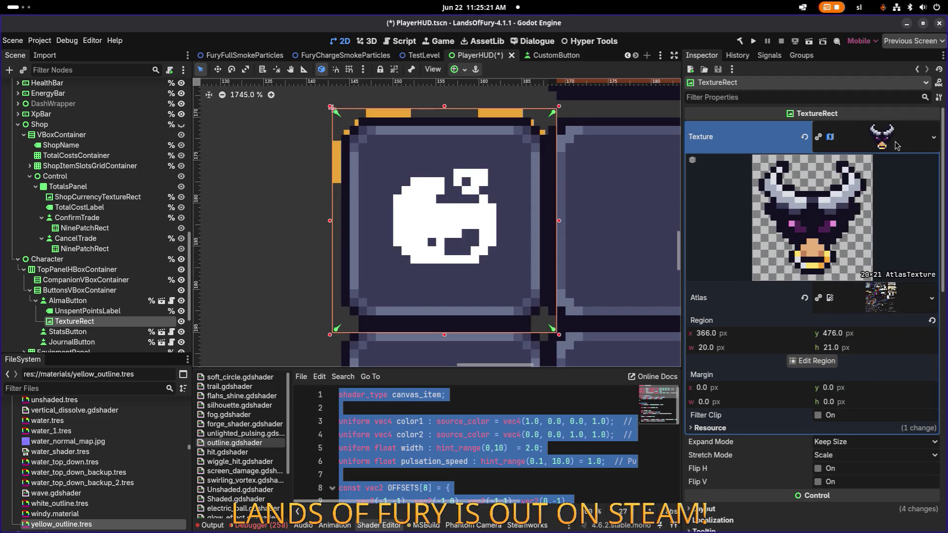
pyautogui.click(934, 140)
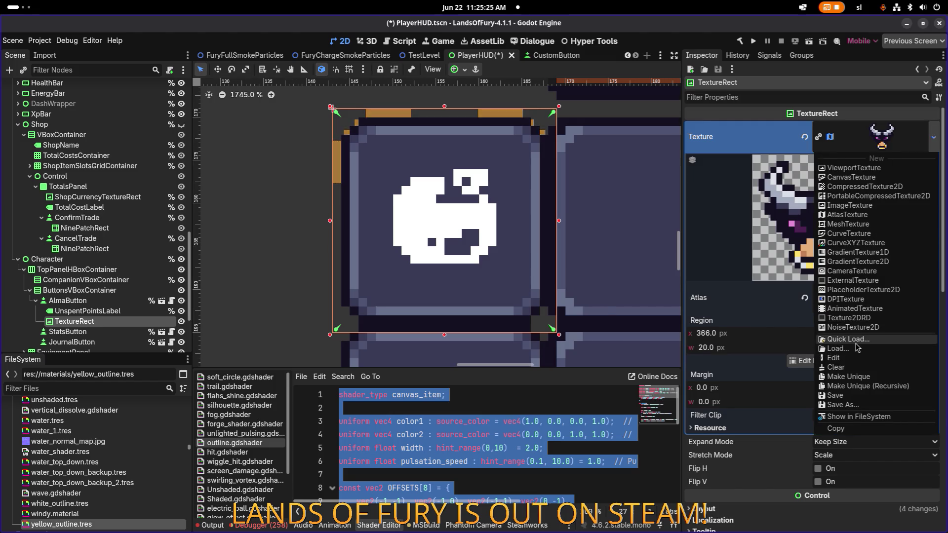
pyautogui.click(856, 342)
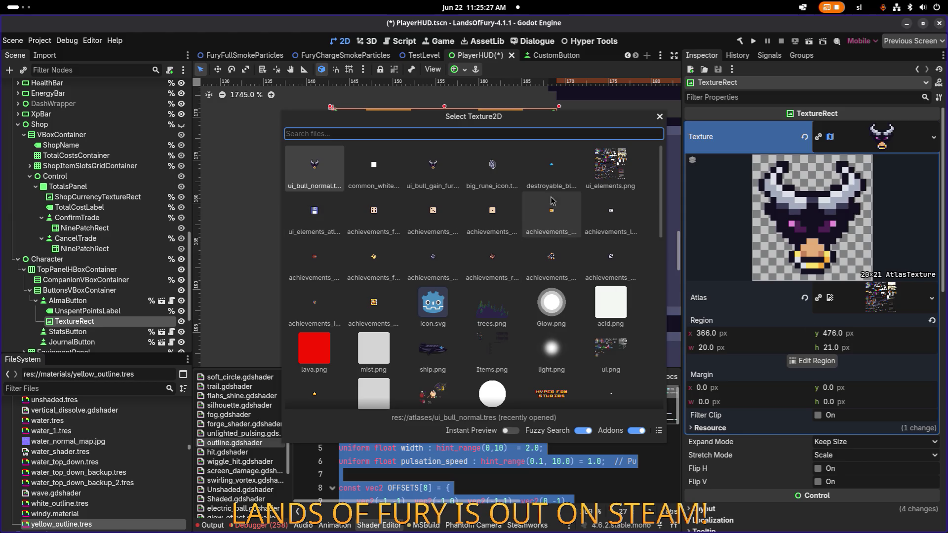
pyautogui.scroll(-3, 546, 241)
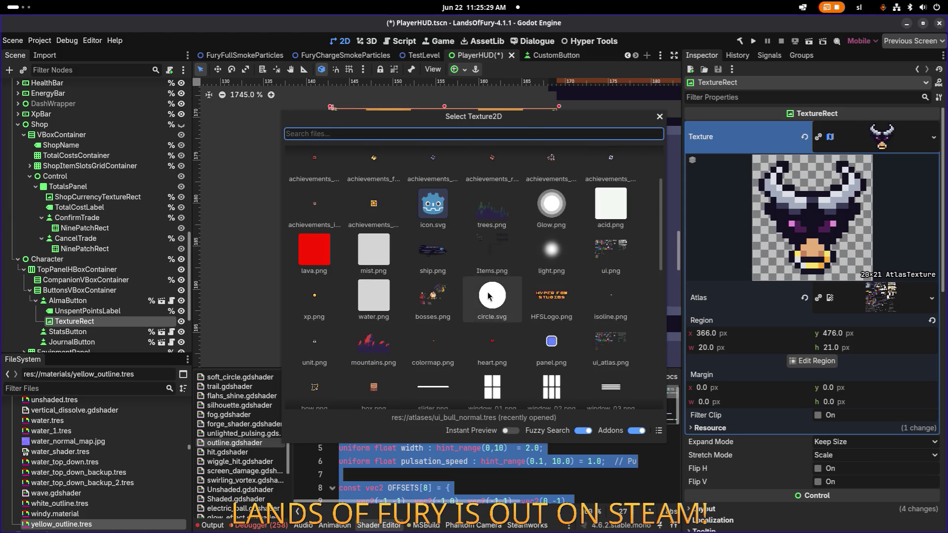
pyautogui.click(491, 295)
pyautogui.scroll(-6, 474, 186)
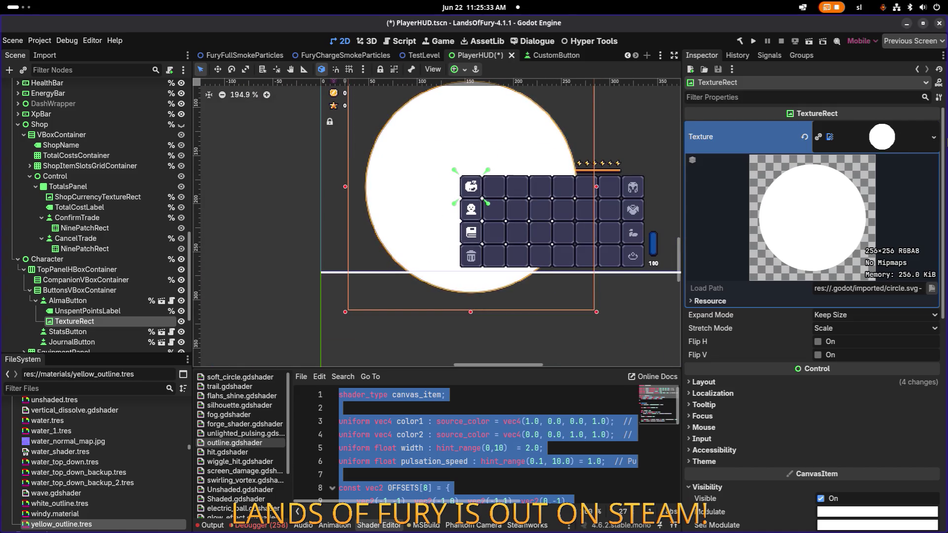
# - Quick-load tile_size_whitebox.png as the TextureRect's texture
pyautogui.click(933, 137)
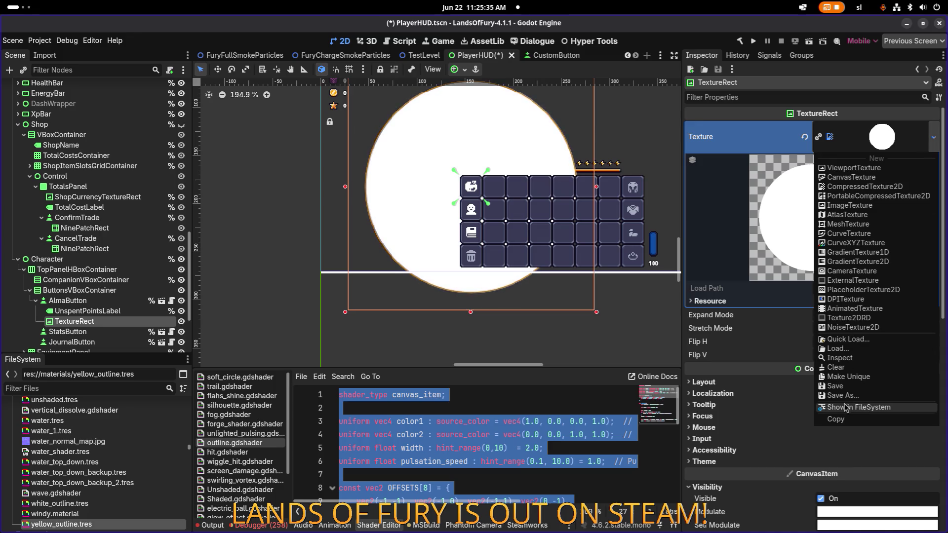
pyautogui.click(848, 339)
pyautogui.write('whzite')
pyautogui.press('Right')
pyautogui.press('Right')
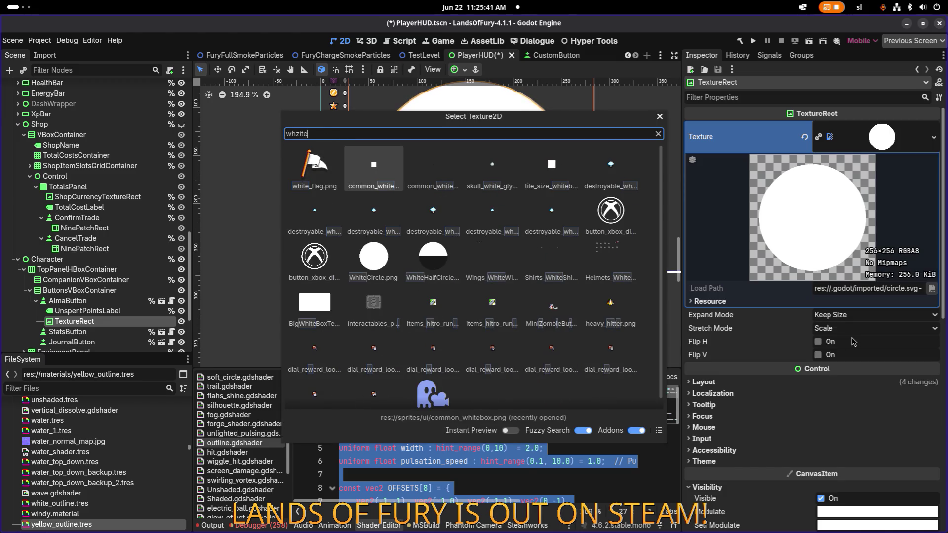
pyautogui.press('Right')
pyautogui.press('Left')
pyautogui.press('Right')
pyautogui.press('Right')
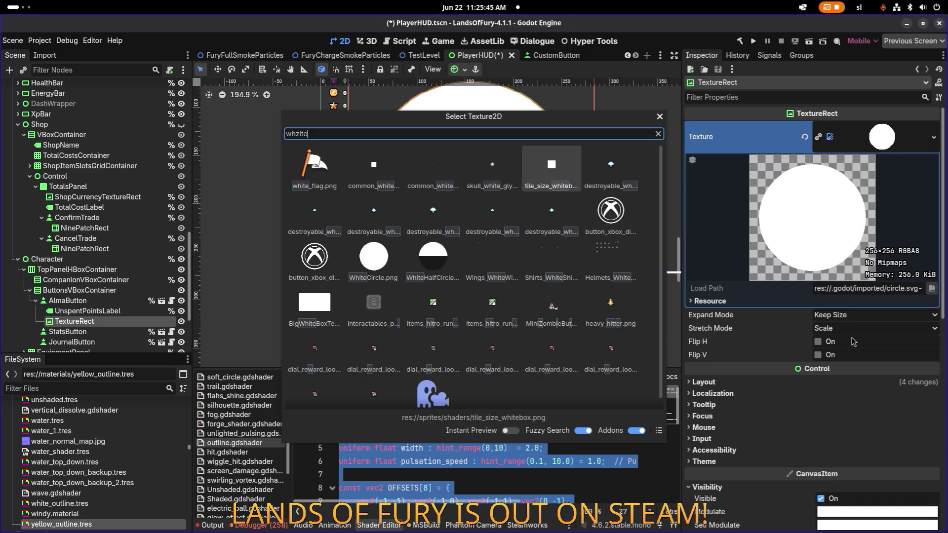
pyautogui.press('Right')
pyautogui.press('Left')
pyautogui.press('Return')
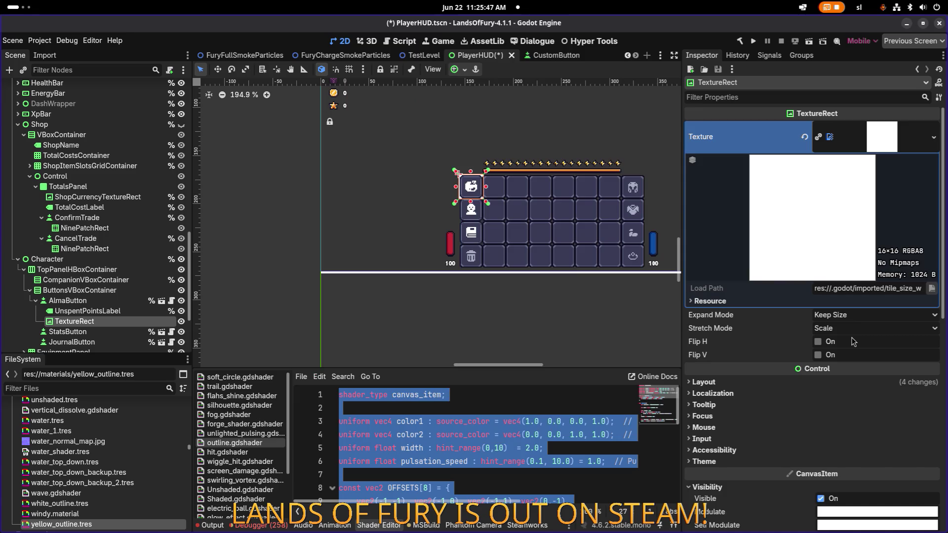
# - Reveal the texture with Show in FileSystem, then switch over to Aseprite
pyautogui.scroll(7, 464, 175)
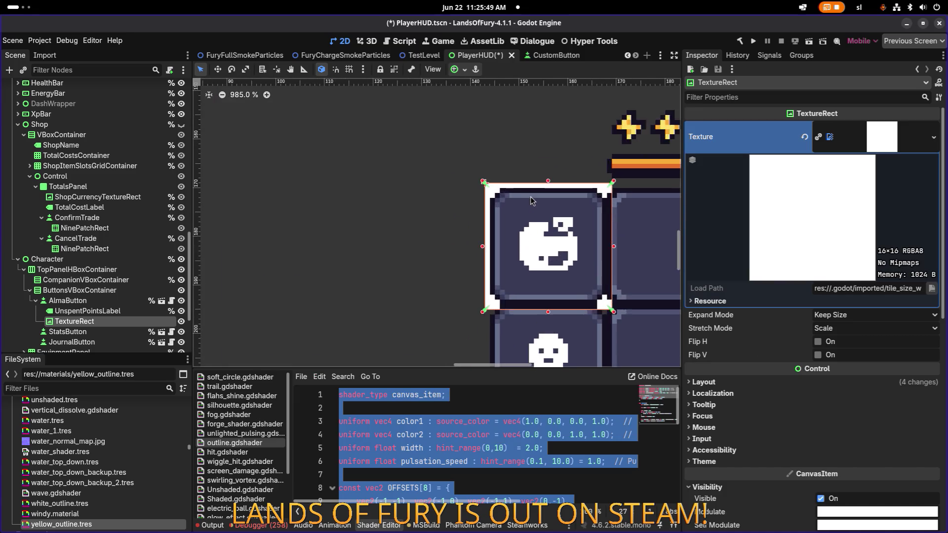
pyautogui.click(933, 137)
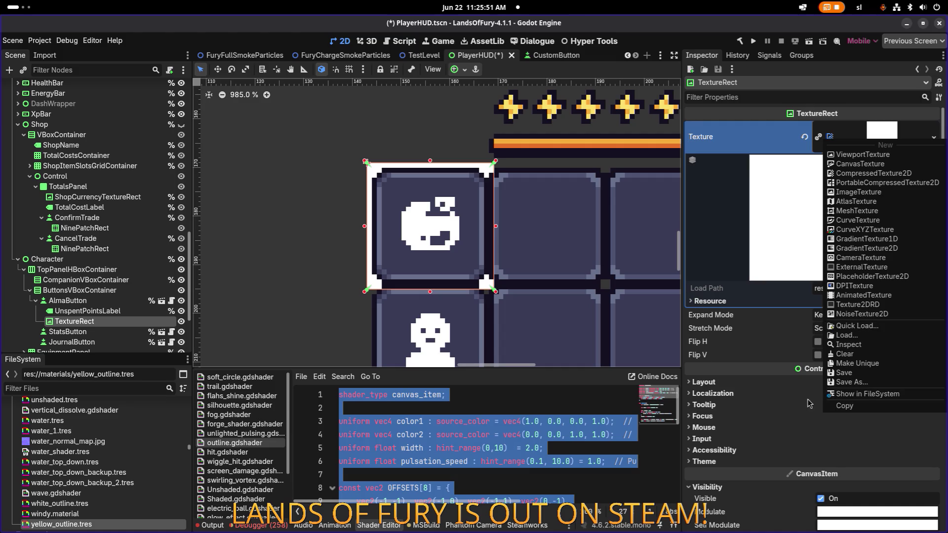
pyautogui.click(868, 394)
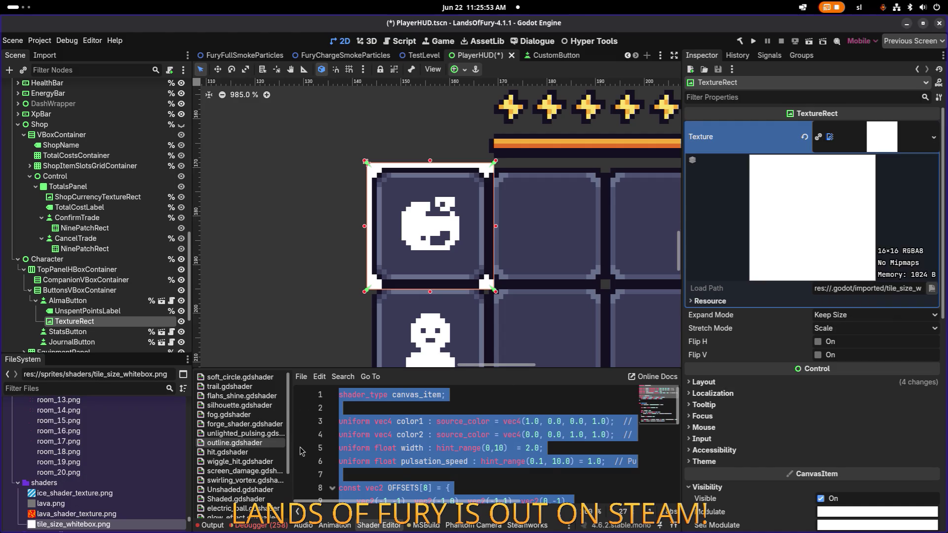
pyautogui.scroll(-2, 141, 512)
pyautogui.click(55, 470)
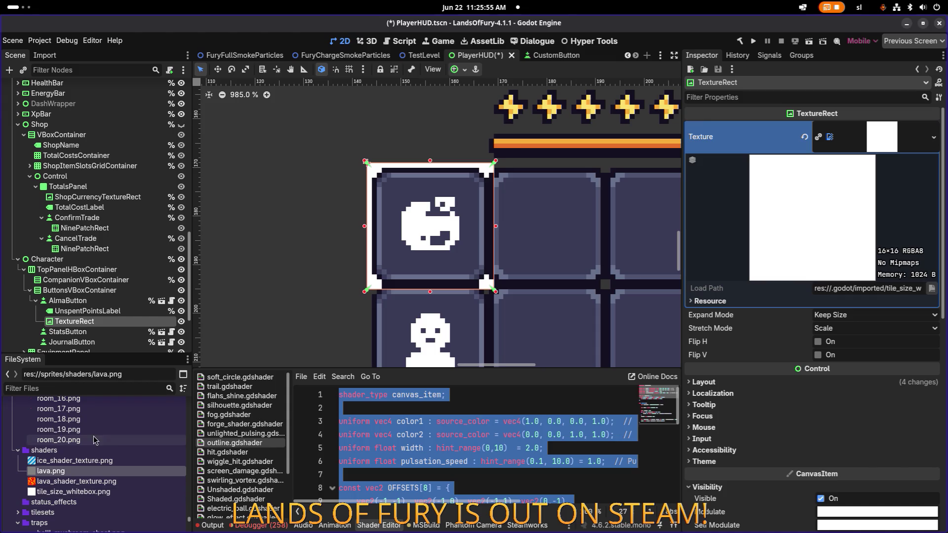
pyautogui.hotkey('alt', 'Tab')
pyautogui.hotkey('alt', 'Tab')
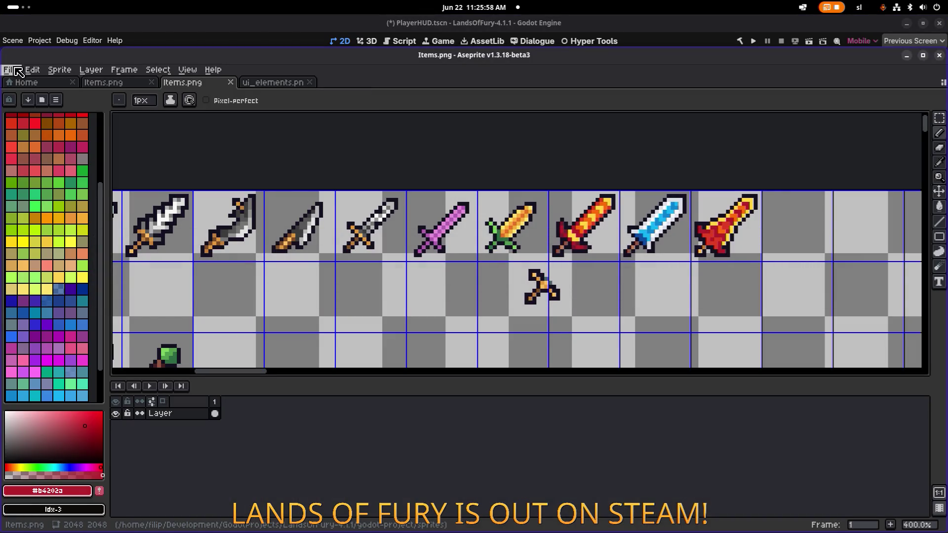
# - Create a new 3×3 px sprite in Aseprite
pyautogui.click(10, 70)
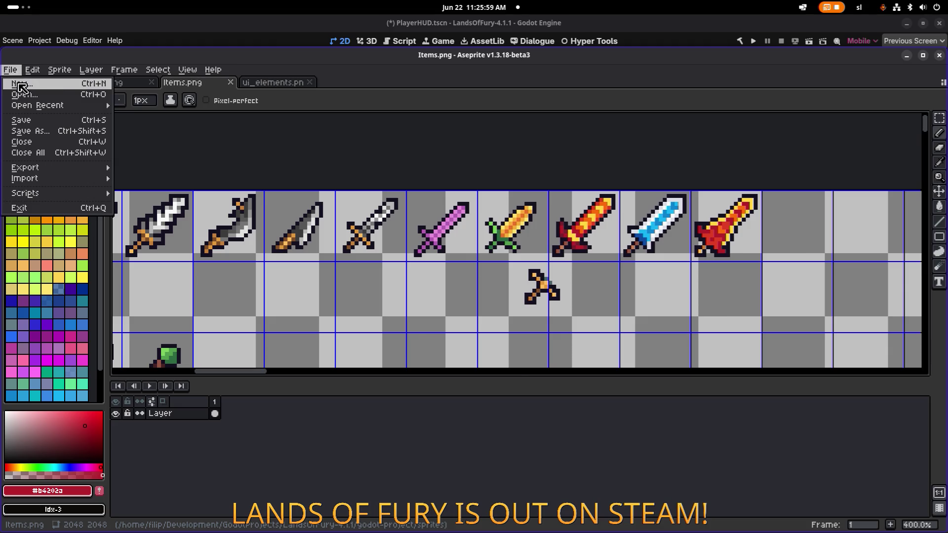
pyautogui.click(20, 82)
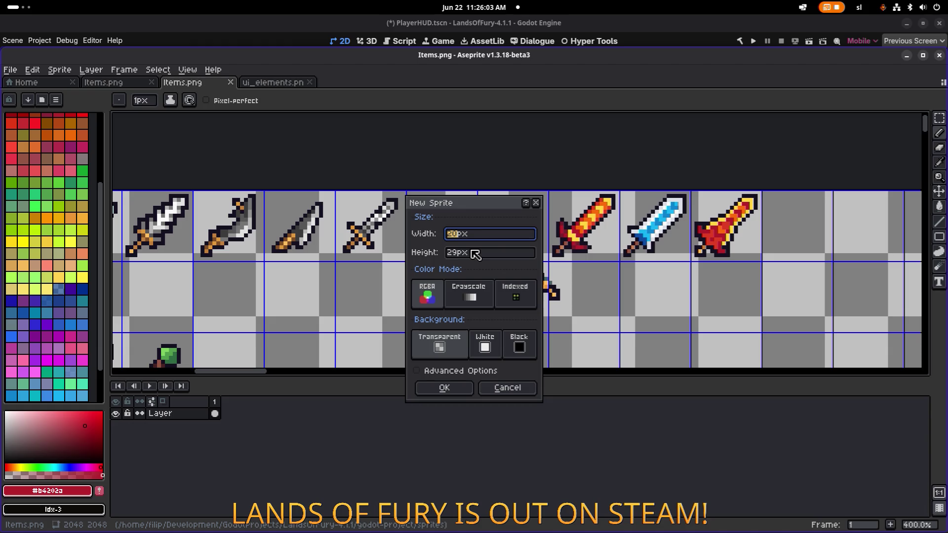
pyautogui.click(475, 253)
pyautogui.write('1')
pyautogui.hotkey('shift', 'Tab')
pyautogui.press('Tab')
pyautogui.write('3')
pyautogui.press('Return')
pyautogui.scroll(15, 514, 243)
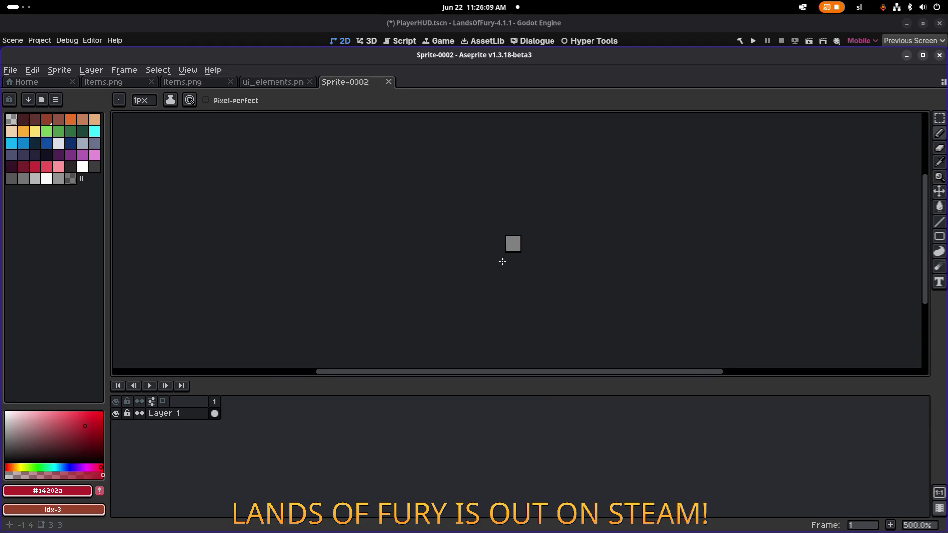
pyautogui.hscroll(3, 474, 248)
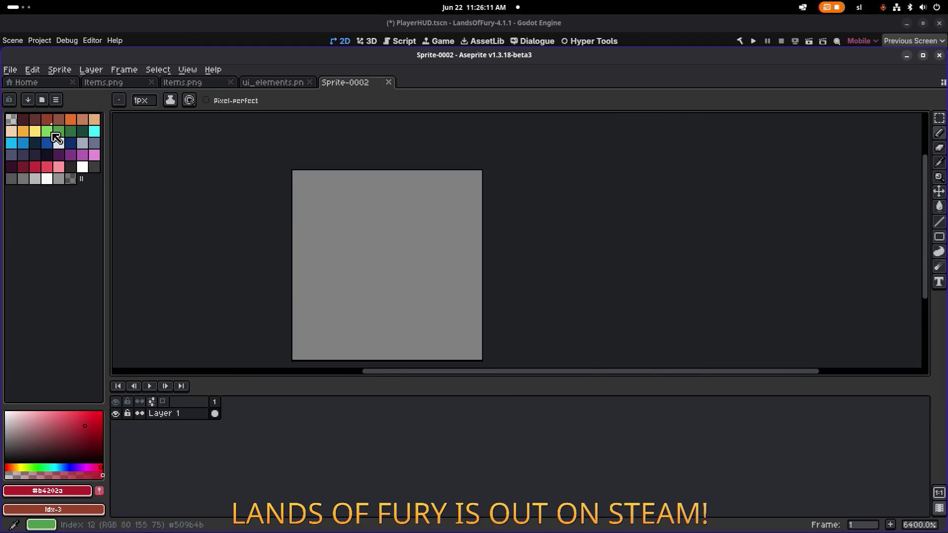
# - Set the foreground colour to pure white, paint the centre pixel, and bring up the save dialog's file types
pyautogui.click(50, 491)
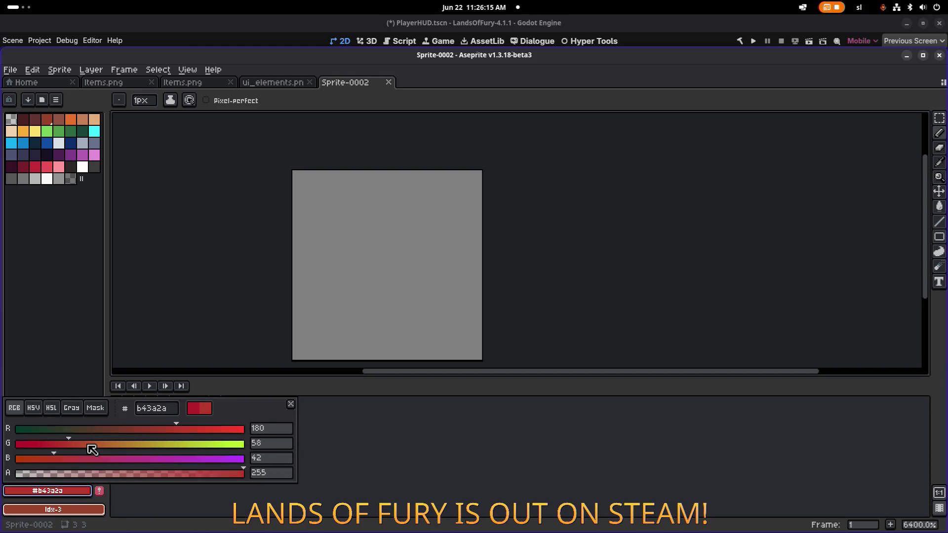
pyautogui.moveTo(76, 447); pyautogui.dragTo(286, 444)
pyautogui.click(234, 458)
pyautogui.moveTo(217, 428); pyautogui.dragTo(295, 433)
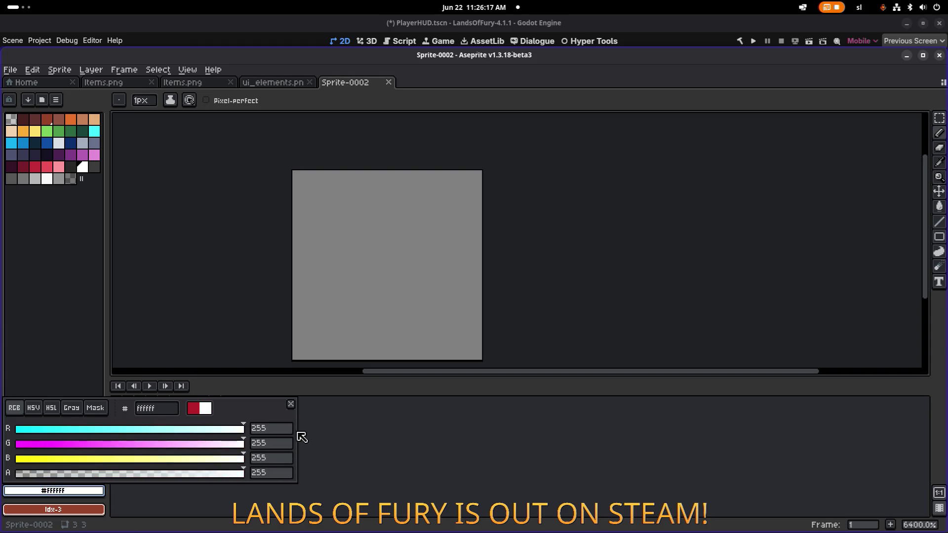
pyautogui.moveTo(368, 266); pyautogui.dragTo(507, 266)
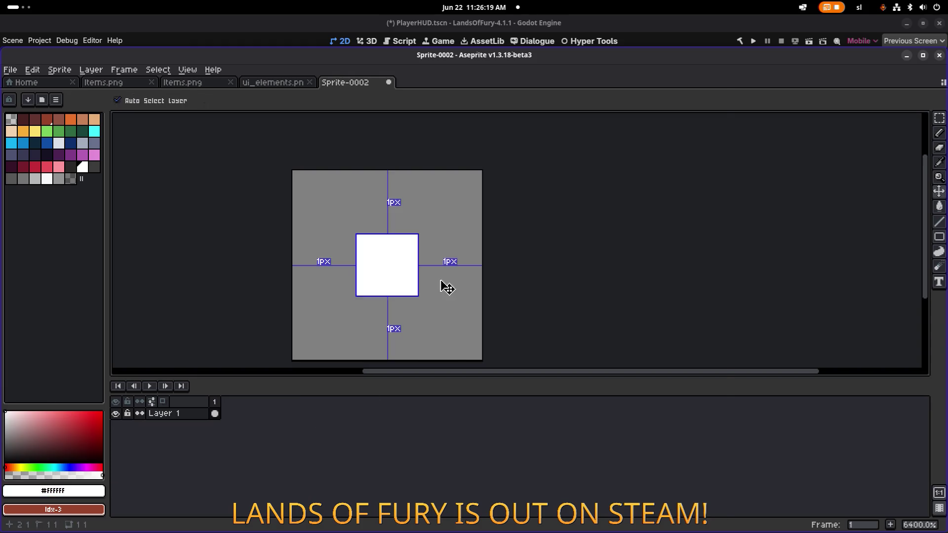
pyautogui.hotkey('ctrl', 's')
pyautogui.click(141, 516)
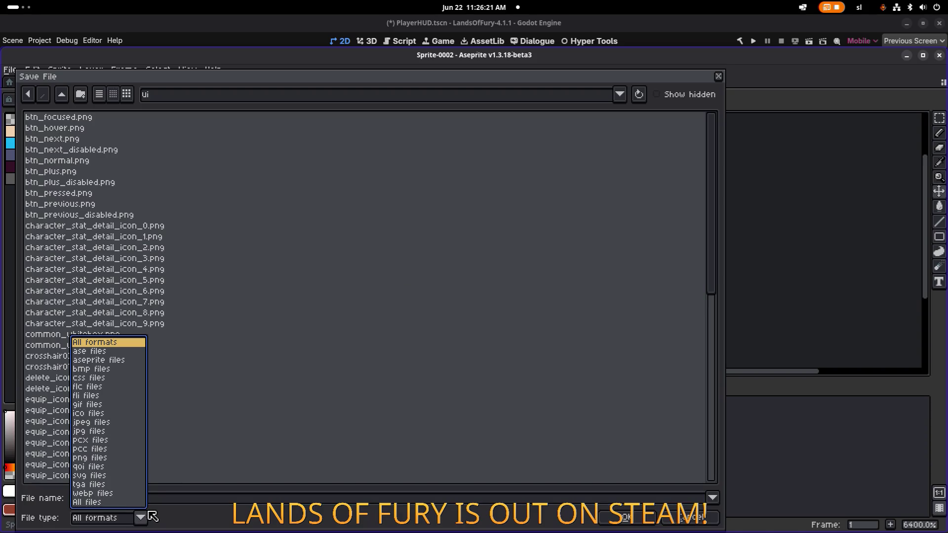
# - Save the sprite as white_box_transparent_border.png in png format
pyautogui.click(111, 458)
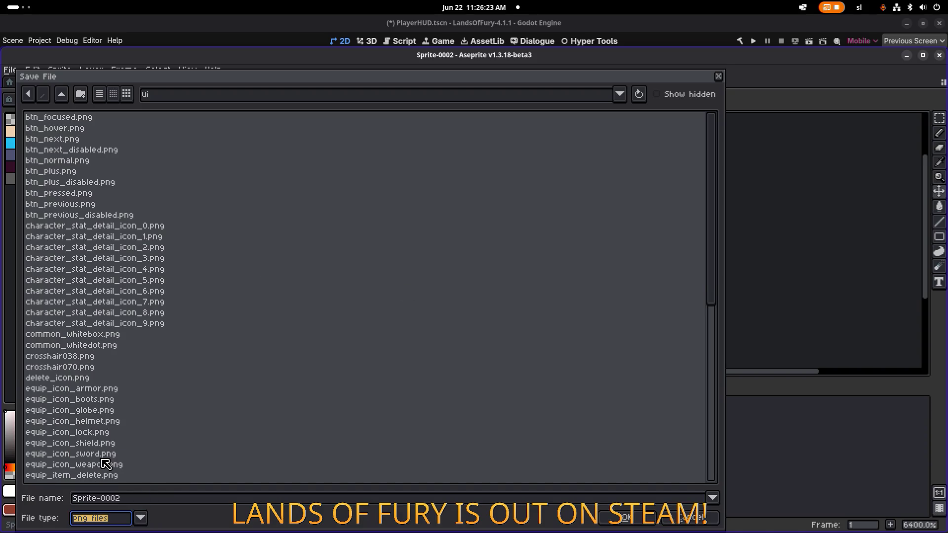
pyautogui.click(140, 500)
pyautogui.hotkey('ctrl', 'a')
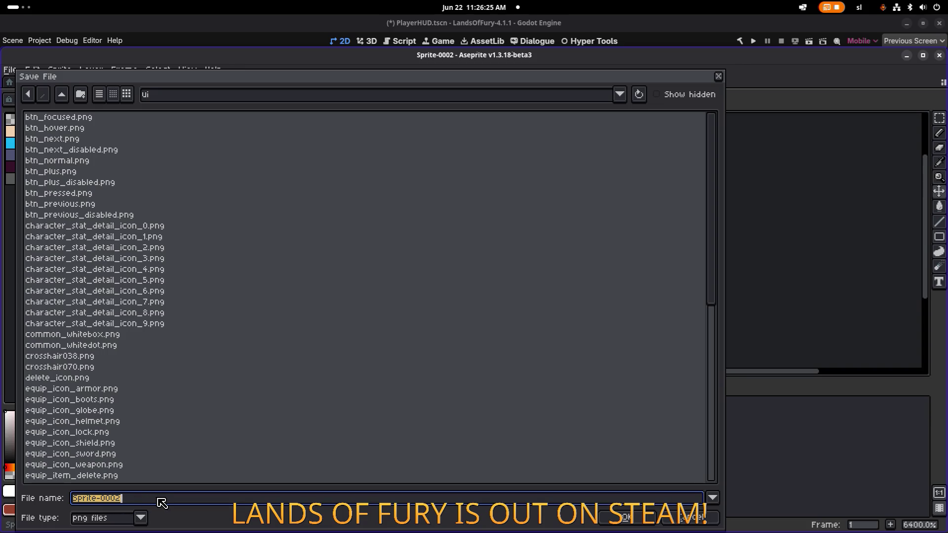
pyautogui.write('thie')
pyautogui.press('BackSpace')
pyautogui.press('BackSpace')
pyautogui.press('BackSpace')
pyautogui.write('white_')
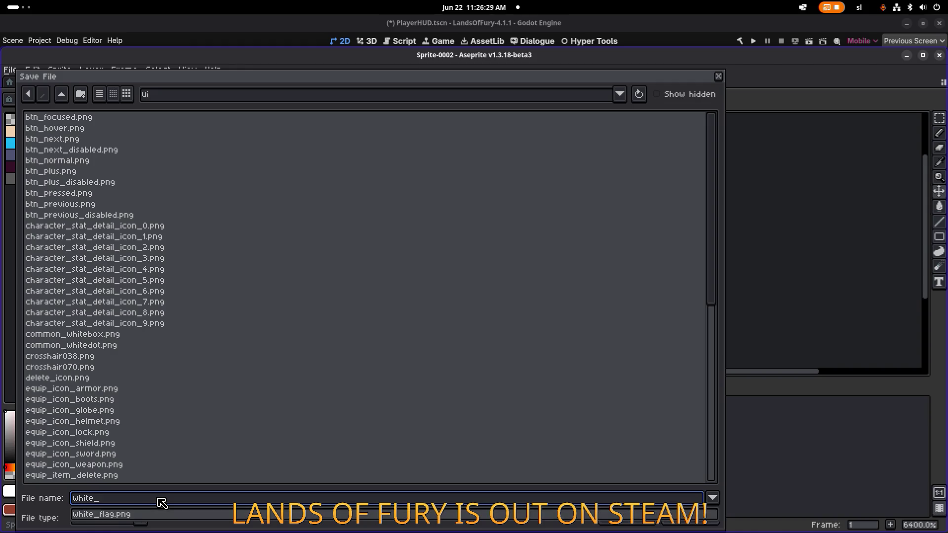
pyautogui.write('box_transparent_bord')
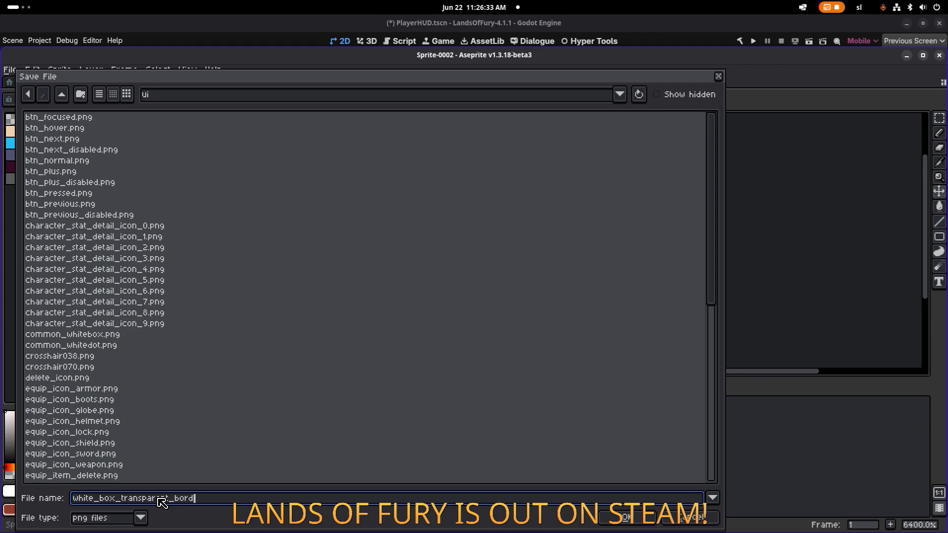
pyautogui.press('Return')
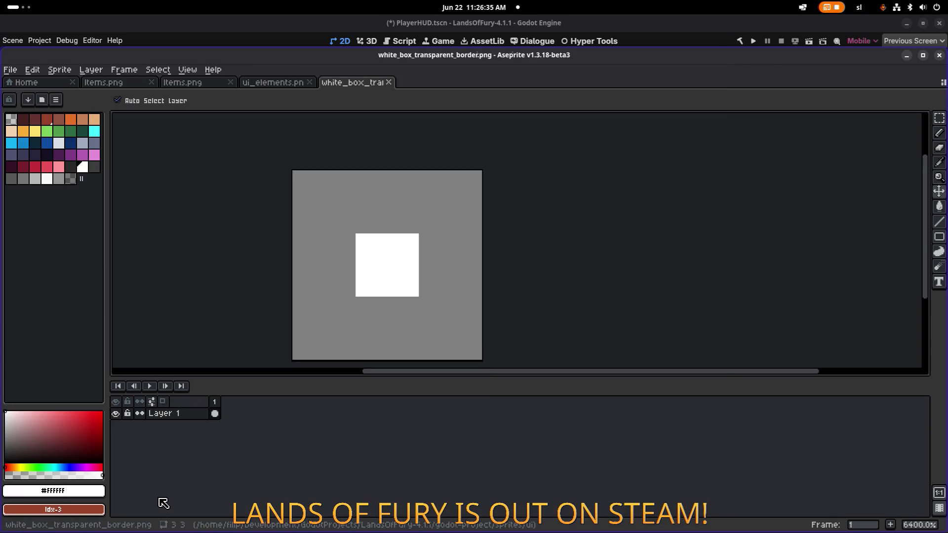
# - Undo a stray white stroke and minimize Aseprite
pyautogui.moveTo(401, 311); pyautogui.dragTo(369, 337)
pyautogui.hotkey('ctrl', 'z')
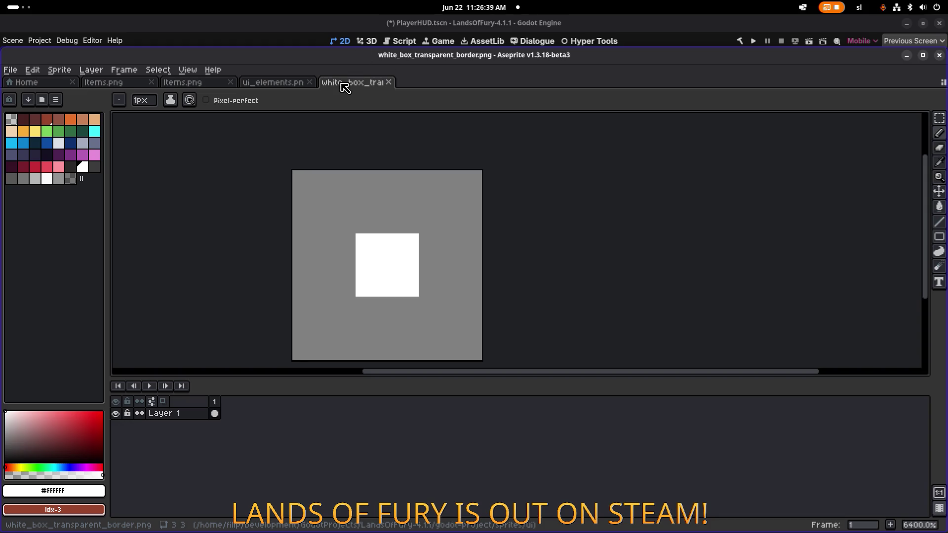
pyautogui.click(906, 55)
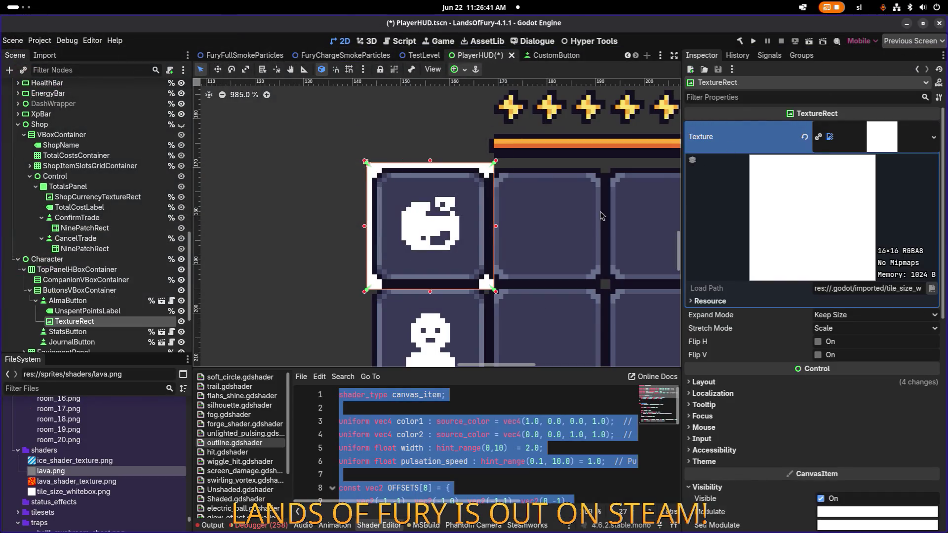
# - Quick-load white_box_transparent_border.png as the TextureRect's texture and inspect the outlined slot
pyautogui.click(933, 137)
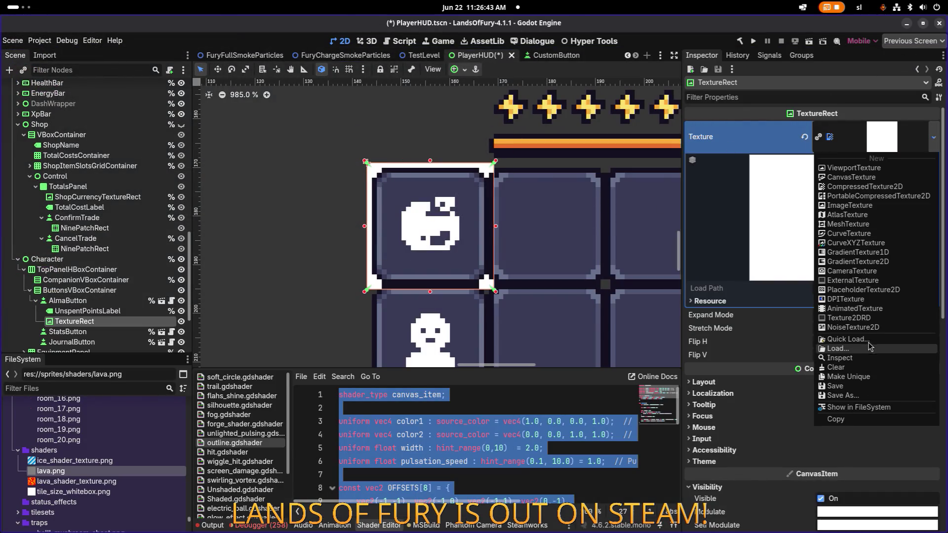
pyautogui.click(870, 346)
pyautogui.write('whitebox')
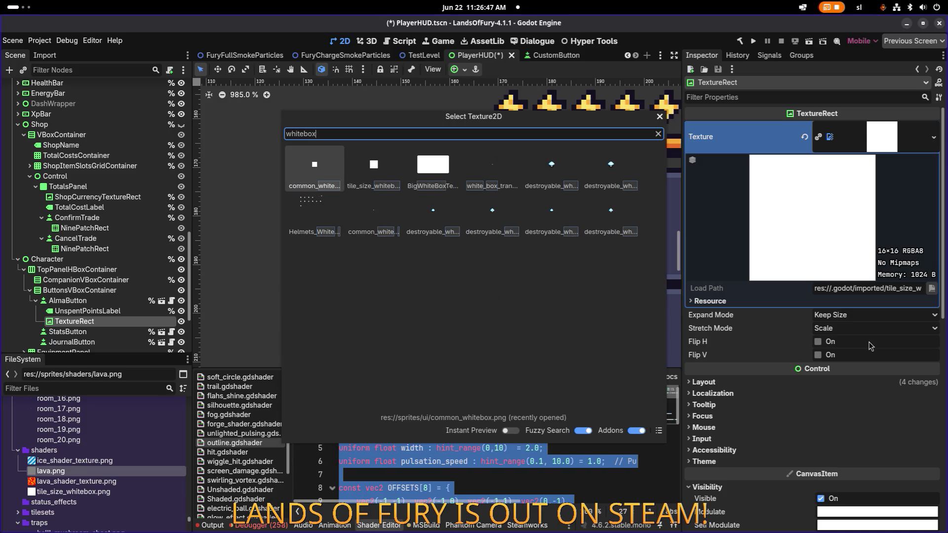
pyautogui.write('_tra')
pyautogui.press('Return')
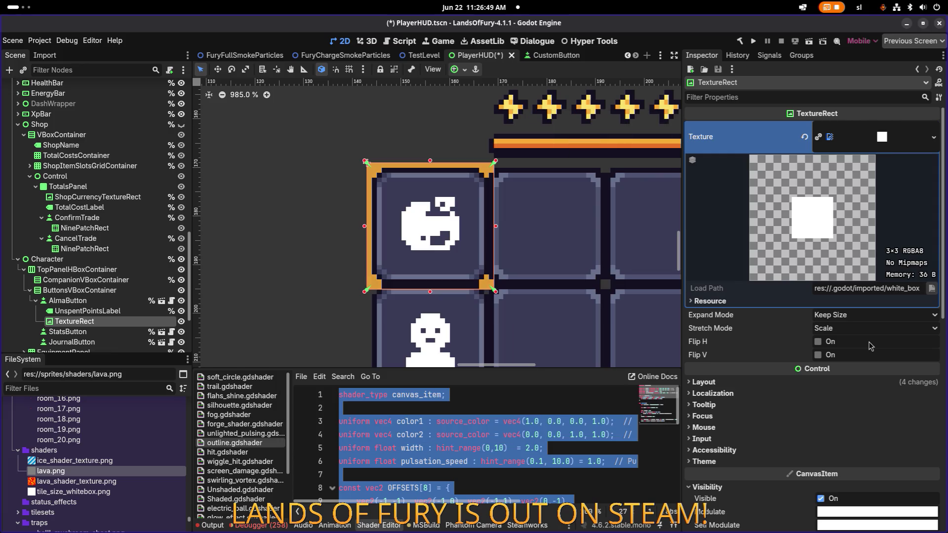
pyautogui.hscroll(2, 518, 240)
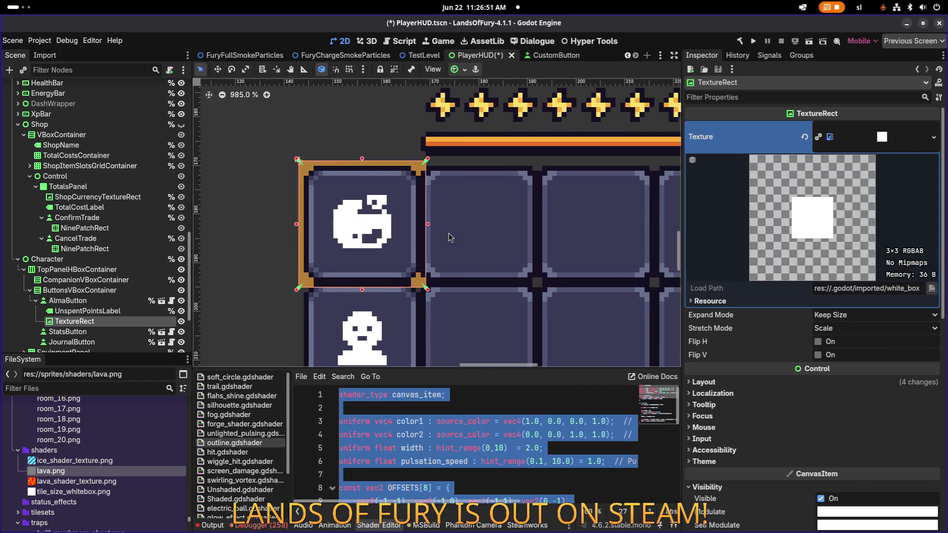
pyautogui.scroll(2, 408, 269)
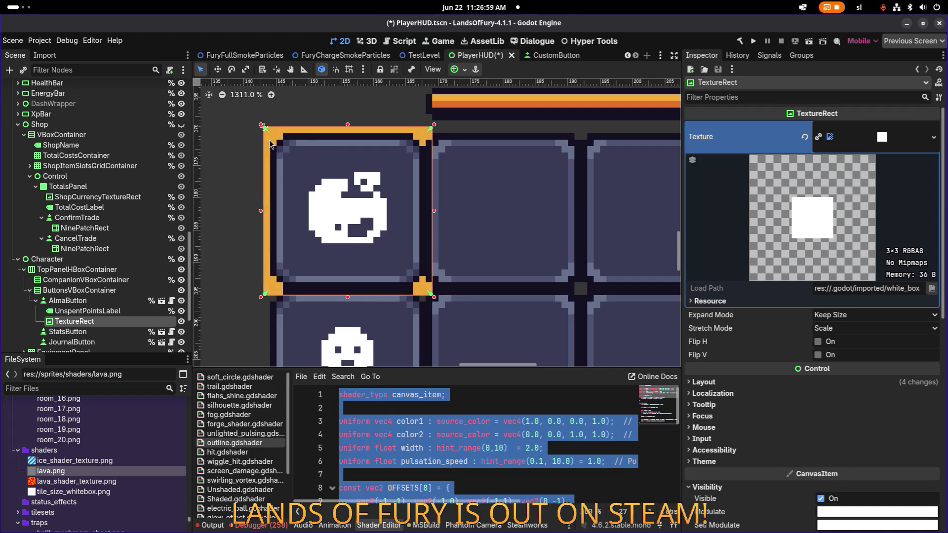
pyautogui.scroll(-10, 292, 140)
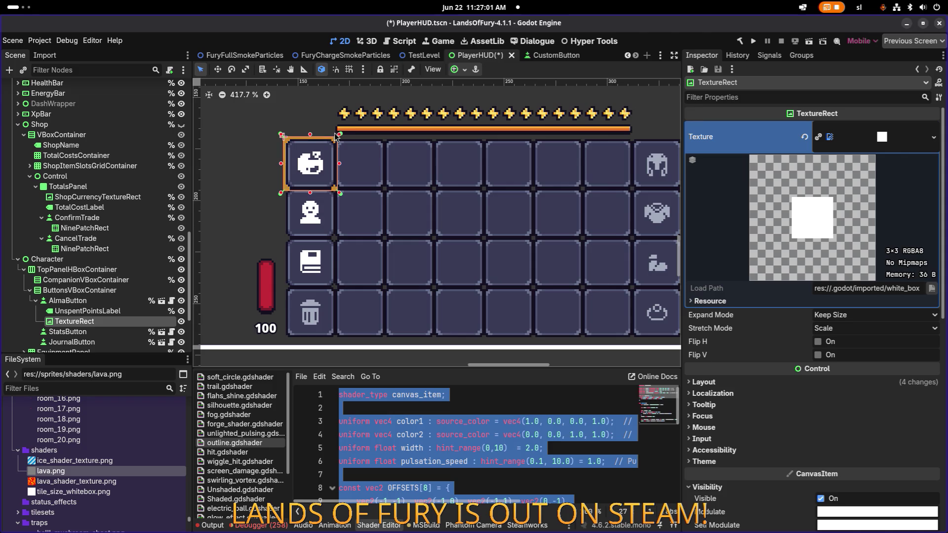
pyautogui.scroll(5, 311, 155)
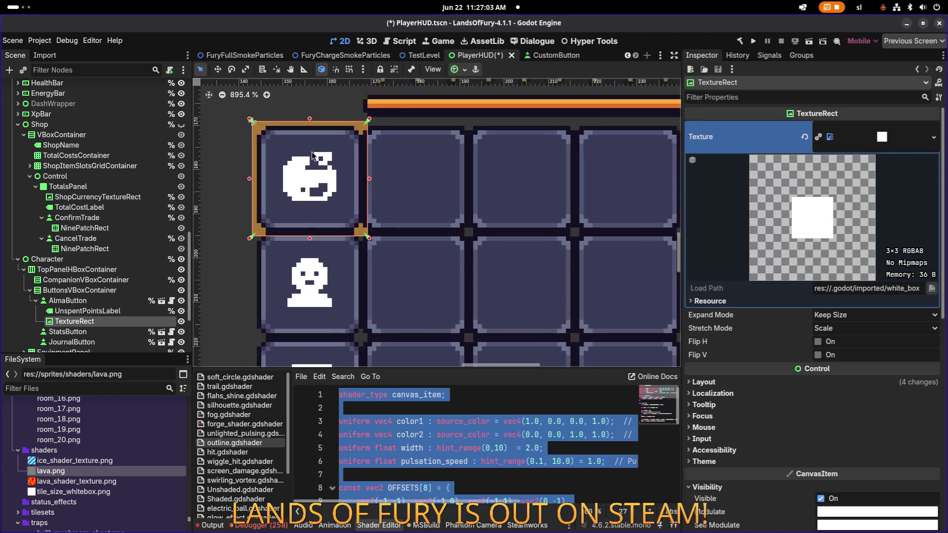
pyautogui.scroll(3, 312, 155)
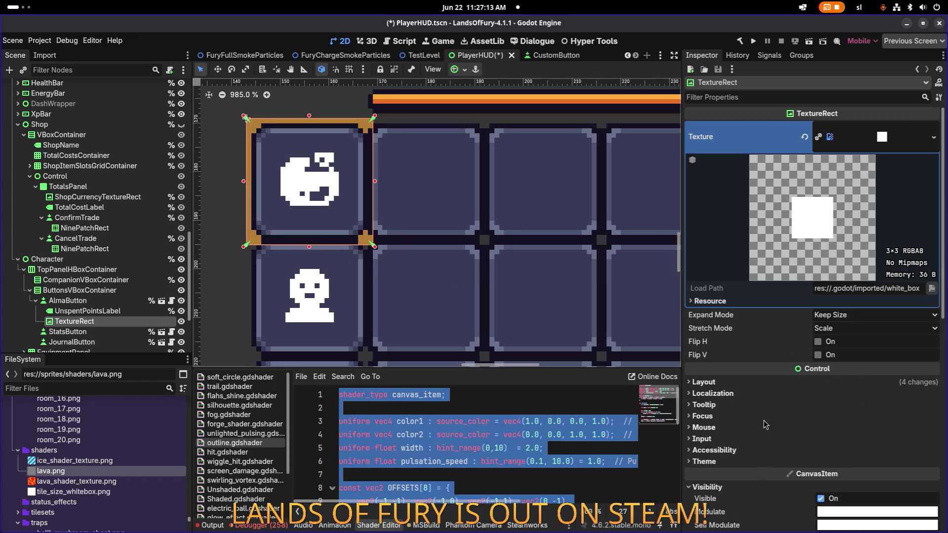
pyautogui.hotkey('alt', 'Tab')
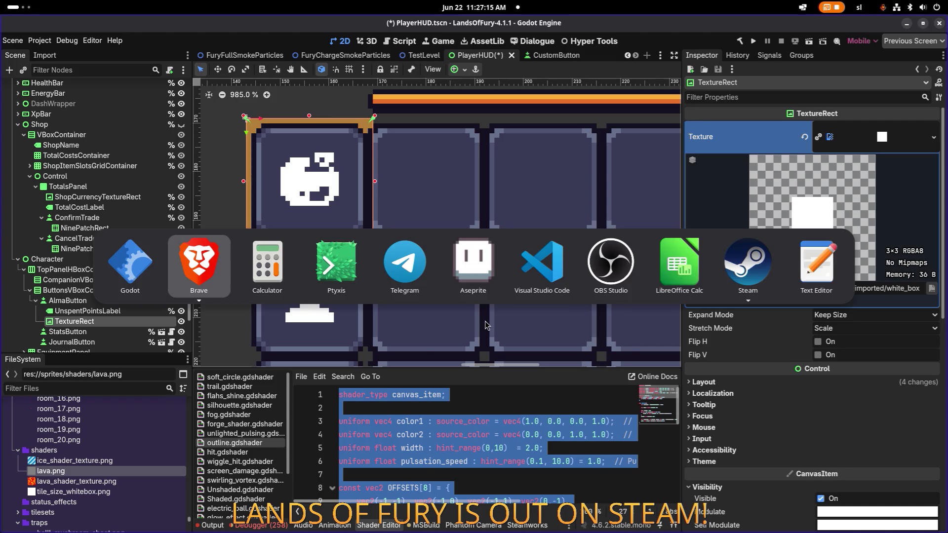
# - Measure the inventory slot frame with the Ruler tool as 24 px
pyautogui.press('Escape')
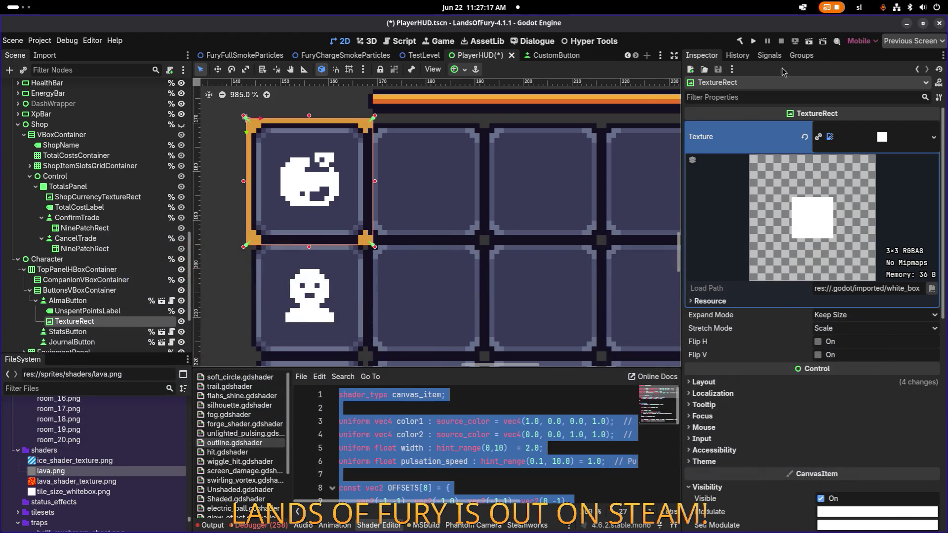
pyautogui.scroll(2, 320, 157)
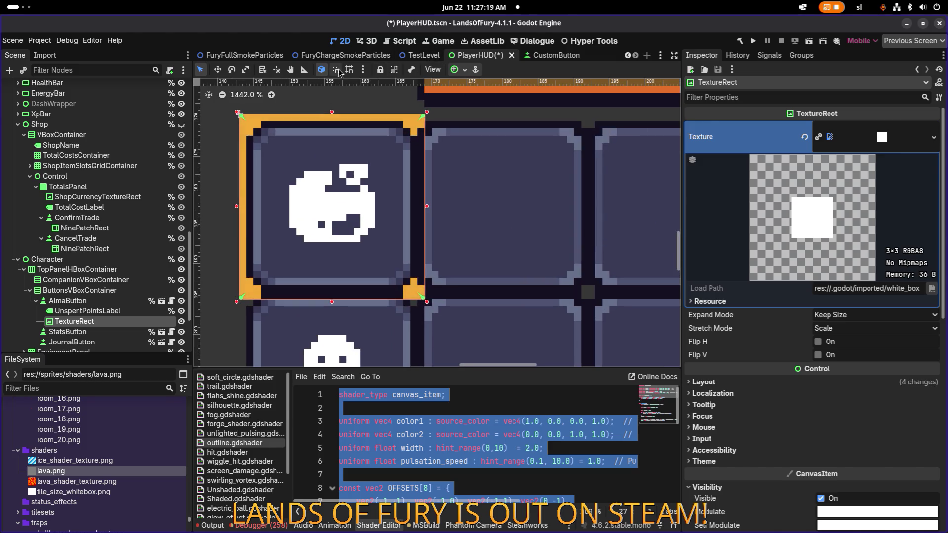
pyautogui.click(305, 69)
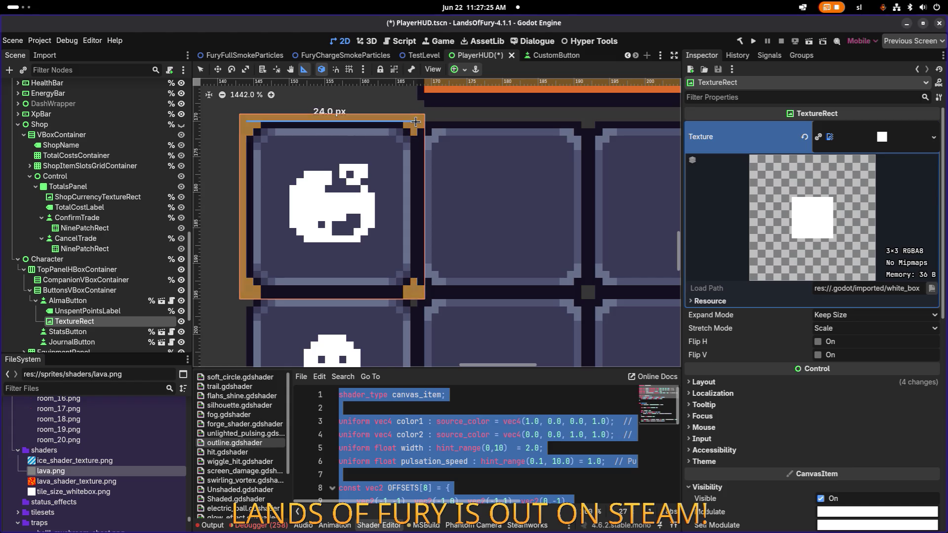
pyautogui.moveTo(413, 293); pyautogui.dragTo(417, 295)
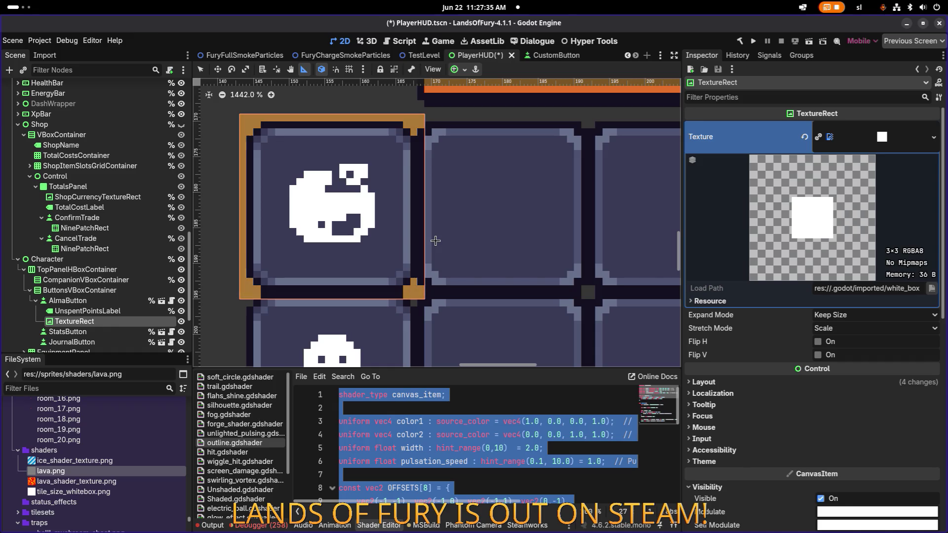
# - In Aseprite, create a new blank 26×26 px sprite
pyautogui.hotkey('alt', 'Tab')
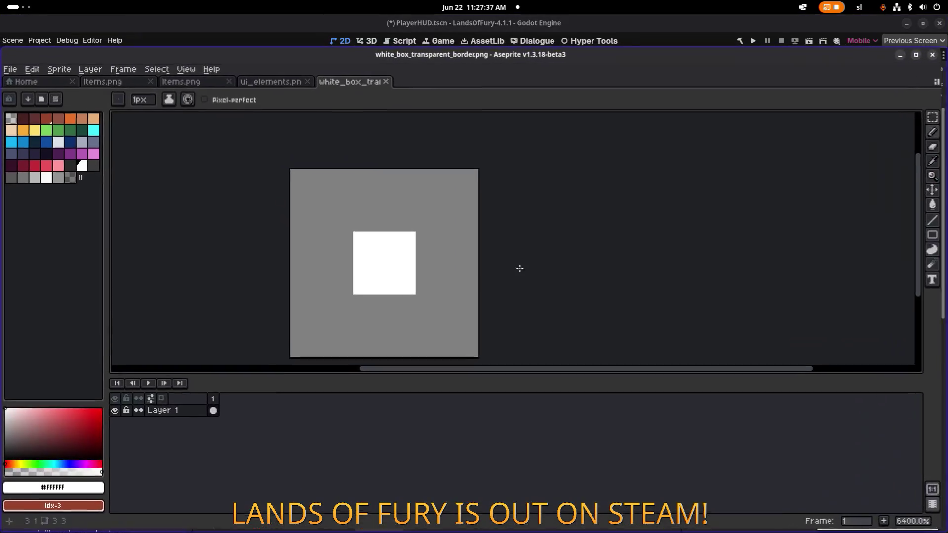
pyautogui.hotkey('ctrl', 'Tab')
pyautogui.hotkey('alt', 'f')
pyautogui.write('n')
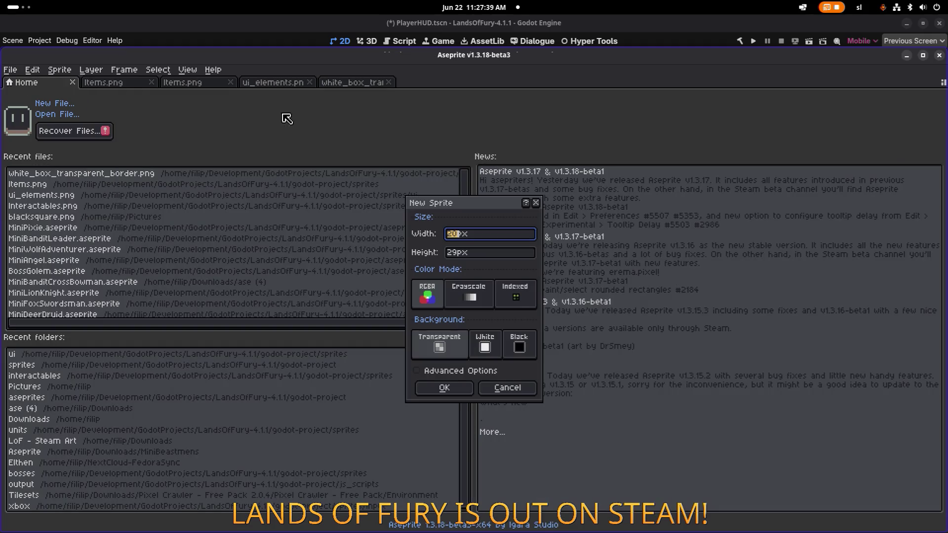
pyautogui.write('26')
pyautogui.press('Tab')
pyautogui.write('26')
pyautogui.press('Return')
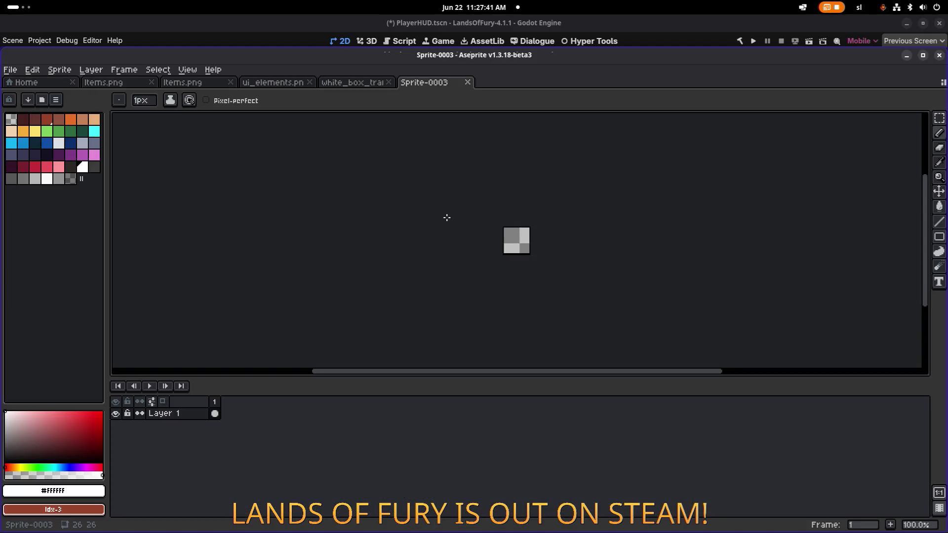
pyautogui.scroll(8, 419, 232)
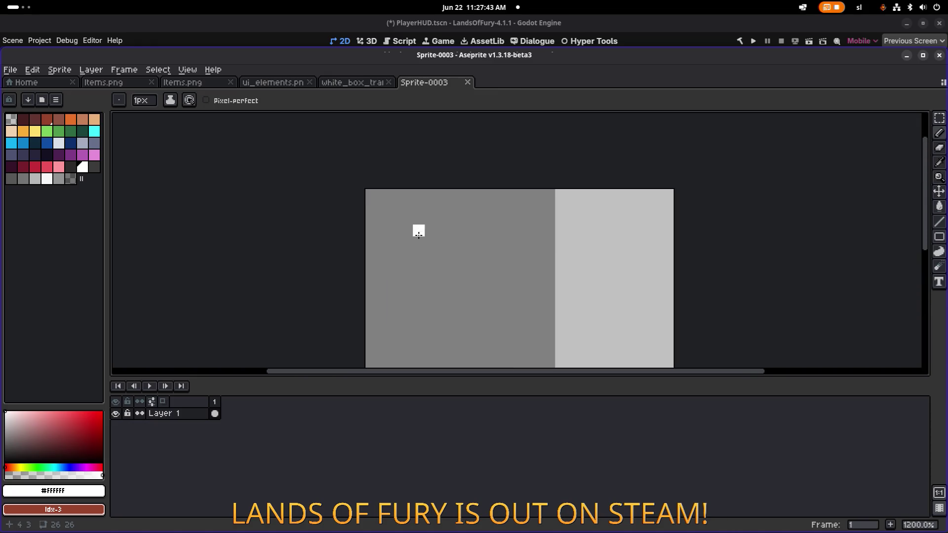
# - Draw white one-pixel lines along all four edges of the 26×26 sprite, then select all and save
pyautogui.scroll(-1, 379, 230)
pyautogui.hscroll(3, 380, 222)
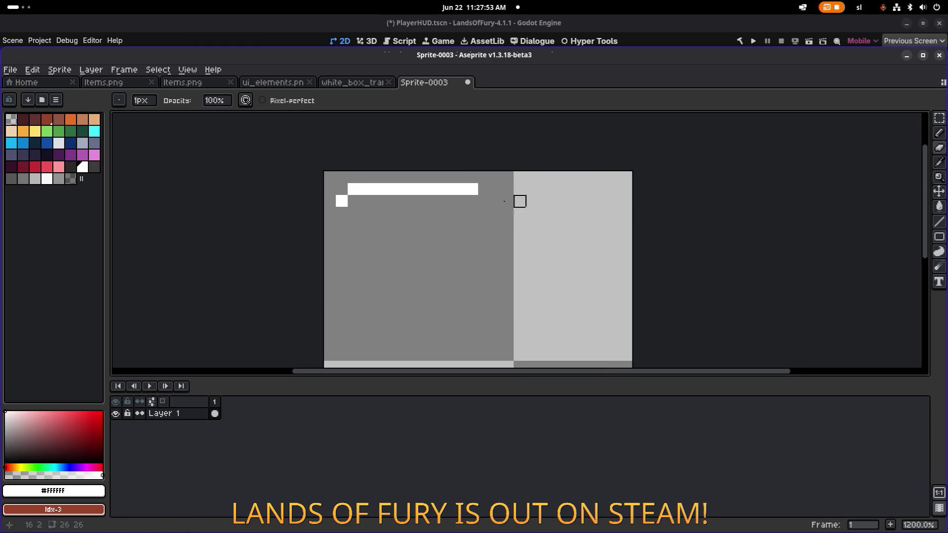
pyautogui.click(483, 192)
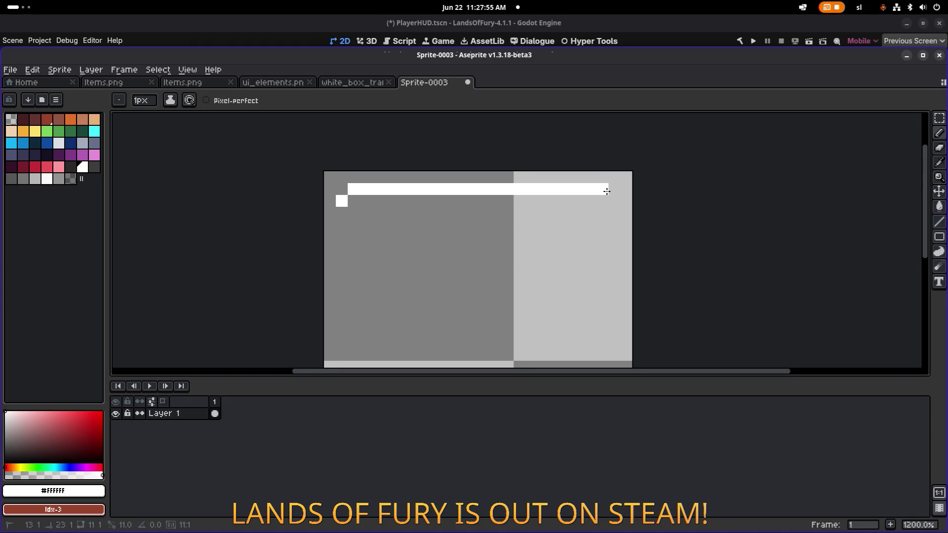
pyautogui.moveTo(617, 203); pyautogui.dragTo(546, 89)
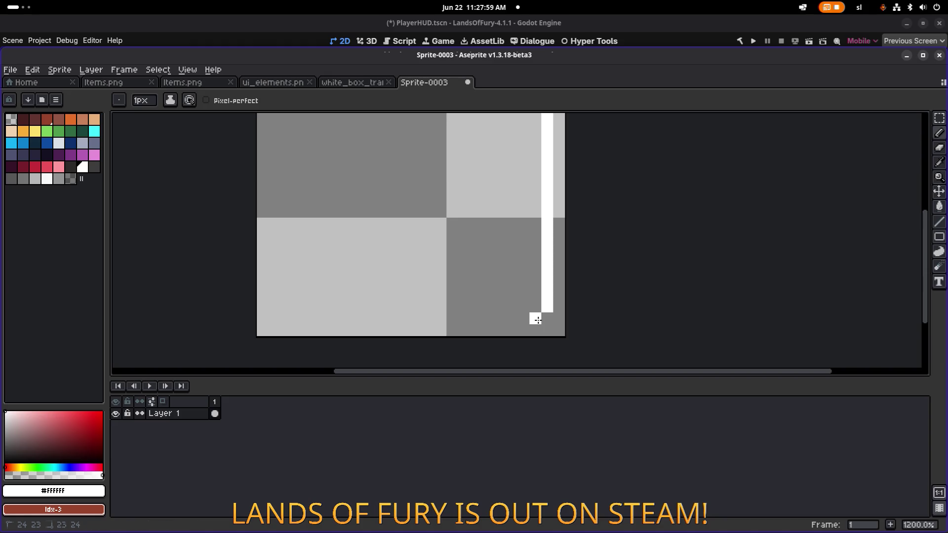
pyautogui.moveTo(314, 237)
pyautogui.mouseDown()
pyautogui.moveTo(452, 363)
pyautogui.moveTo(478, 206)
pyautogui.mouseUp()
pyautogui.keyDown('shift'); pyautogui.click(539, 179); pyautogui.keyUp('shift')
pyautogui.scroll(-1, 616, 210)
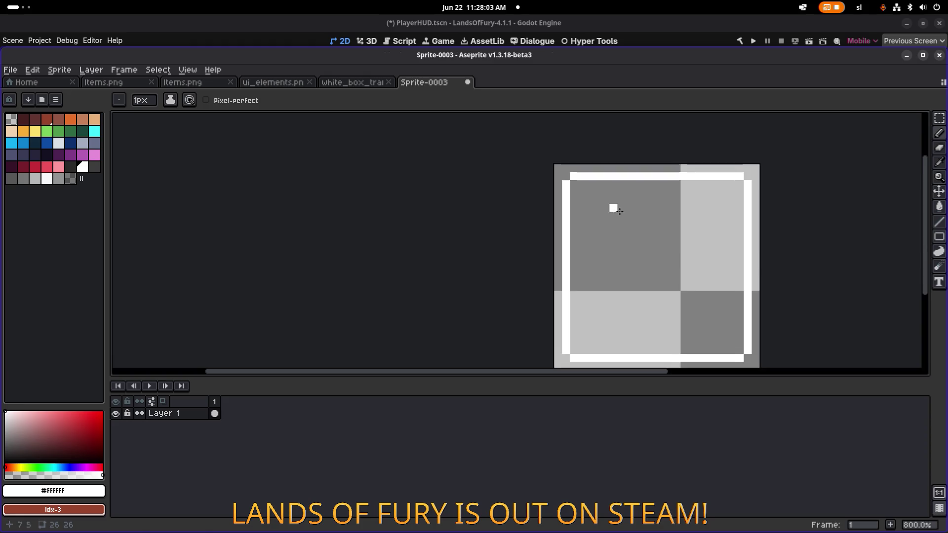
pyautogui.moveTo(615, 210); pyautogui.dragTo(427, 184)
pyautogui.hotkey('ctrl', 'a')
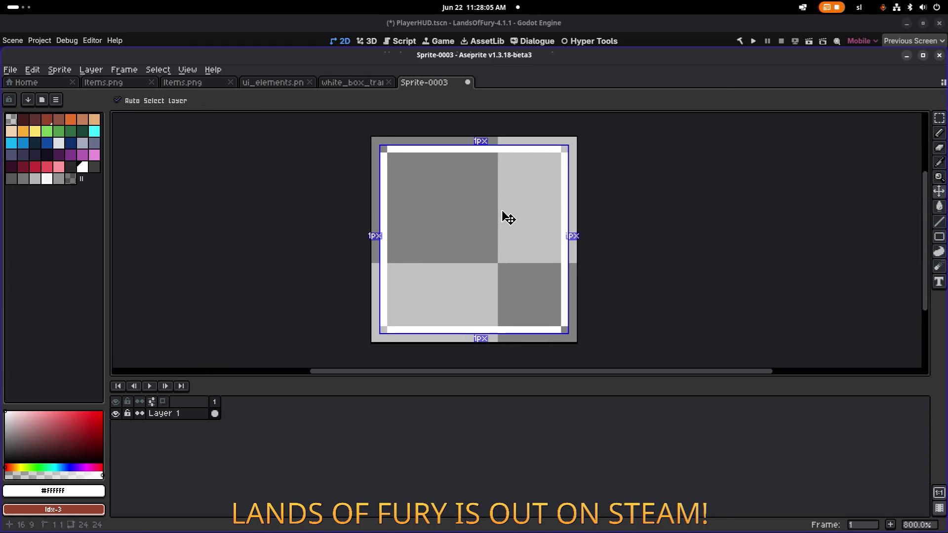
pyautogui.hotkey('ctrl', 's')
# - Save the sprite as white_box_alma_outline with the png files type, then return to Godot
pyautogui.click(141, 517)
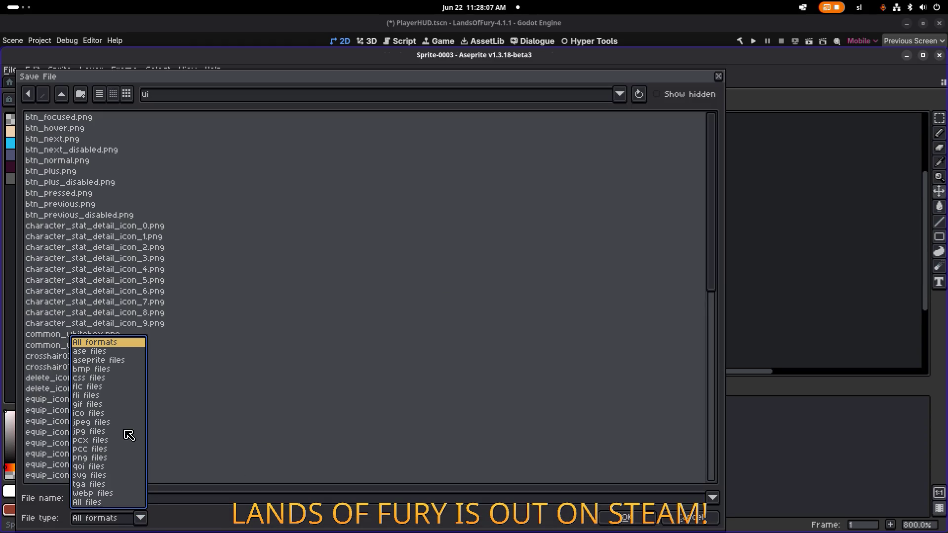
pyautogui.click(105, 452)
pyautogui.click(141, 517)
pyautogui.click(121, 457)
pyautogui.click(117, 499)
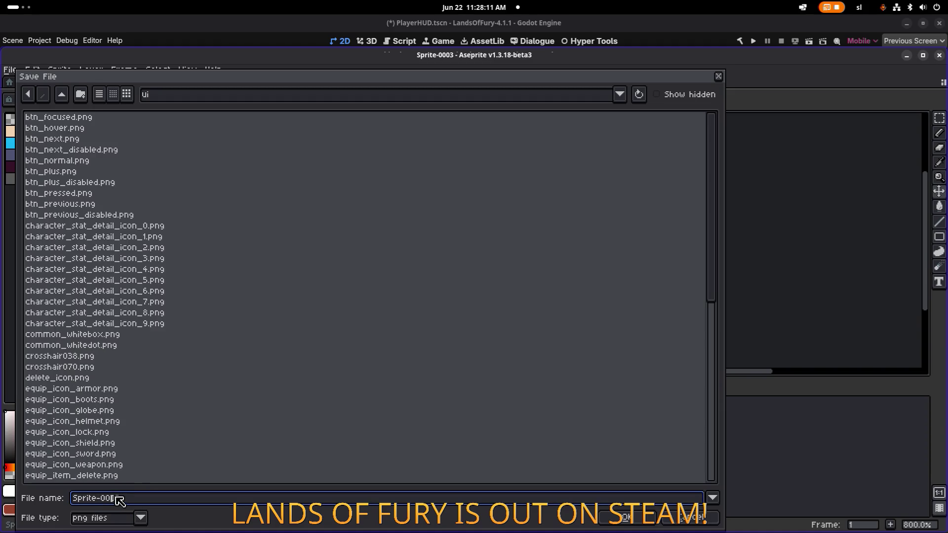
pyautogui.write('white_box')
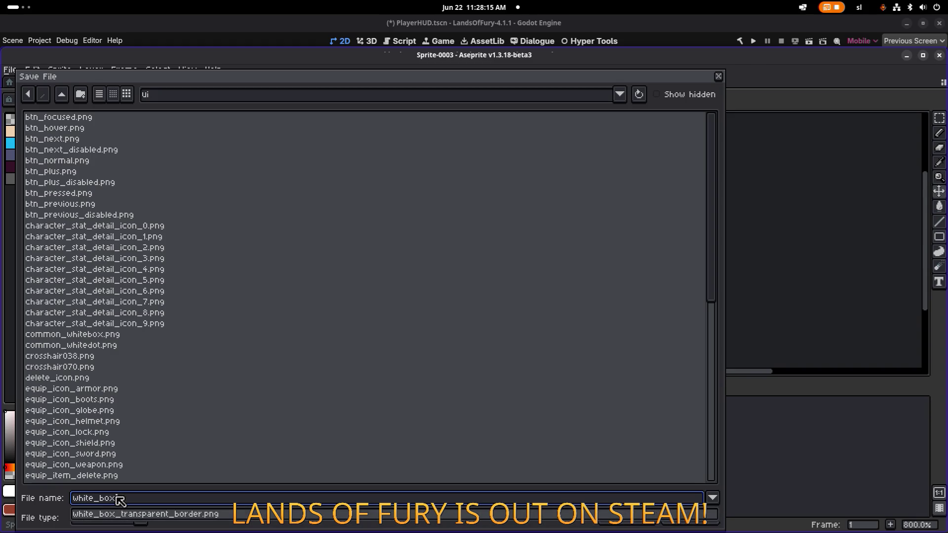
pyautogui.write('_o')
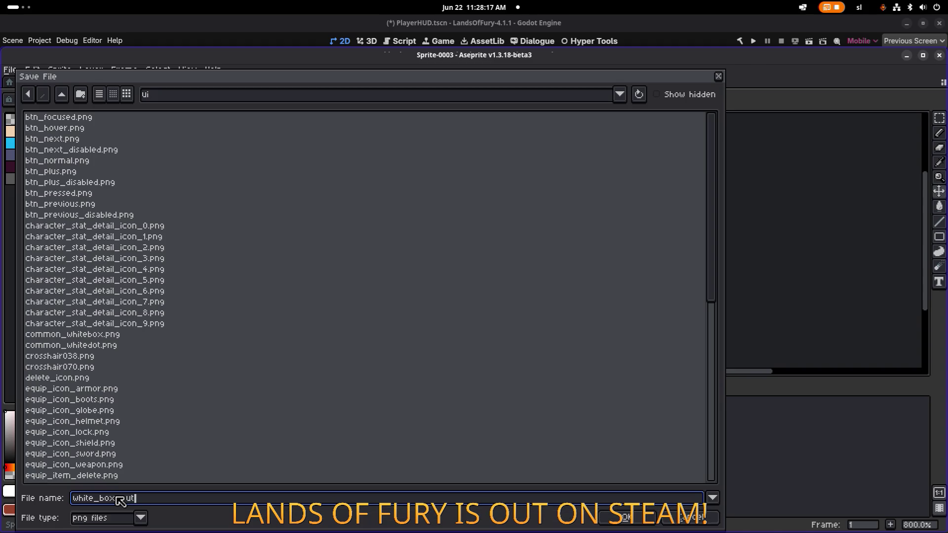
pyautogui.press('BackSpace')
pyautogui.write('but')
pyautogui.press('BackSpace')
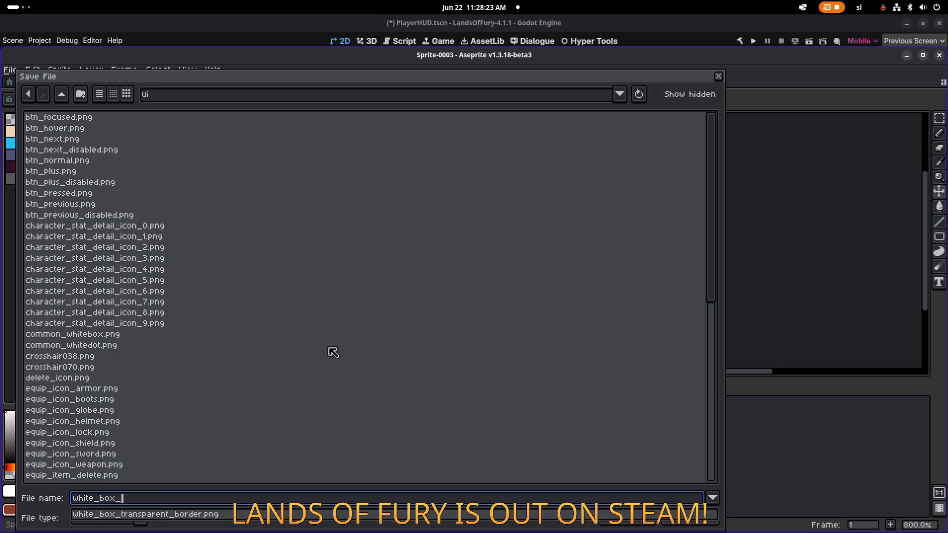
pyautogui.write('alma_outline')
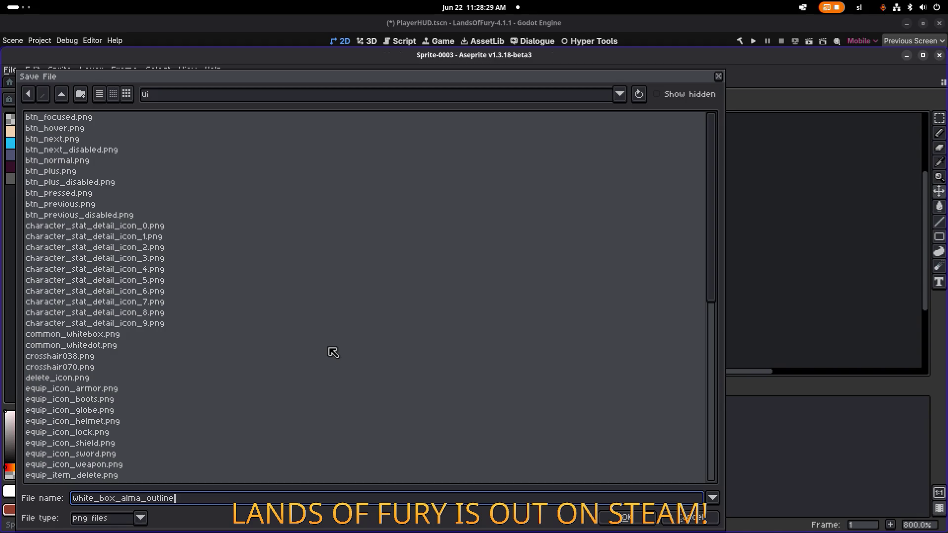
pyautogui.press('Return')
pyautogui.hotkey('alt', 'Tab')
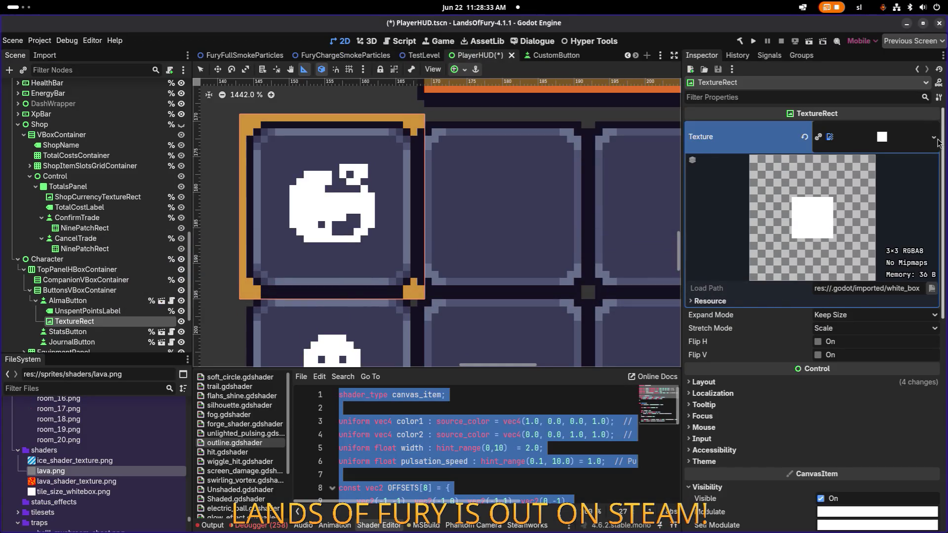
# - Assign white_box_alma_outline.png as the TextureRect's Texture
pyautogui.click(933, 137)
pyautogui.click(848, 339)
pyautogui.write('wh')
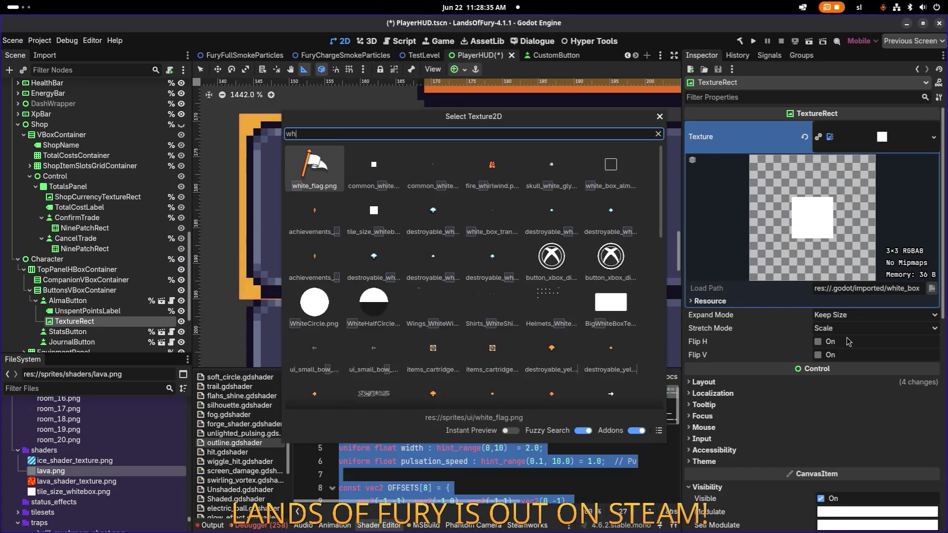
pyautogui.write('iteboxoutli')
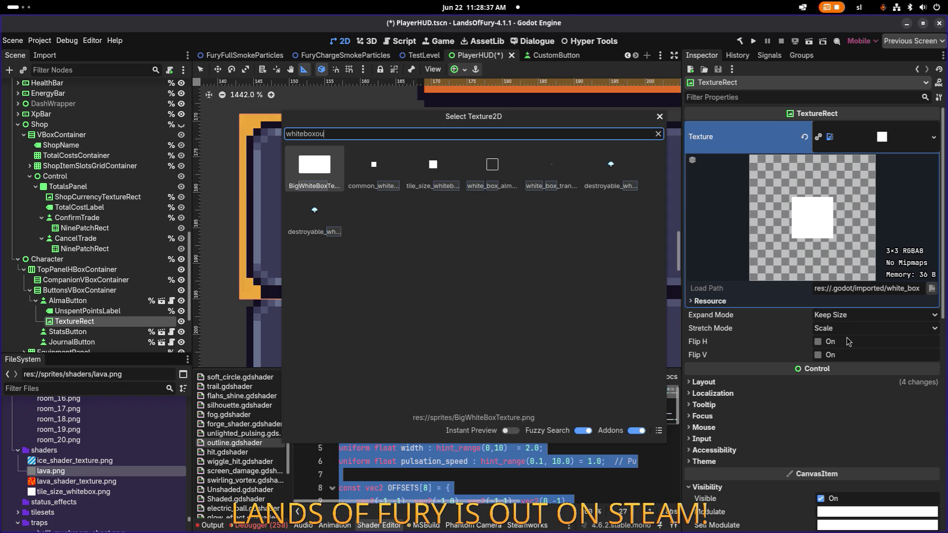
pyautogui.press('Return')
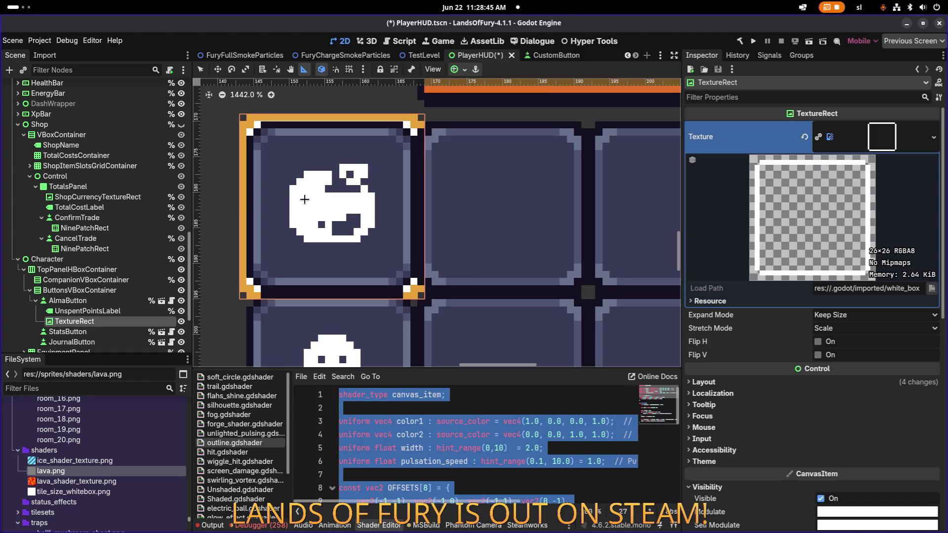
# - Zoom onto the slot and expand the TextureRect's Layout section, showing its Full Rect anchors
pyautogui.scroll(10, 405, 286)
pyautogui.scroll(-8, 444, 336)
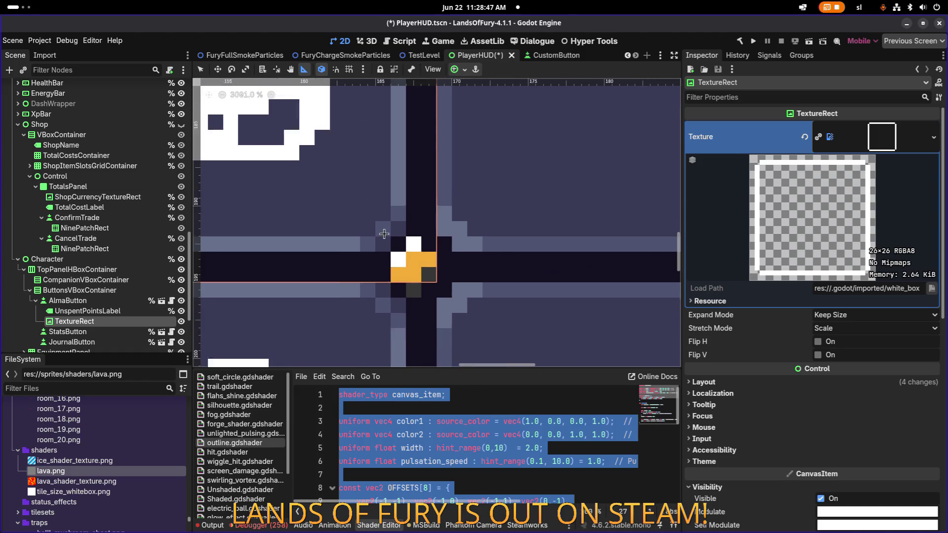
pyautogui.scroll(5, 433, 182)
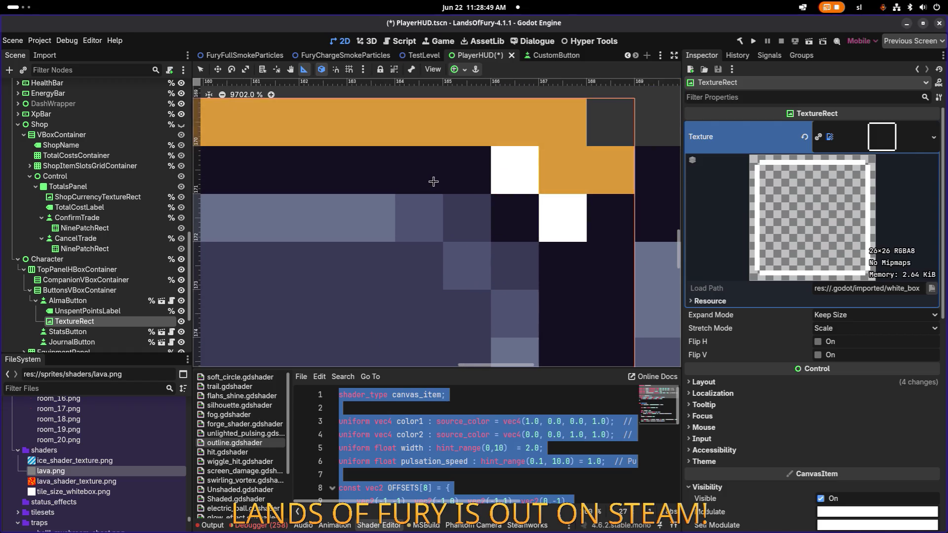
pyautogui.scroll(-2, 434, 182)
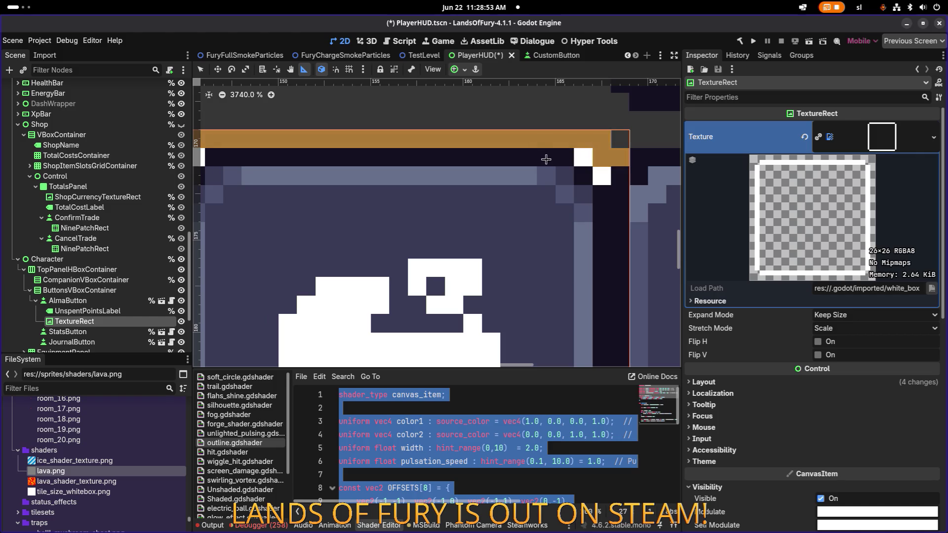
pyautogui.scroll(-4, 539, 171)
pyautogui.scroll(1, 400, 196)
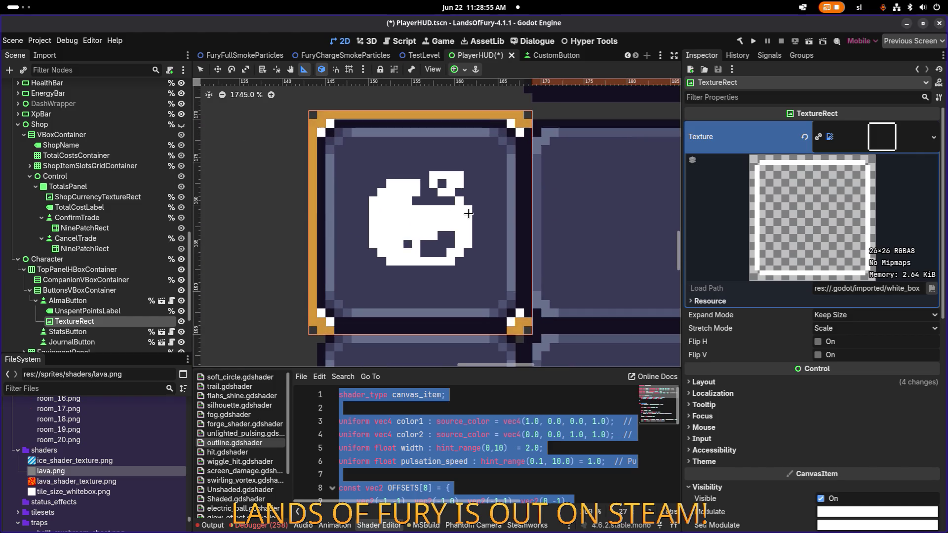
pyautogui.click(724, 386)
pyautogui.scroll(-3, 755, 504)
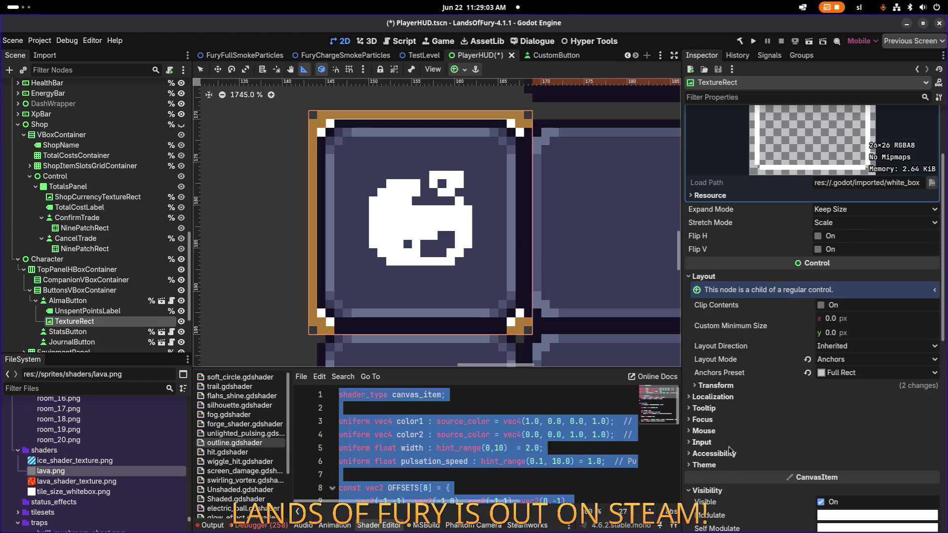
# - Filter the Inspector by 'visibi' and uncheck the TextureRect's Show Behind Parent
pyautogui.click(753, 97)
pyautogui.write('visi')
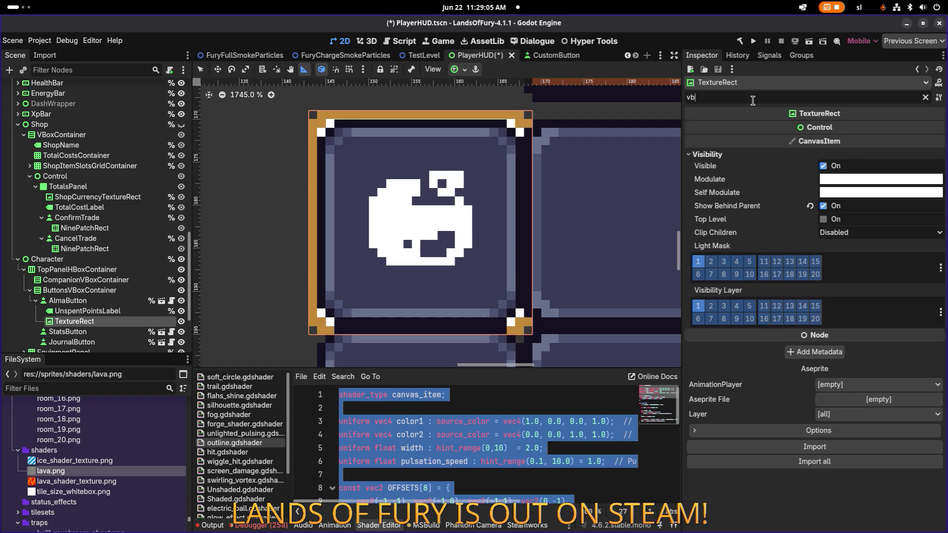
pyautogui.write('bi')
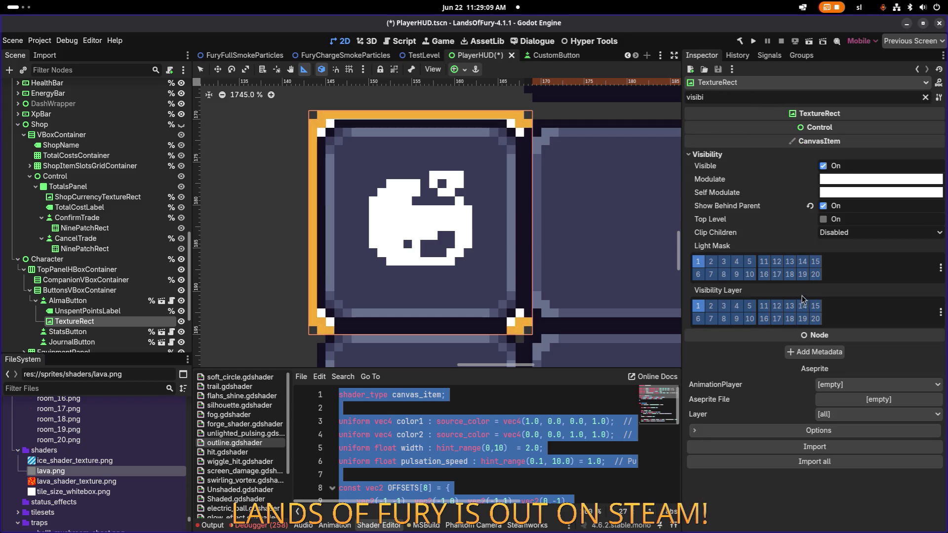
pyautogui.click(822, 206)
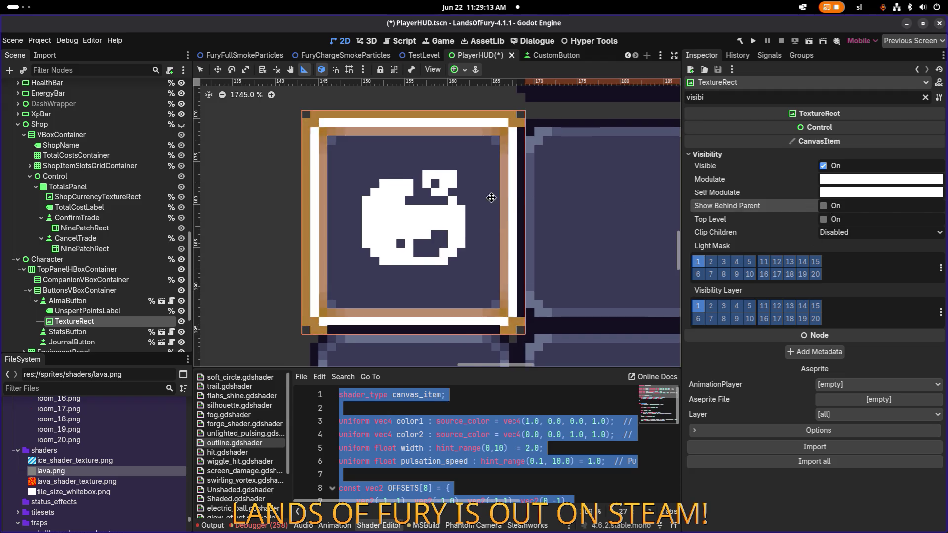
pyautogui.hscroll(2, 496, 172)
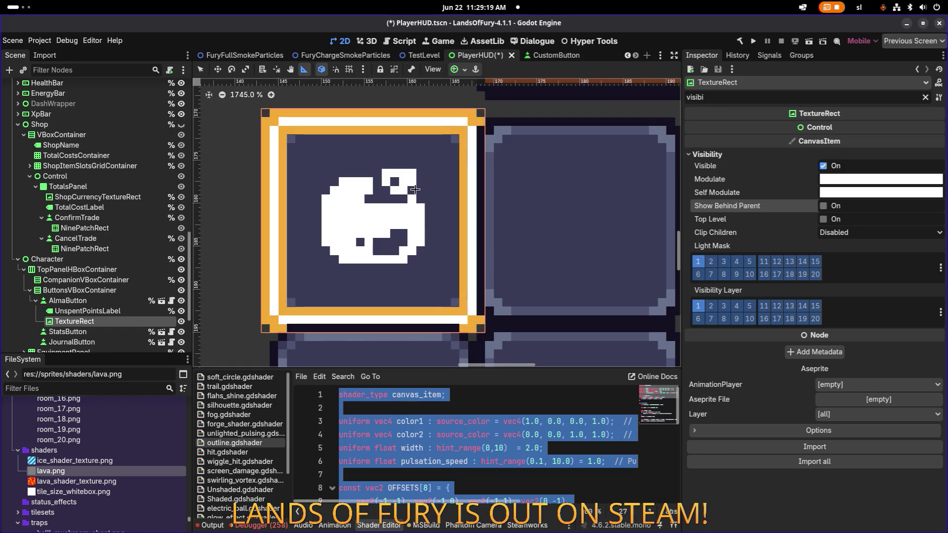
pyautogui.scroll(-5, 415, 188)
pyautogui.scroll(6, 425, 188)
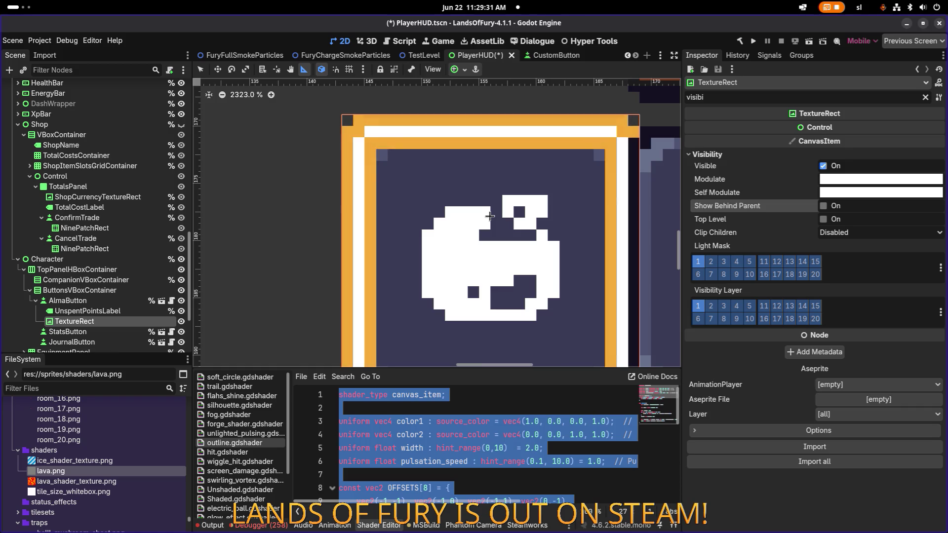
pyautogui.scroll(-5, 489, 216)
pyautogui.hotkey('alt', 'Tab')
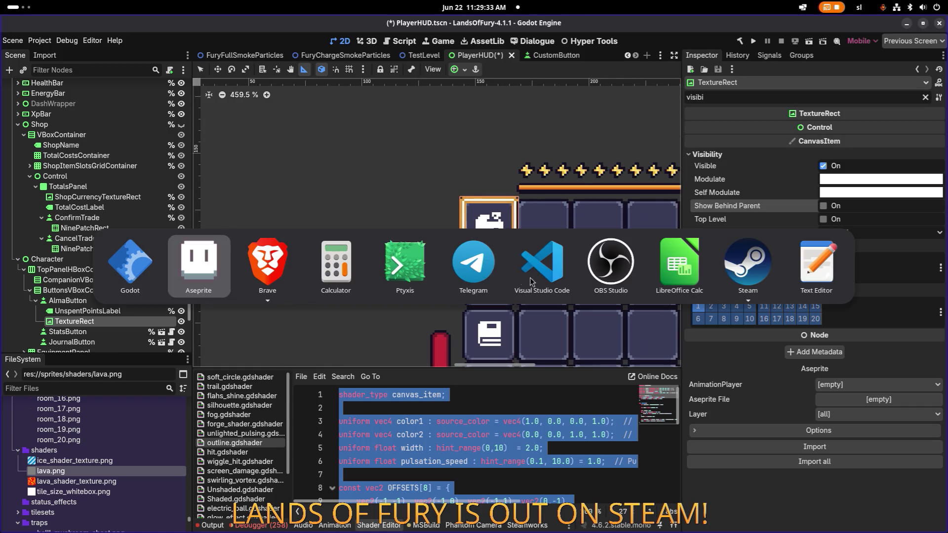
# - Marquee the 3x3 outline corner pixels and nudge them one pixel into place
pyautogui.scroll(-3, 399, 274)
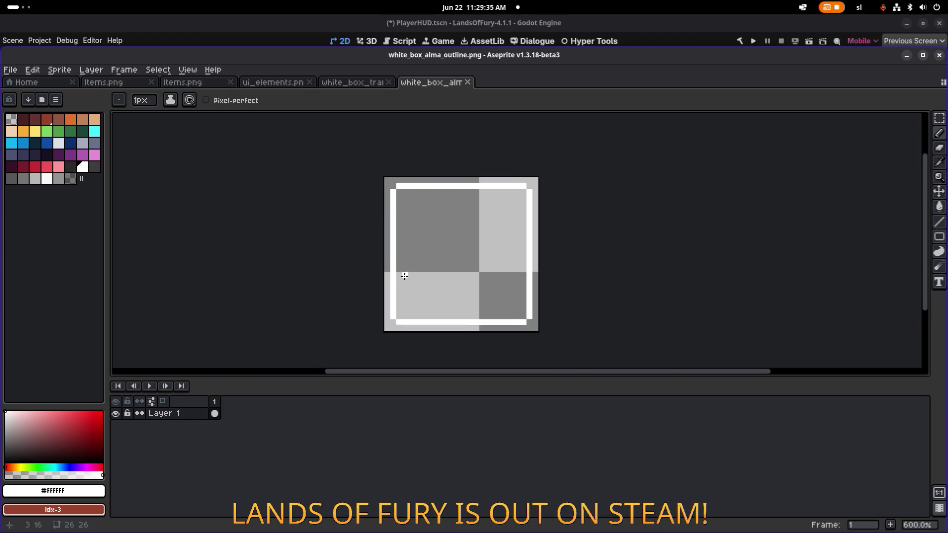
pyautogui.scroll(6, 397, 274)
pyautogui.press('m')
pyautogui.moveTo(341, 321)
pyautogui.mouseDown()
pyautogui.moveTo(351, 300)
pyautogui.moveTo(406, 258)
pyautogui.mouseUp()
pyautogui.press('Up')
pyautogui.press('Right')
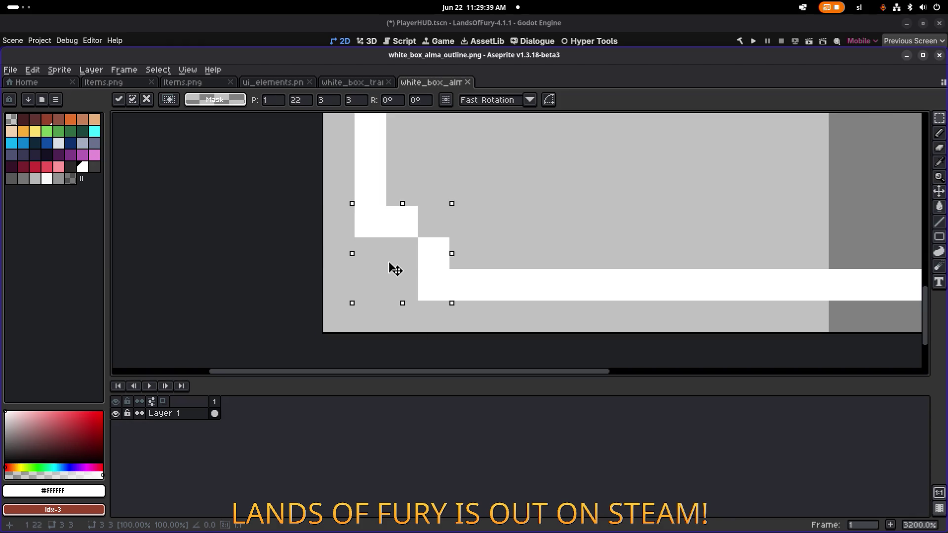
pyautogui.press('Left')
pyautogui.scroll(-4, 408, 259)
pyautogui.scroll(3, 169, 243)
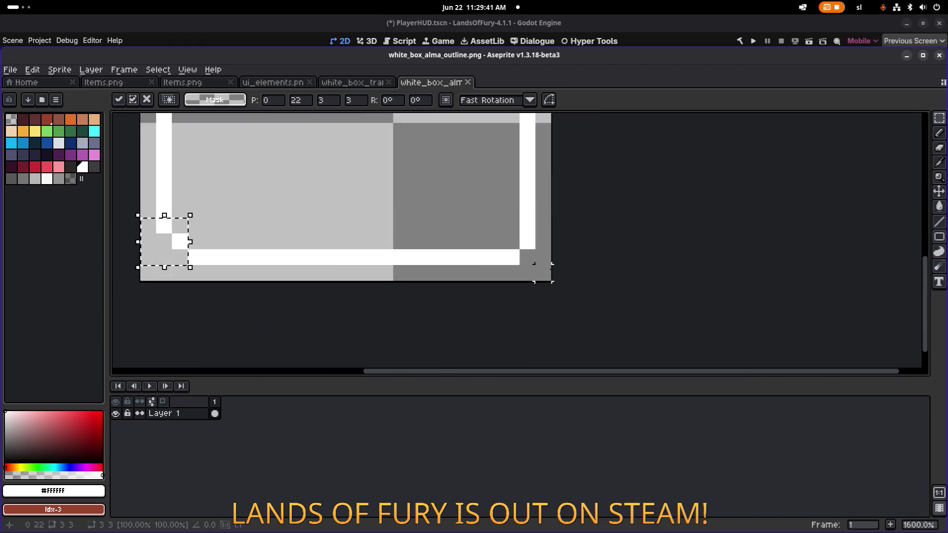
pyautogui.hscroll(5, 529, 265)
pyautogui.click(519, 232)
# - Erase the bottom-right outline corner pixel with a transparent pencil
pyautogui.press('w')
pyautogui.click(491, 250)
pyautogui.hotkey('ctrl', 'd')
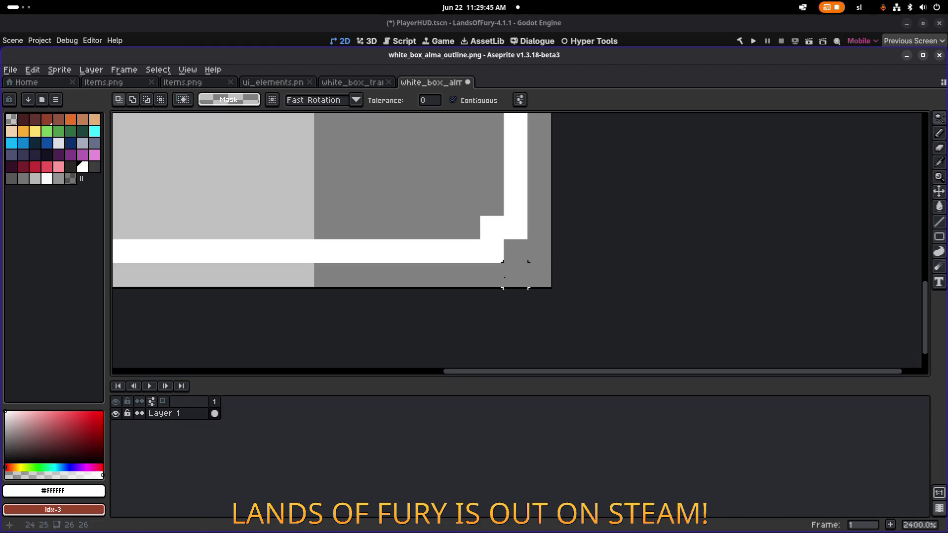
pyautogui.keyDown('alt'); pyautogui.click(542, 239); pyautogui.keyUp('alt')
pyautogui.press('b')
pyautogui.click(515, 227)
pyautogui.scroll(-5, 491, 238)
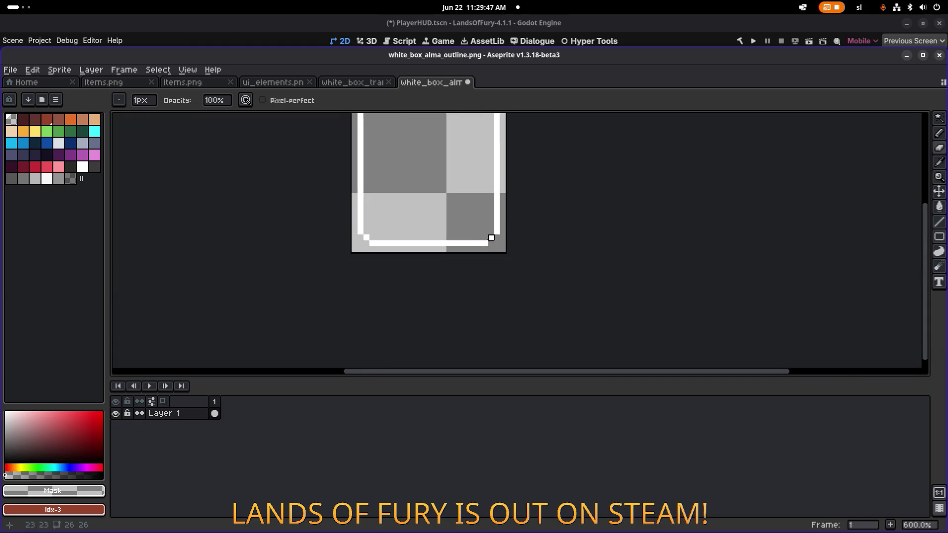
pyautogui.scroll(5, 546, 170)
# - Fill the corner notch pixels white and erase the leftover top-left corner pixels
pyautogui.keyDown('alt'); pyautogui.click(523, 169); pyautogui.keyUp('alt')
pyautogui.click(500, 171)
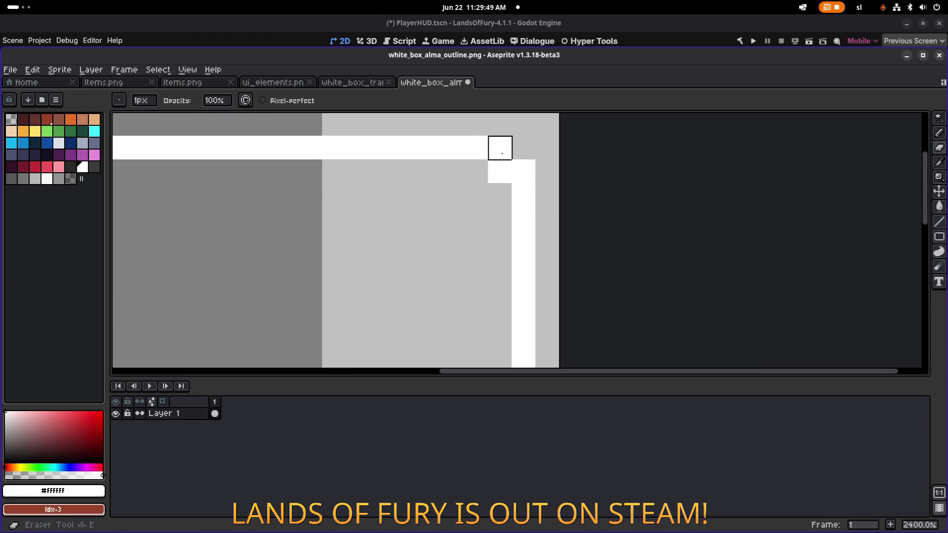
pyautogui.scroll(-3, 493, 203)
pyautogui.scroll(3, 483, 216)
pyautogui.click(391, 203)
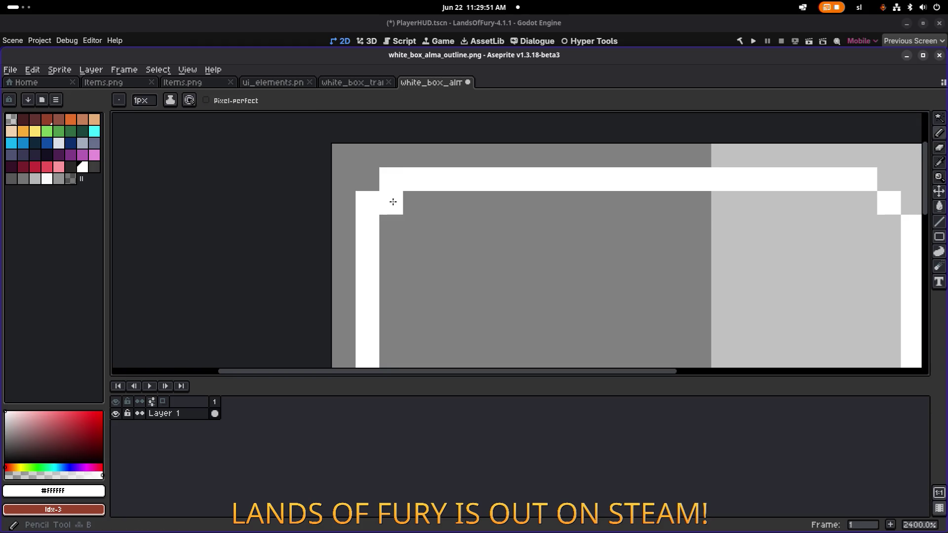
pyautogui.rightClick(368, 203)
pyautogui.rightClick(391, 179)
pyautogui.click(907, 56)
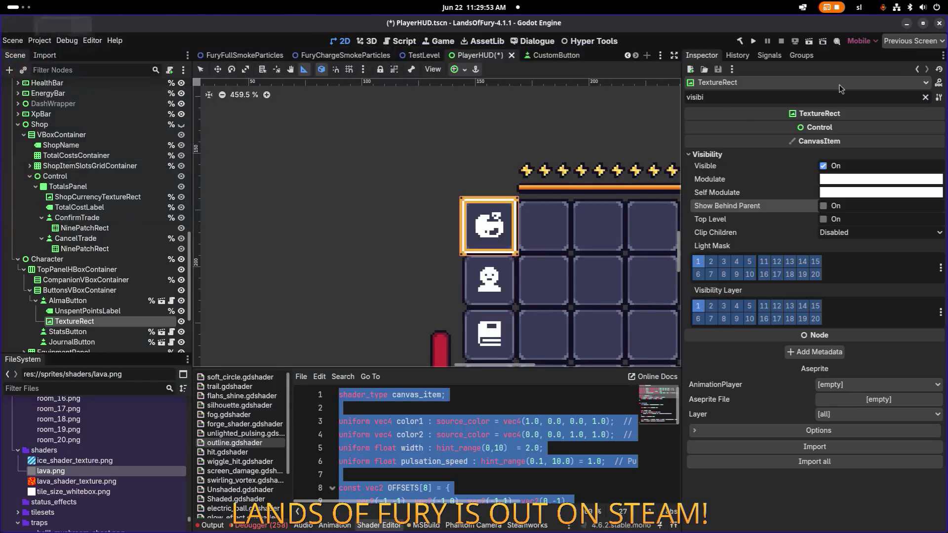
# - Zoom the Godot canvas to inspect the notched outline on the Alma slot, then return to Aseprite
pyautogui.scroll(6, 524, 182)
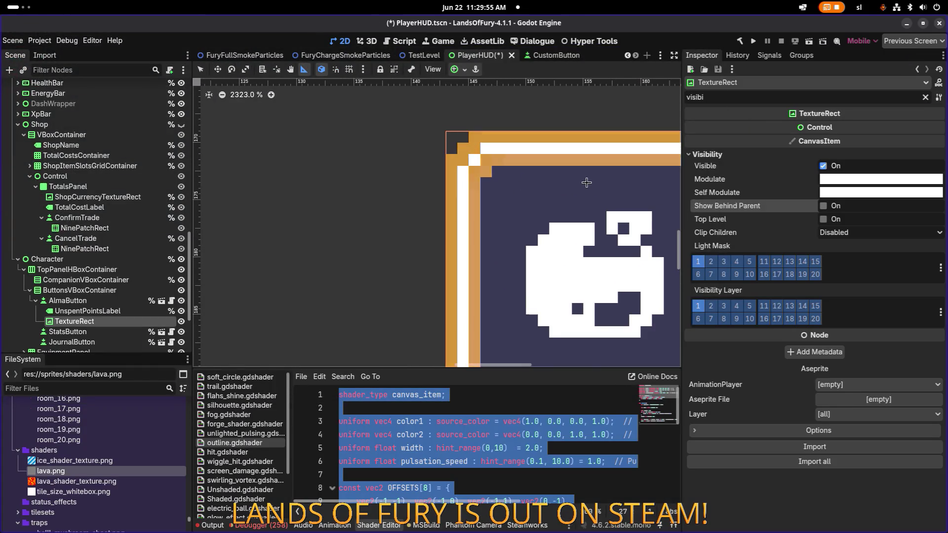
pyautogui.scroll(-4, 588, 182)
pyautogui.scroll(3, 395, 184)
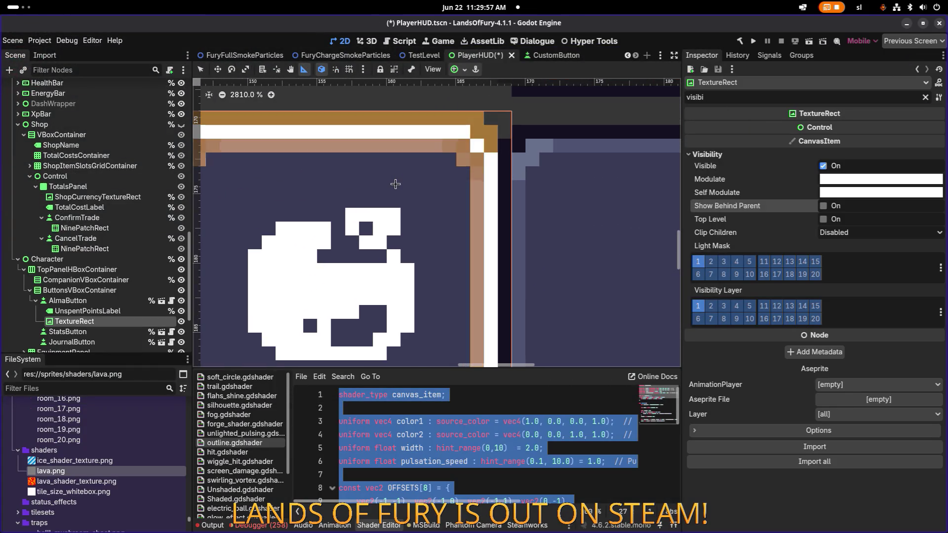
pyautogui.scroll(-4, 395, 184)
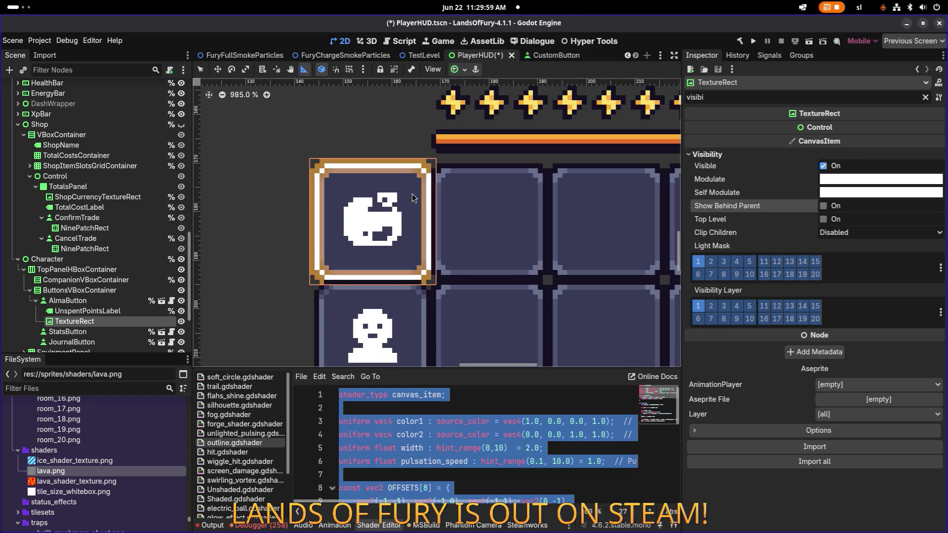
pyautogui.hotkey('alt', 'Tab')
pyautogui.scroll(-2, 557, 250)
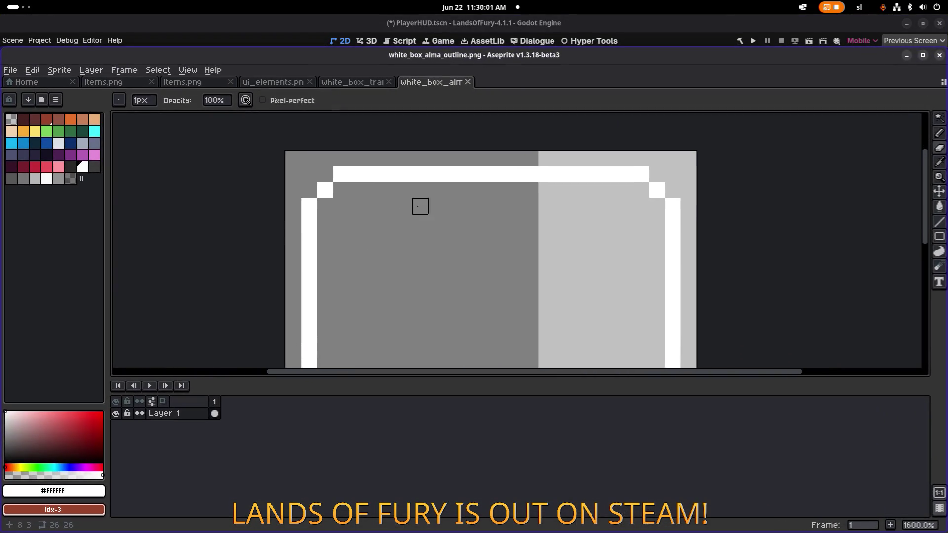
# - Replace the outline's white #FFFFFF with dark grey and view the updated slot in Godot
pyautogui.hotkey('shift', 'r')
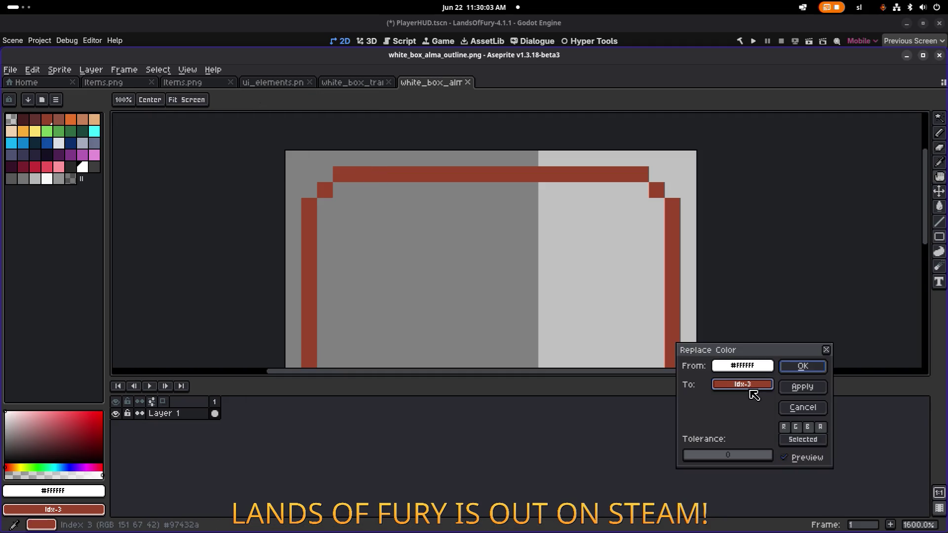
pyautogui.click(742, 384)
pyautogui.click(742, 435)
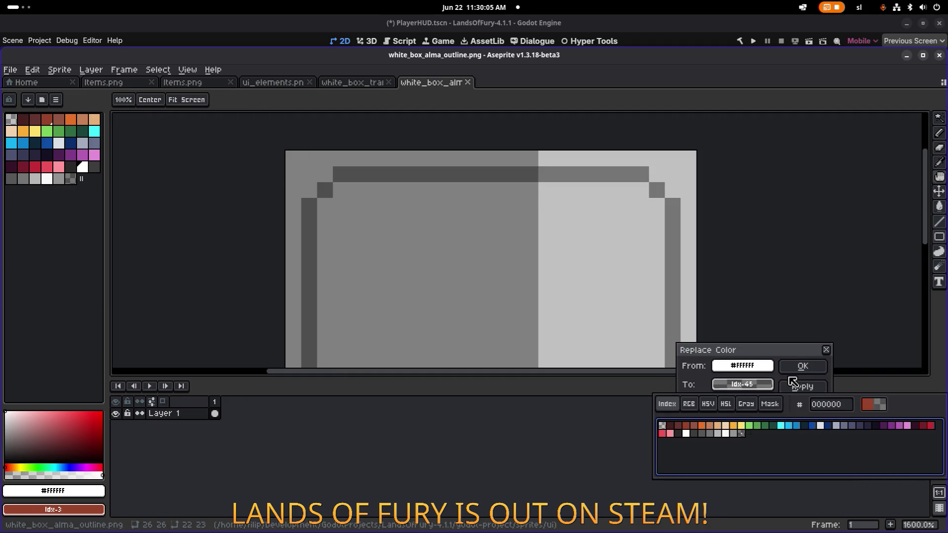
pyautogui.click(802, 370)
pyautogui.hotkey('alt', 'Tab')
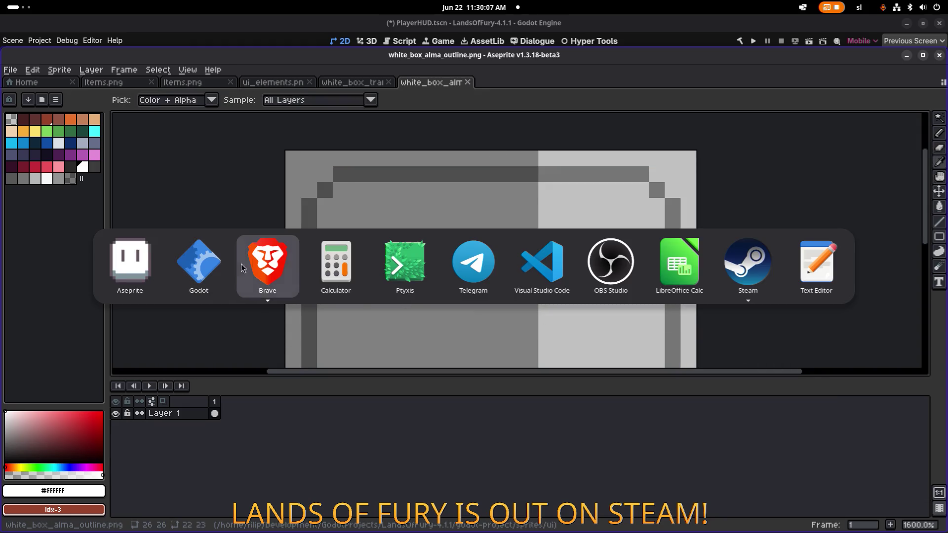
pyautogui.click(209, 265)
pyautogui.scroll(-4, 278, 239)
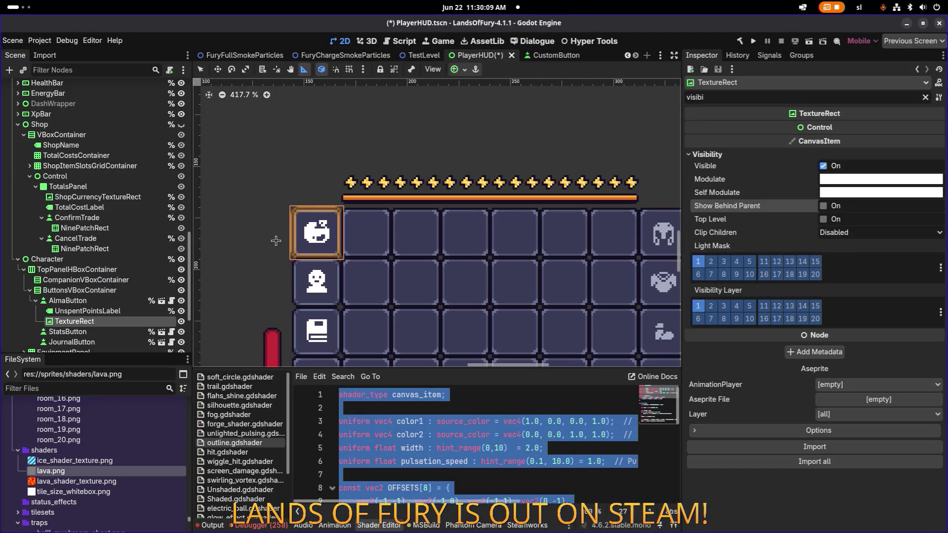